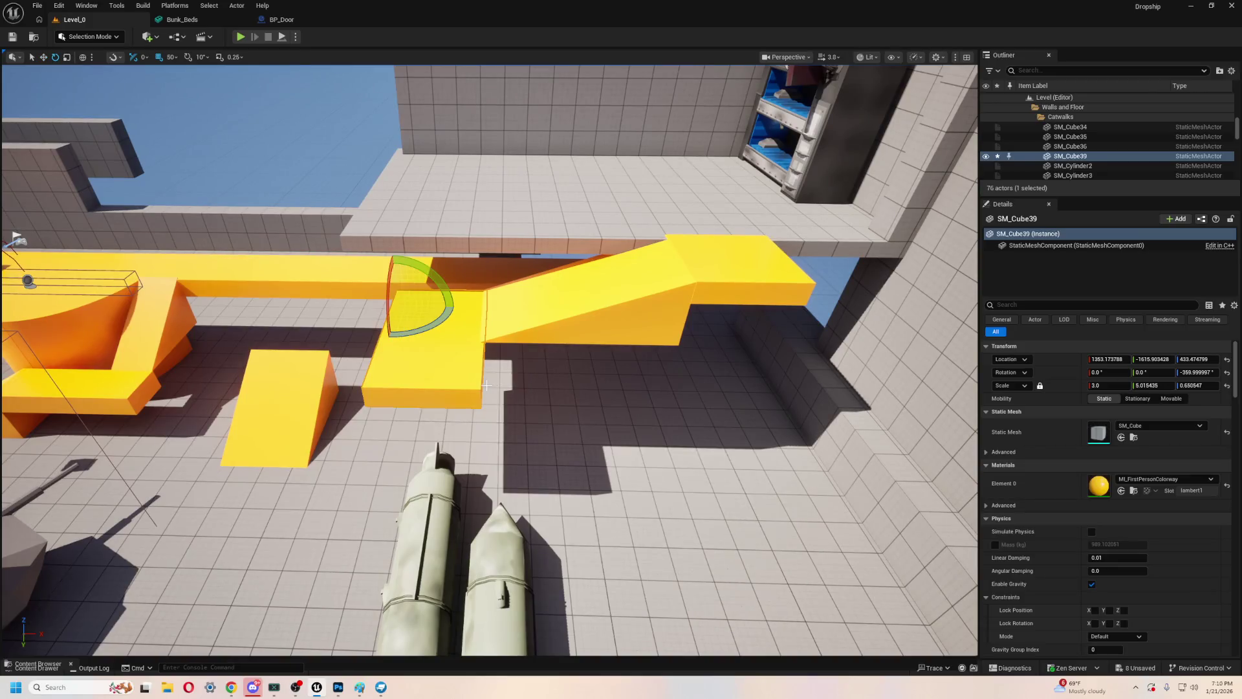
- Place small ramp SM_Ramp3 beside the catwalk block, turned to -90° yaw and slid along X
left_click(295, 379)
mouse_move(317, 396)
left_mouse_down()
mouse_move(549, 397)
mouse_move(508, 474)
mouse_move(482, 456)
mouse_move(488, 427)
left_mouse_up()
key("e")
key("w")
key("e")
left_click(1204, 374)
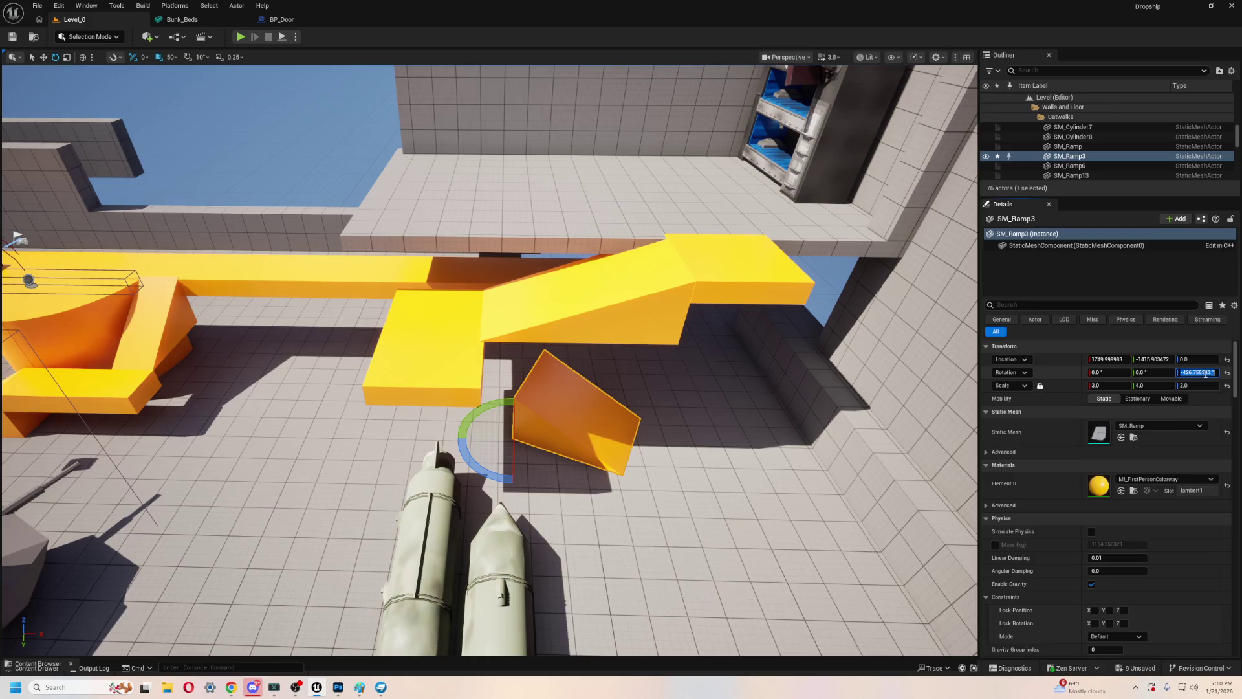
type("-")
key("Return")
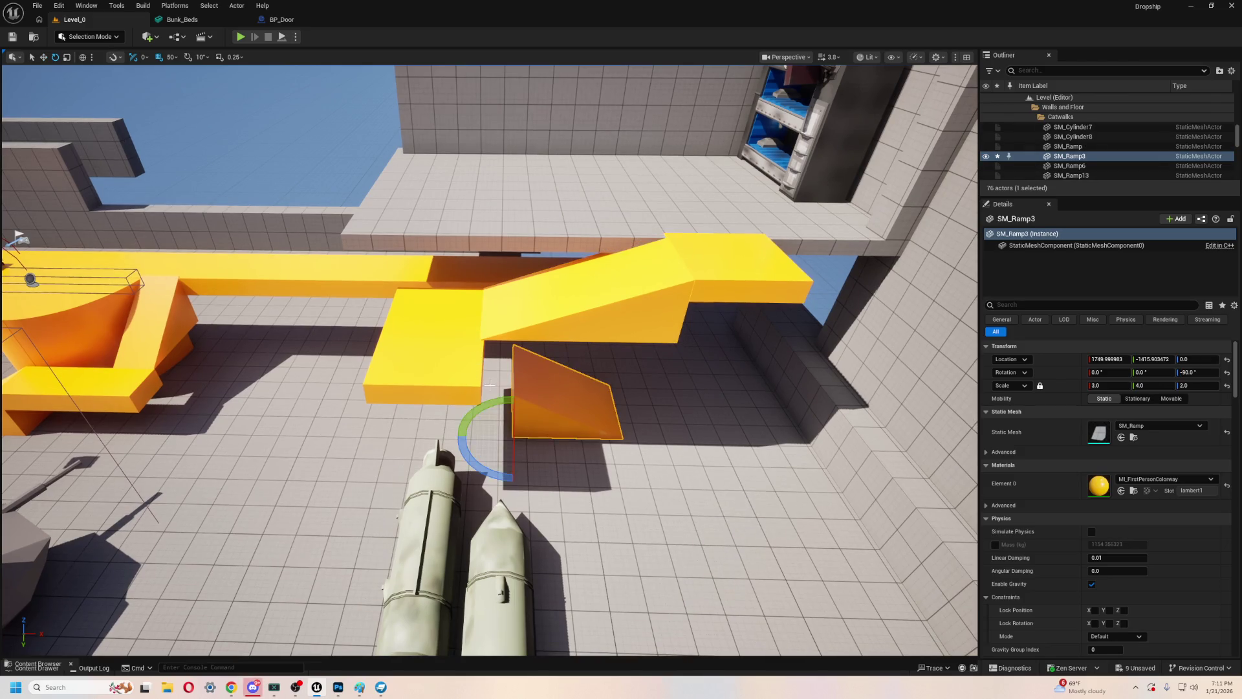
key("w")
left_click_drag(551, 436, 251, 431)
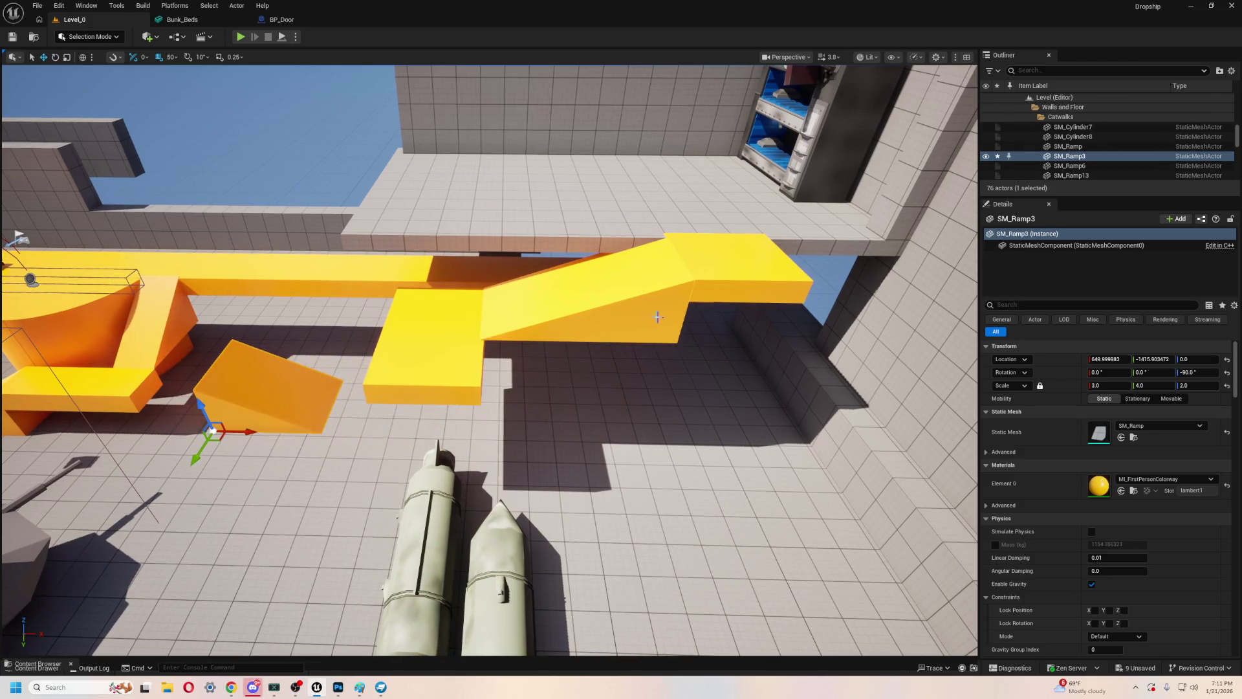
- Shift SM_Ramp22 along Y, lower it to Z 300 and turn it to -90° yaw
left_click(604, 313)
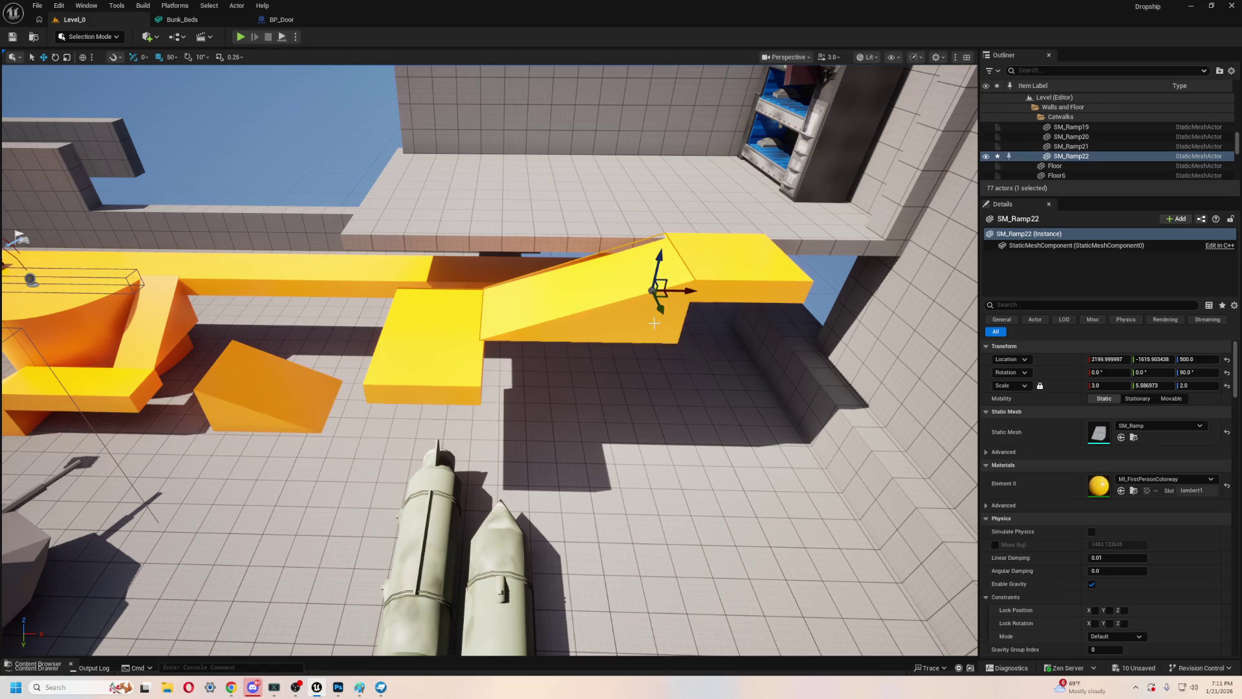
left_click_drag(661, 312, 711, 380)
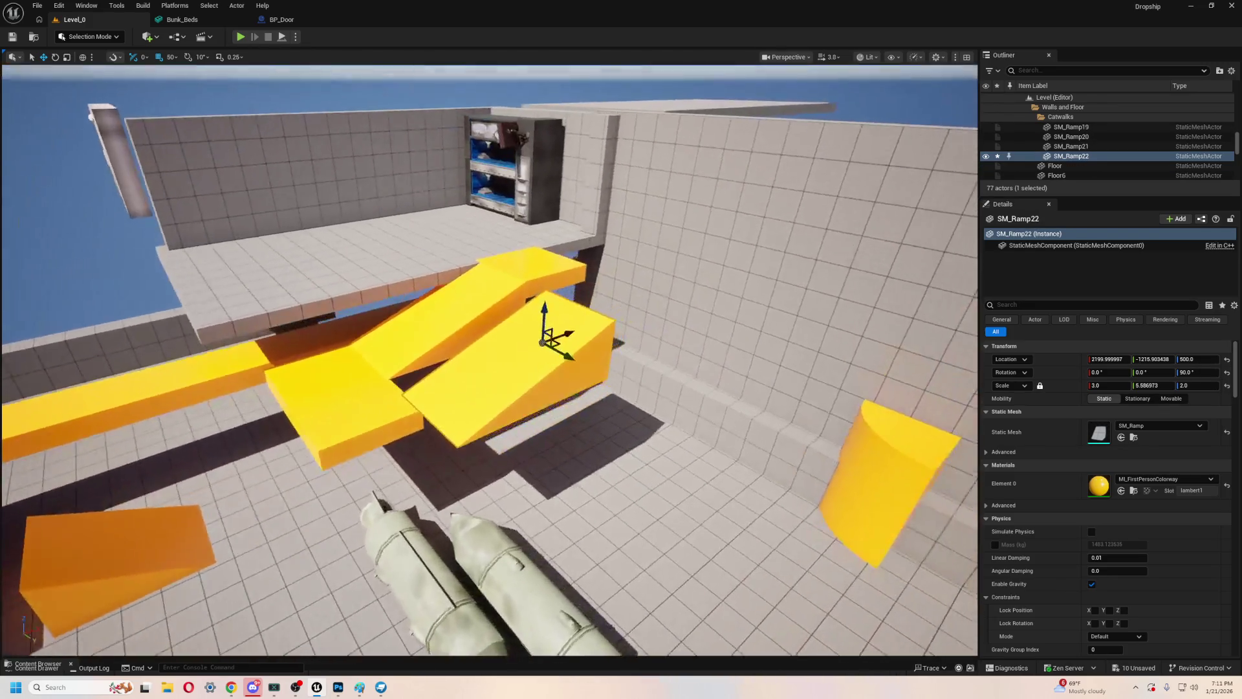
key("w")
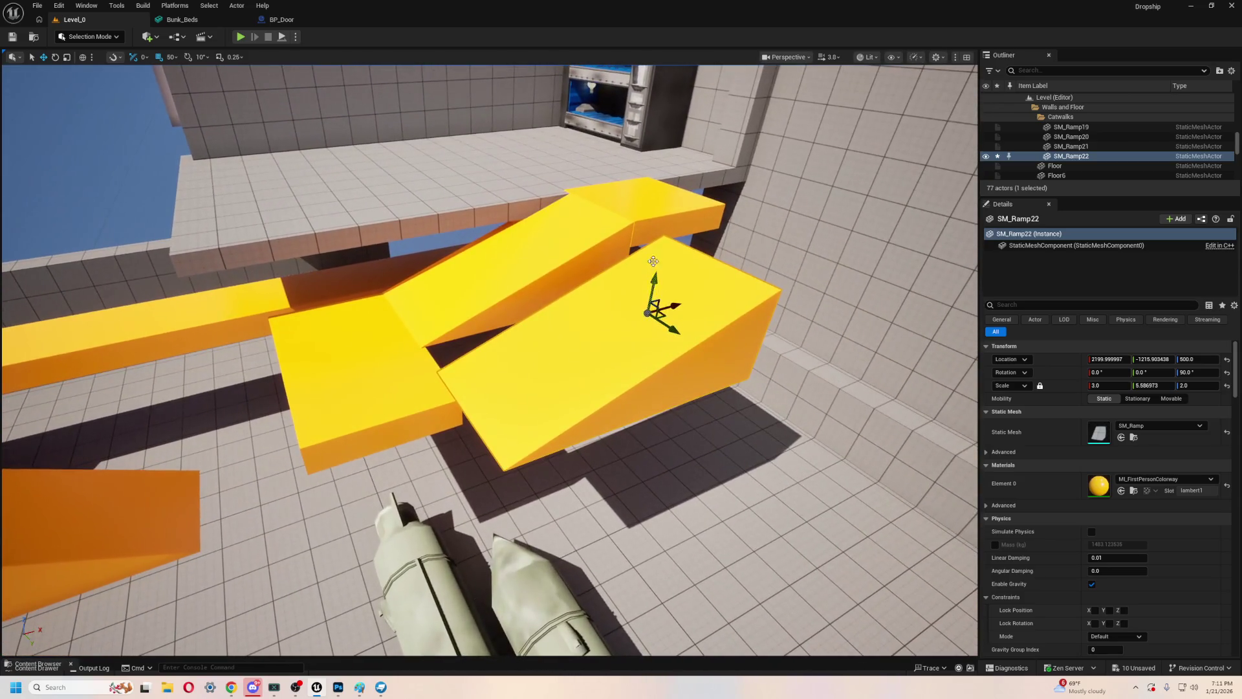
left_click_drag(656, 282, 640, 355)
key("e")
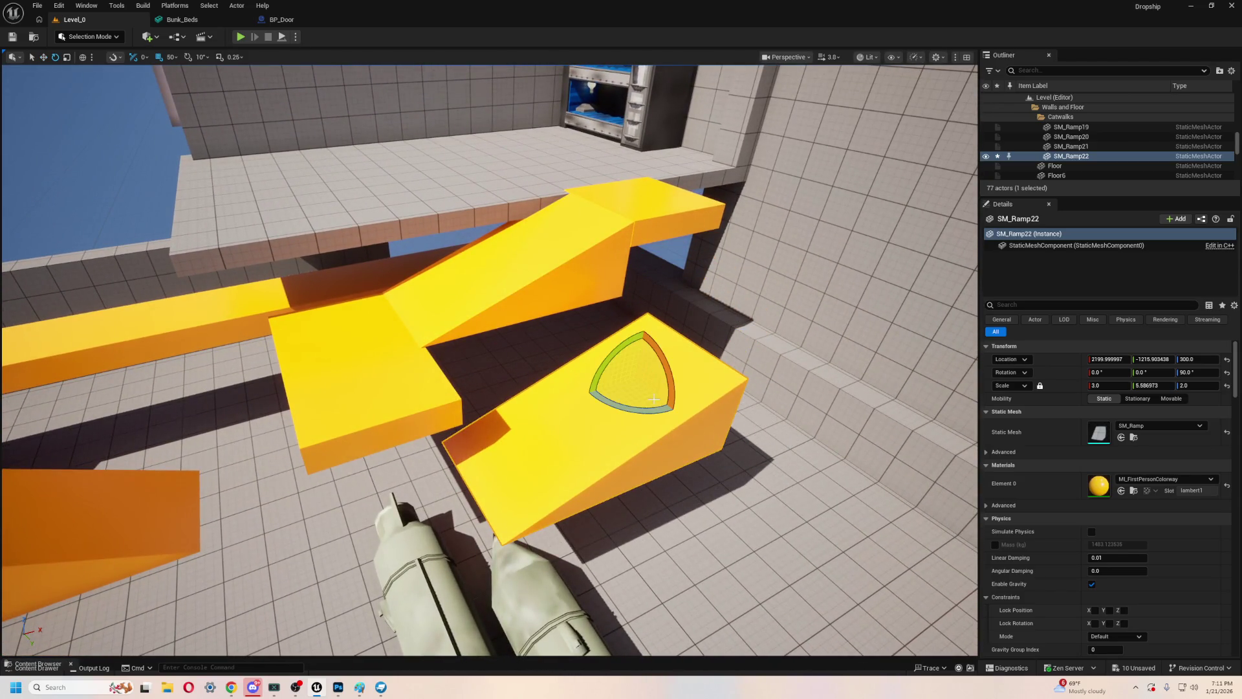
left_click(1193, 373)
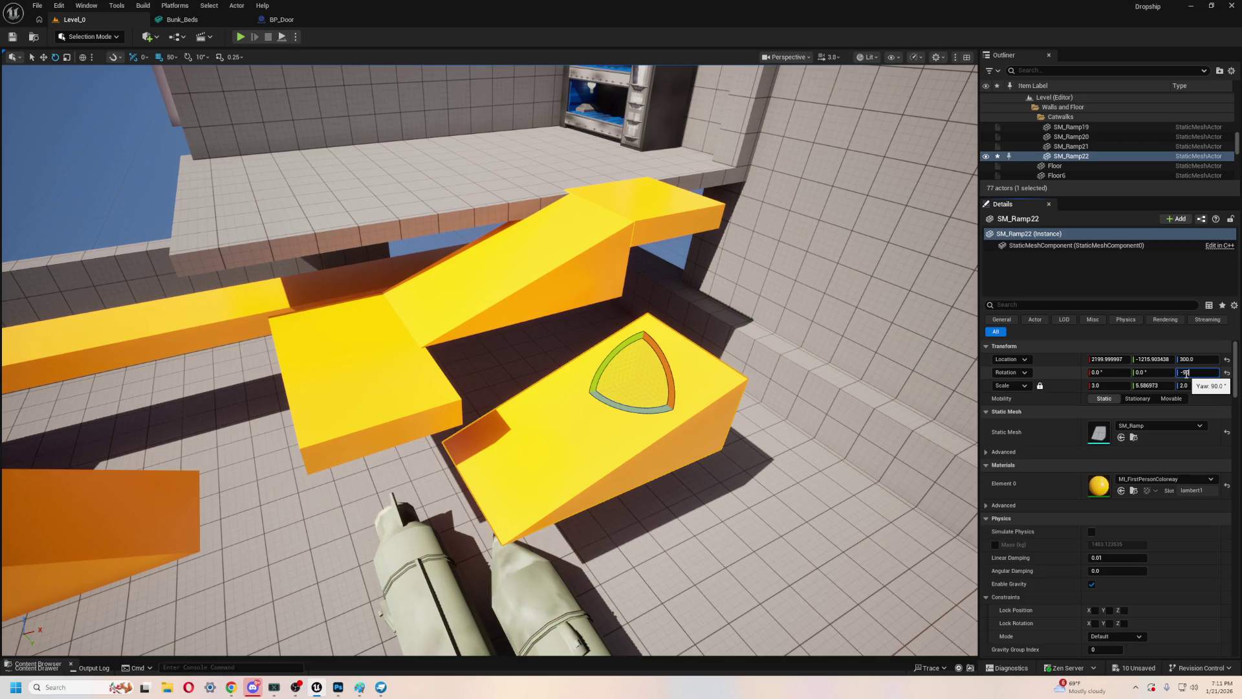
key("Return")
type("wer")
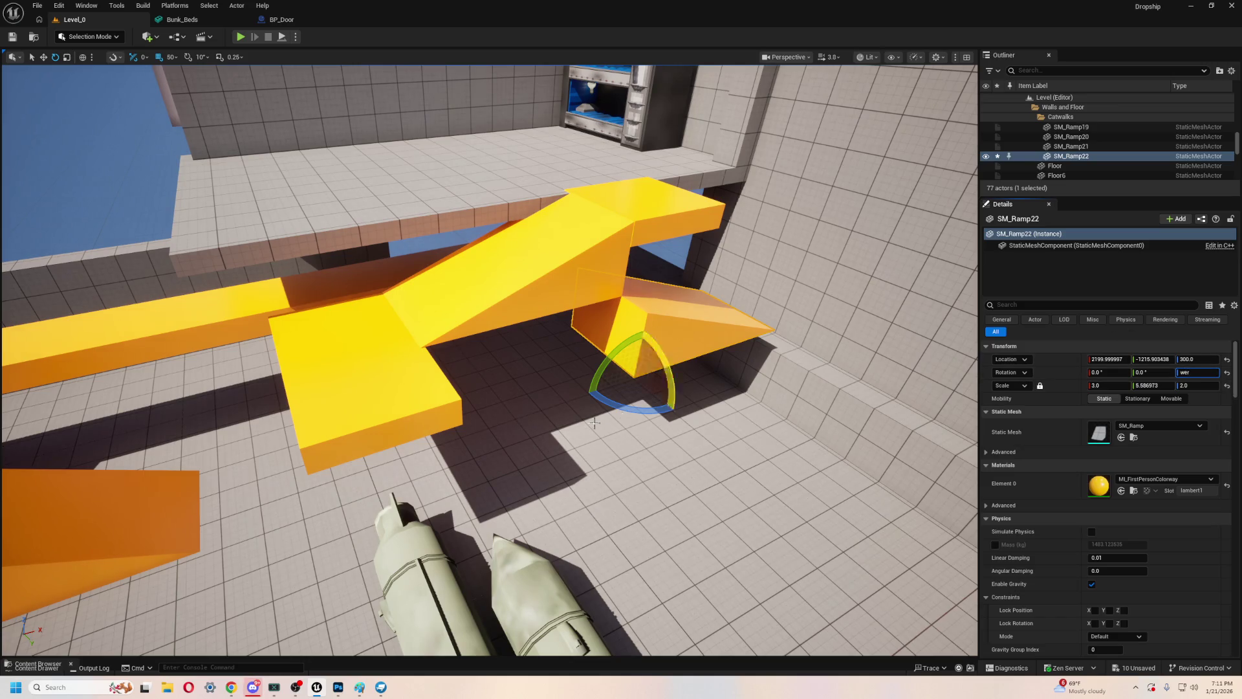
mouse_move(886, 410)
left_mouse_down()
mouse_move(657, 416)
mouse_move(457, 494)
mouse_move(456, 529)
left_mouse_up()
key("w")
left_click(446, 240)
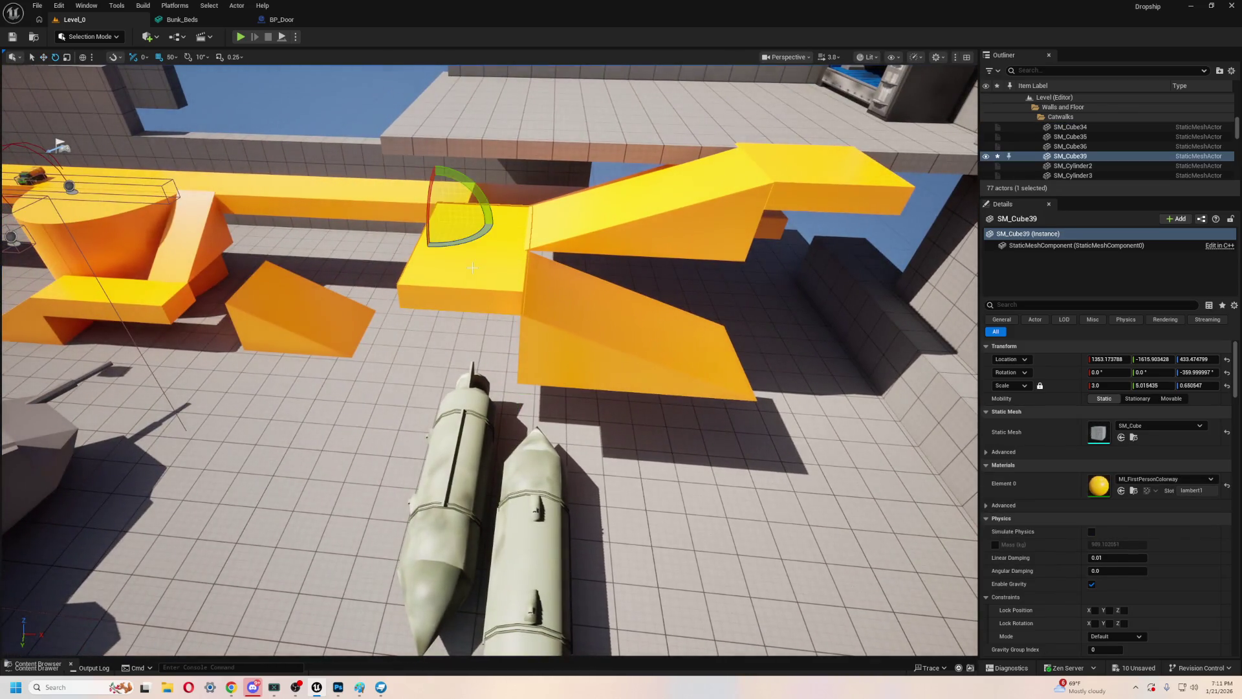
- Stretch catwalk block SM_Cube39 longer along Y and inspect ramps SM_Ramp18 and SM_Ramp22
left_click_drag(433, 236, 424, 264)
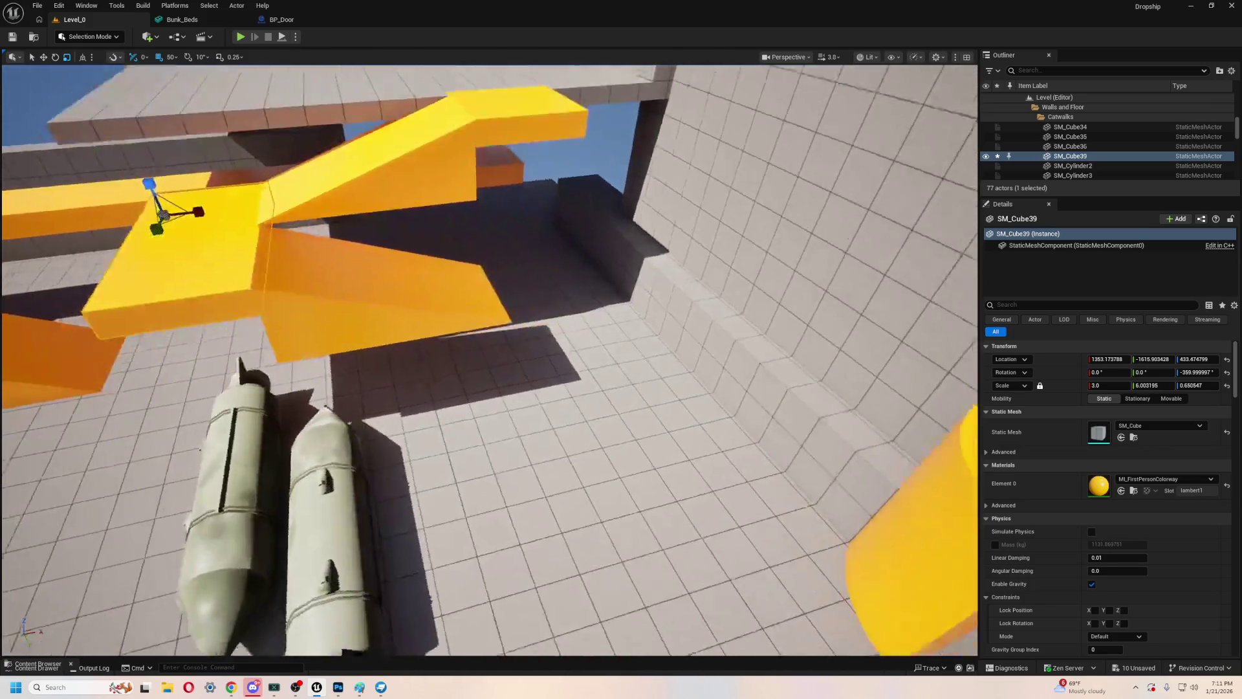
scroll(455, 277, "down", 3)
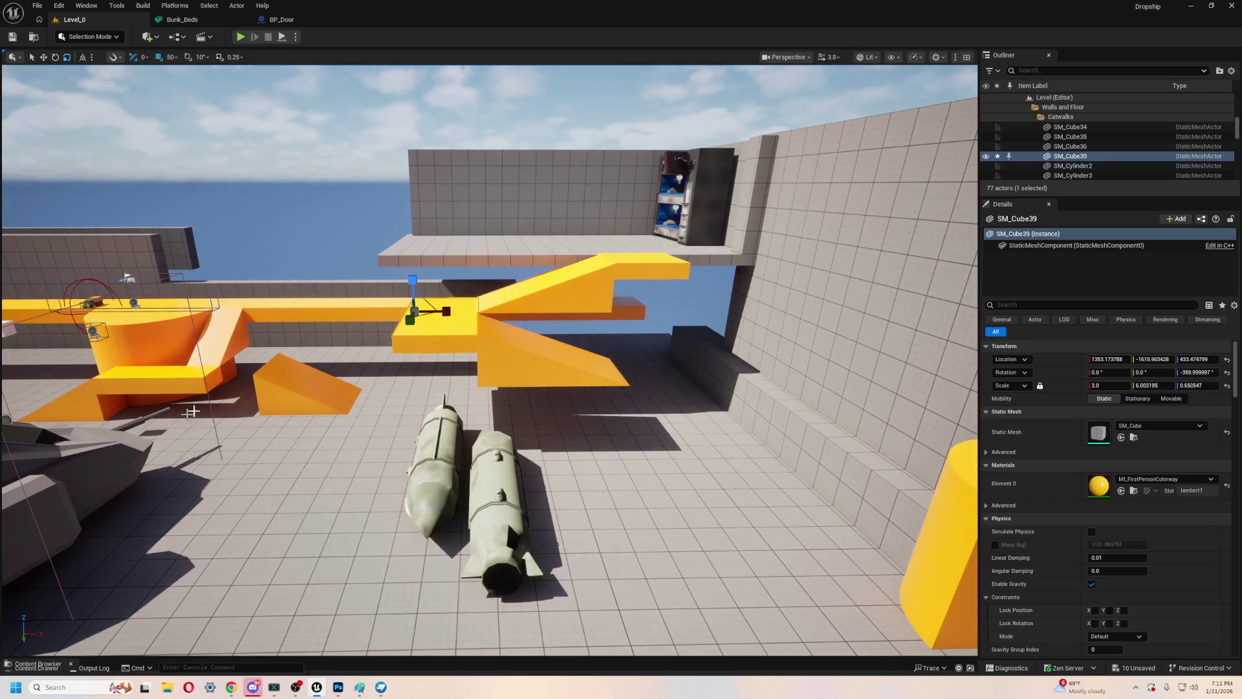
left_click(570, 298)
mouse_move(569, 298)
left_mouse_down()
mouse_move(640, 220)
mouse_move(601, 194)
left_mouse_up()
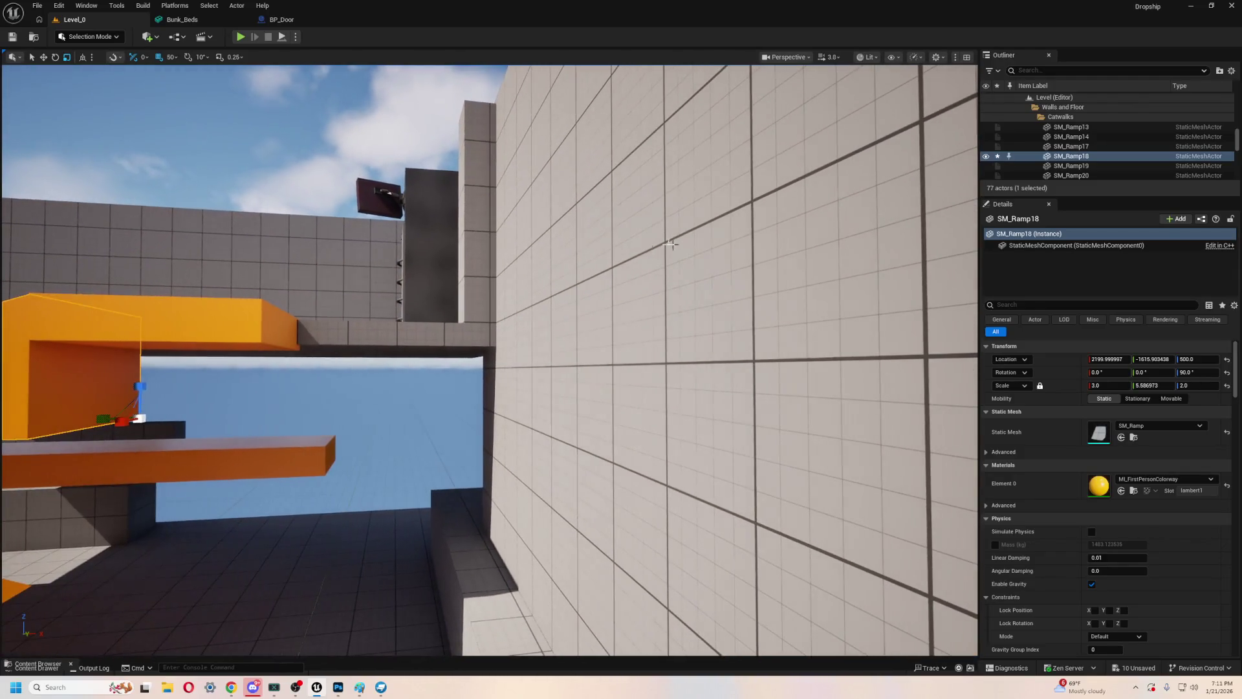
key("f")
mouse_move(491, 356)
left_mouse_down()
mouse_move(482, 365)
mouse_move(509, 458)
mouse_move(469, 418)
left_mouse_up()
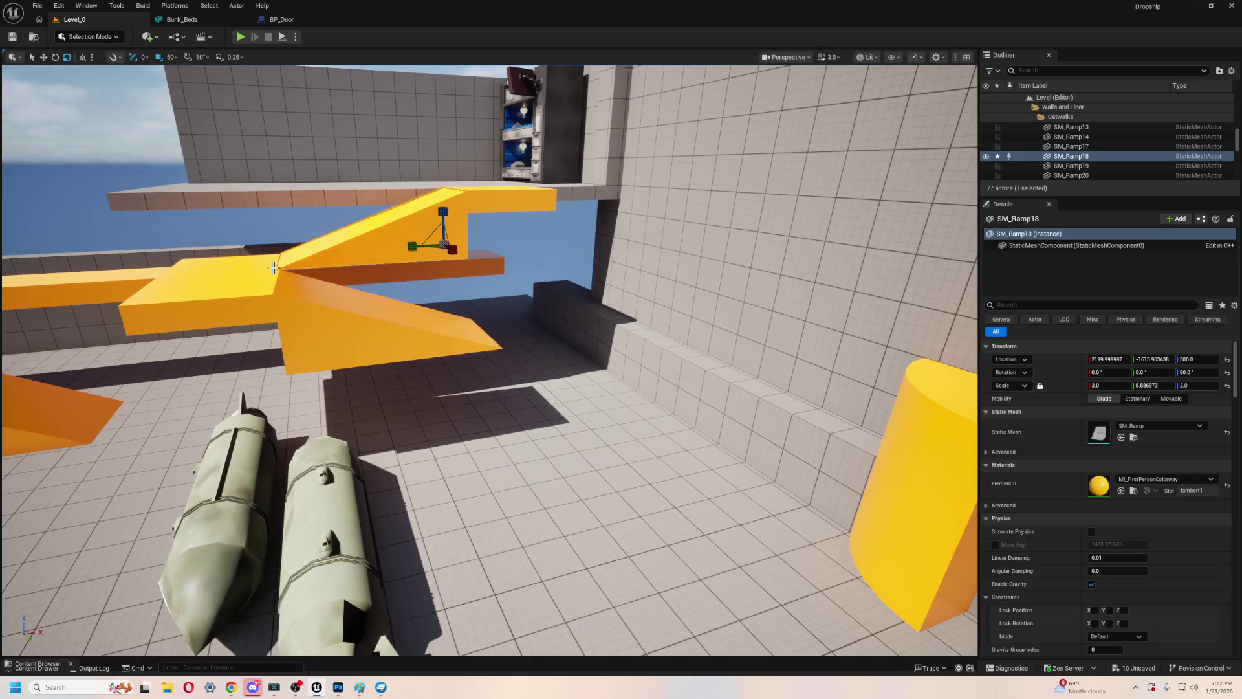
left_click(339, 314)
key("f")
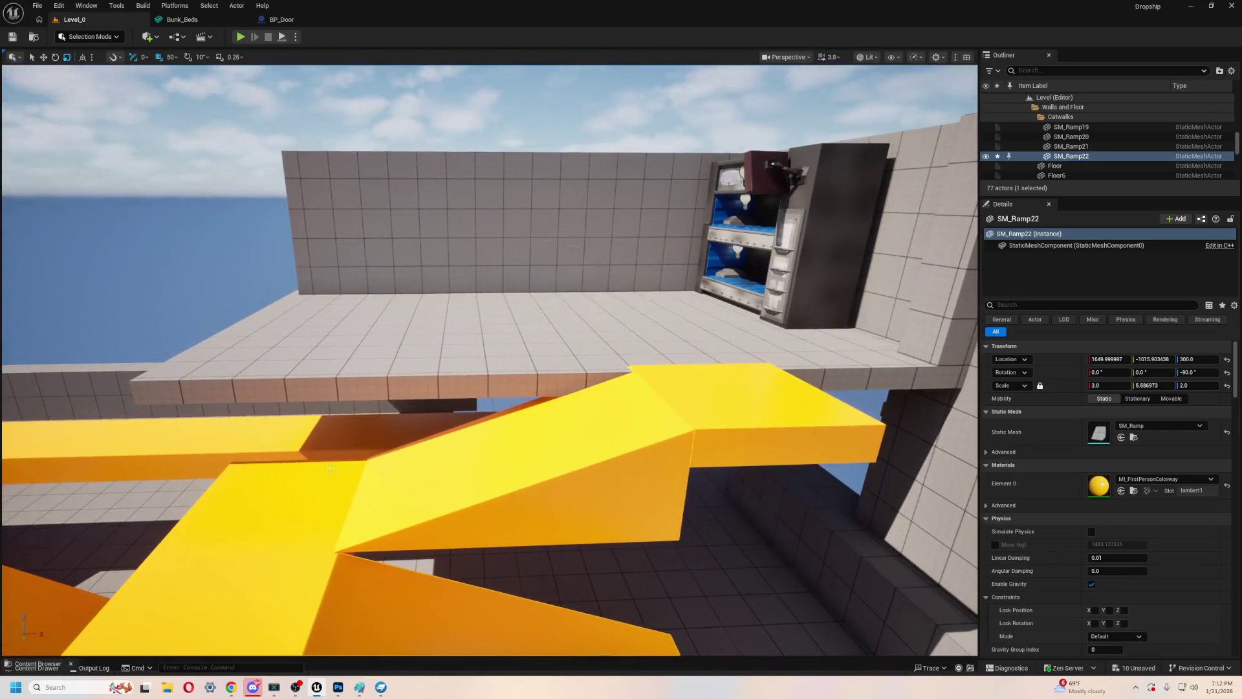
- Duplicate the catwalk platform along world X and add a ramp copy at height 100
left_click(774, 407)
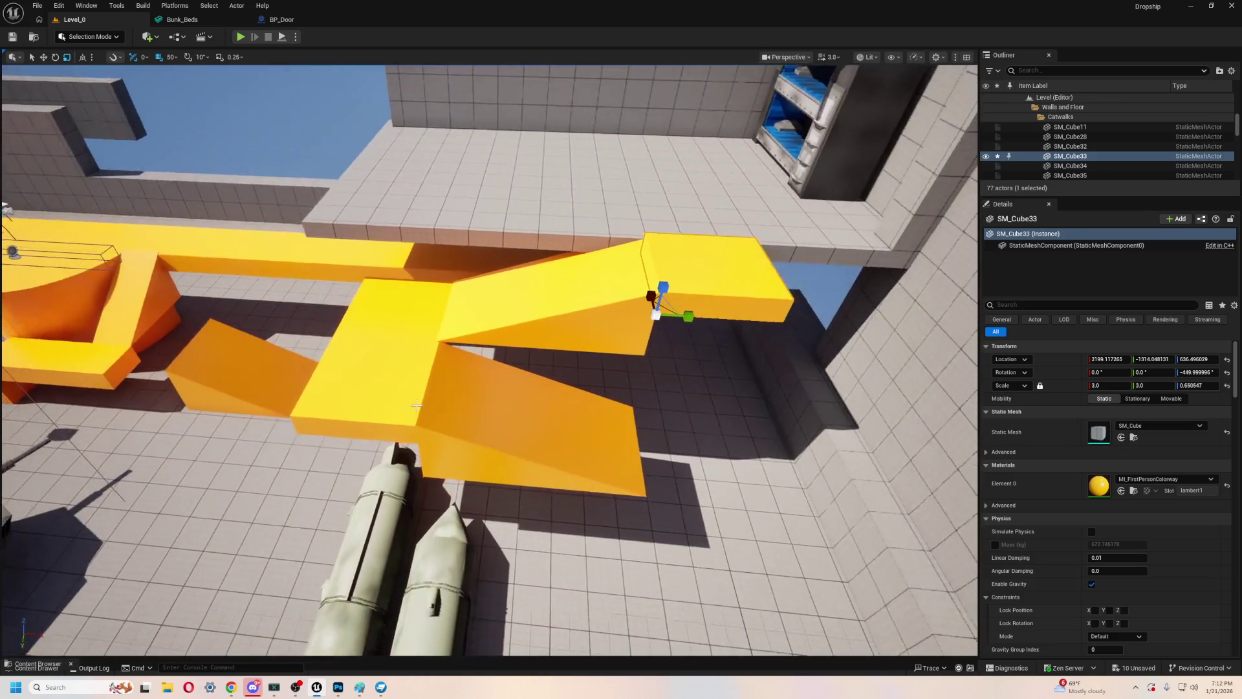
left_click(401, 390)
key("ctrl+d")
key("ctrl+grave")
mouse_move(420, 302)
left_mouse_down()
mouse_move(732, 330)
mouse_move(660, 329)
mouse_move(657, 360)
mouse_move(575, 363)
mouse_move(473, 350)
mouse_move(463, 304)
mouse_move(537, 534)
mouse_move(556, 479)
left_mouse_up()
left_click(554, 330)
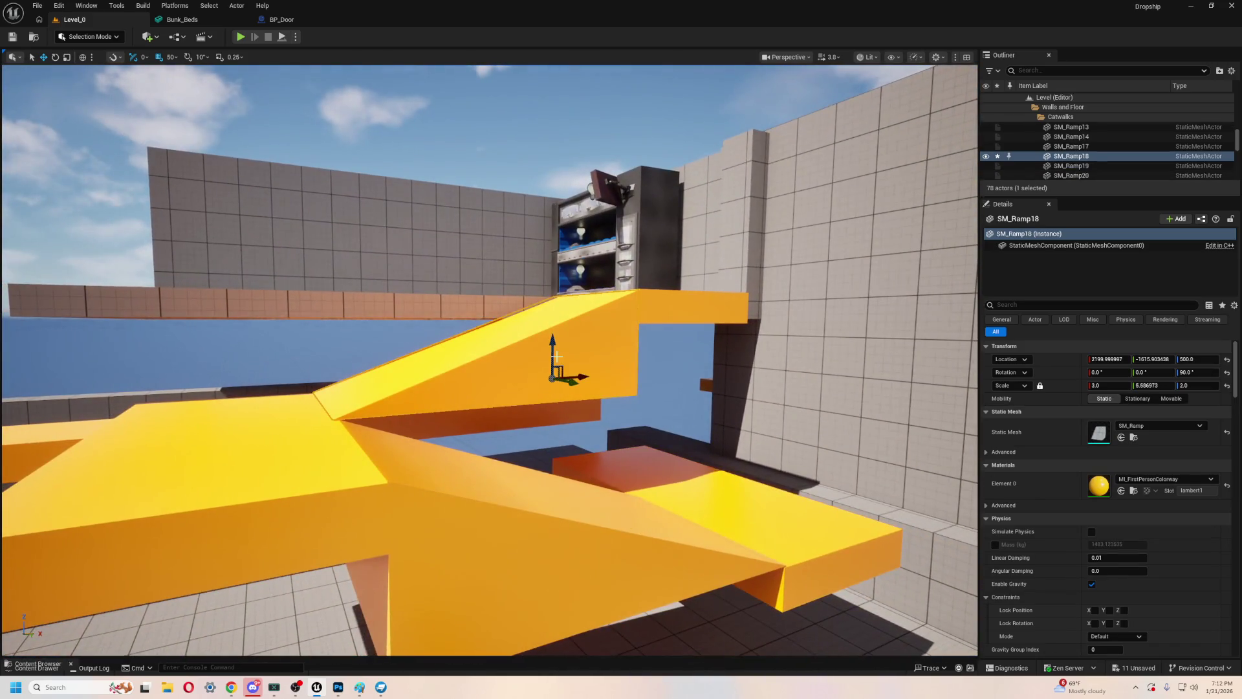
mouse_move(558, 508)
left_mouse_down()
mouse_move(541, 362)
mouse_move(582, 453)
mouse_move(537, 414)
mouse_move(511, 411)
left_mouse_up()
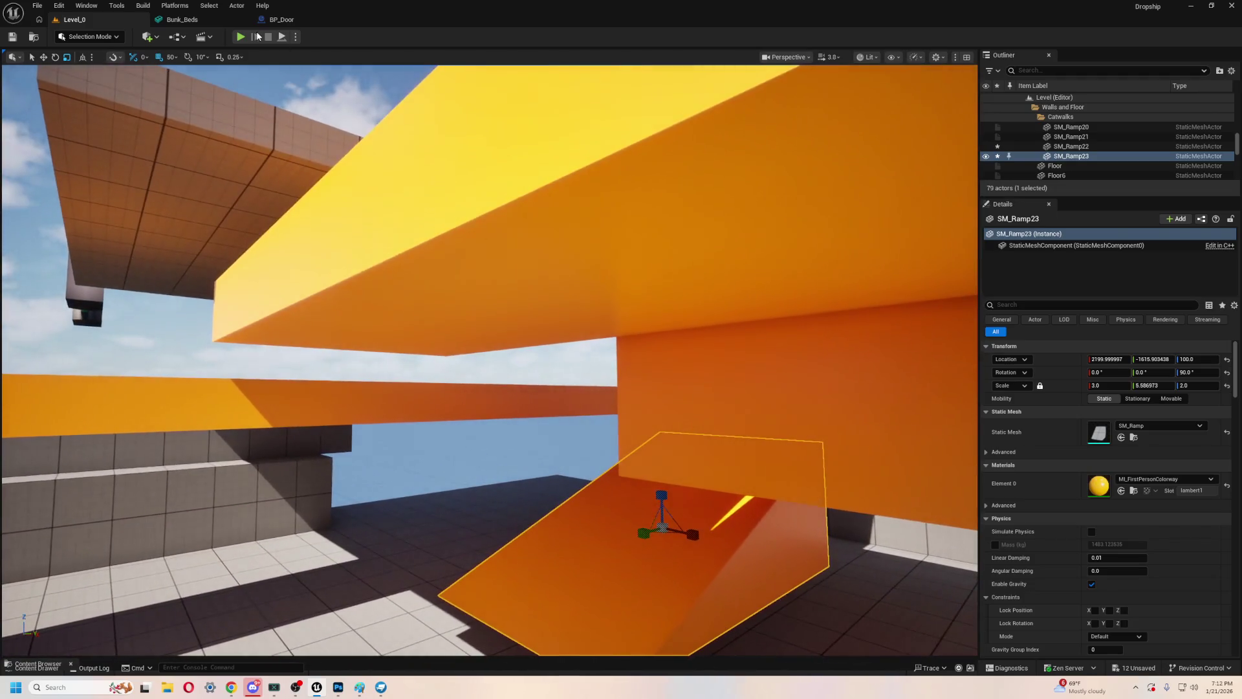
- Play-test in first person past the bunk beds and up the yellow ramps onto the catwalk
key("alt+p")
key("w")
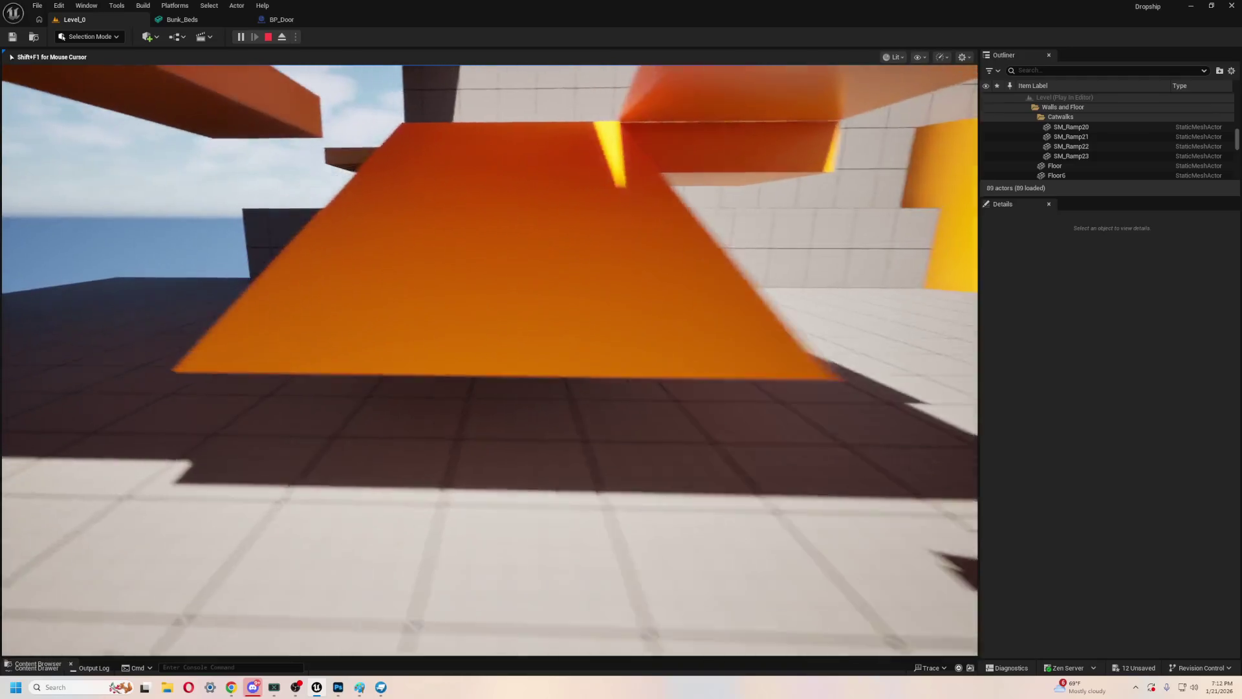
key("w")
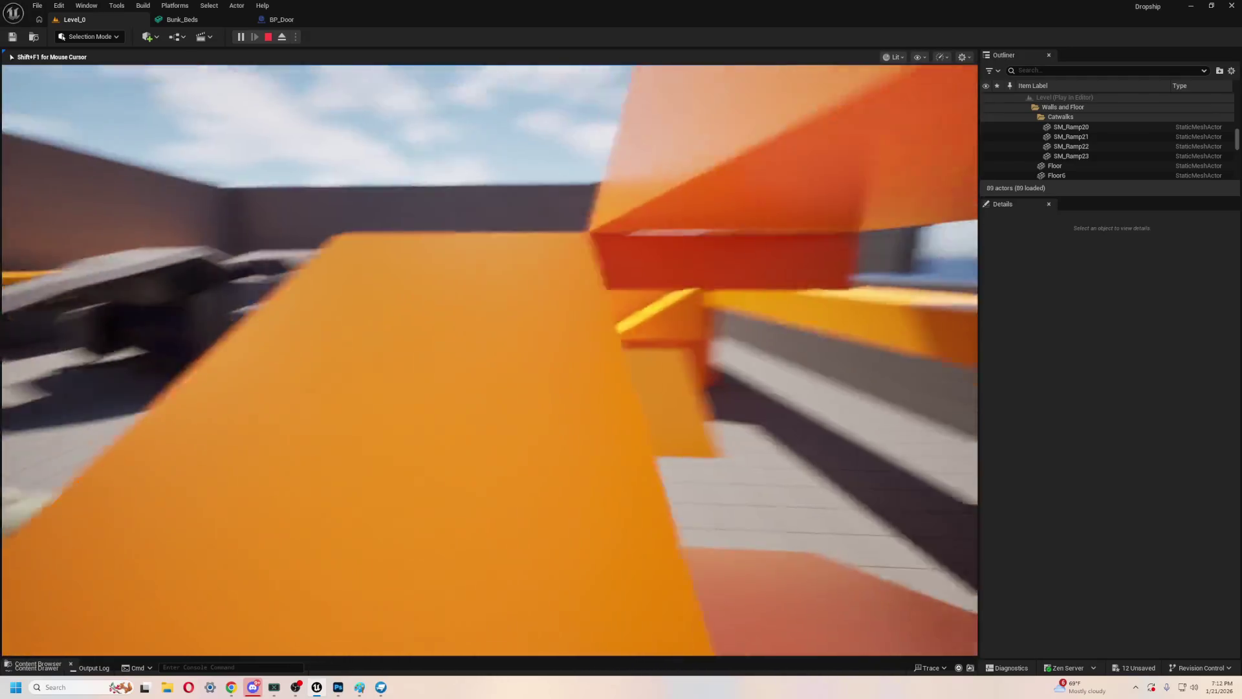
key("w")
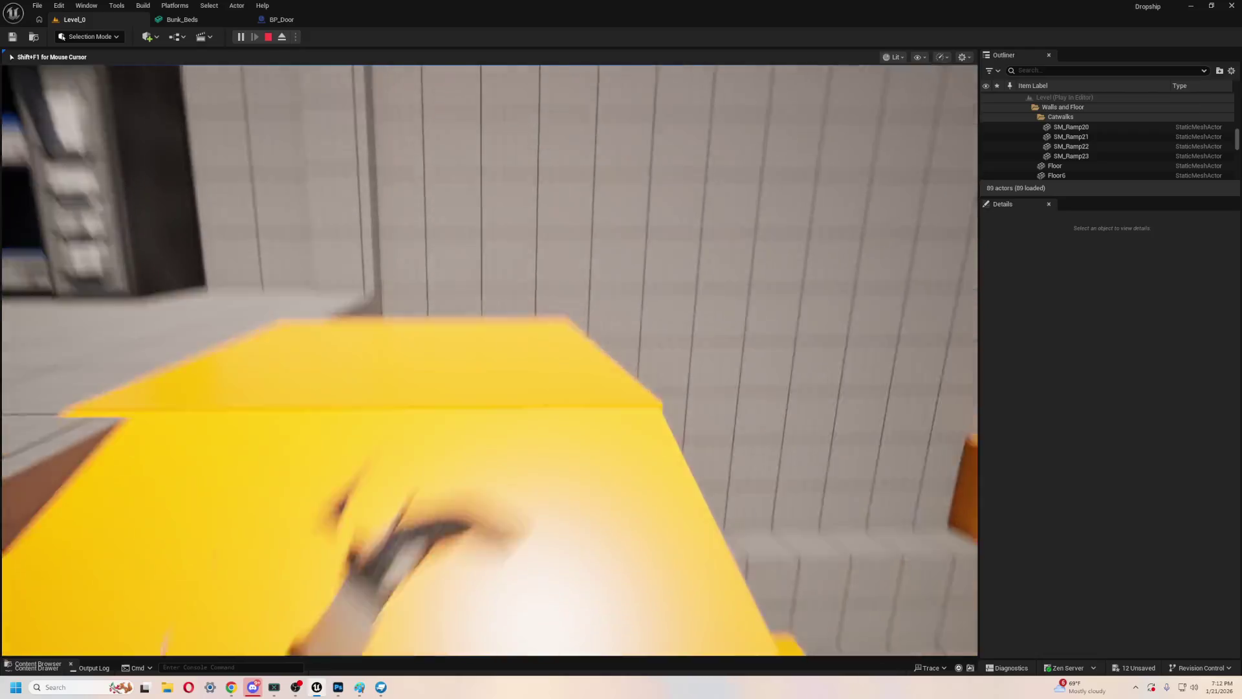
key("w")
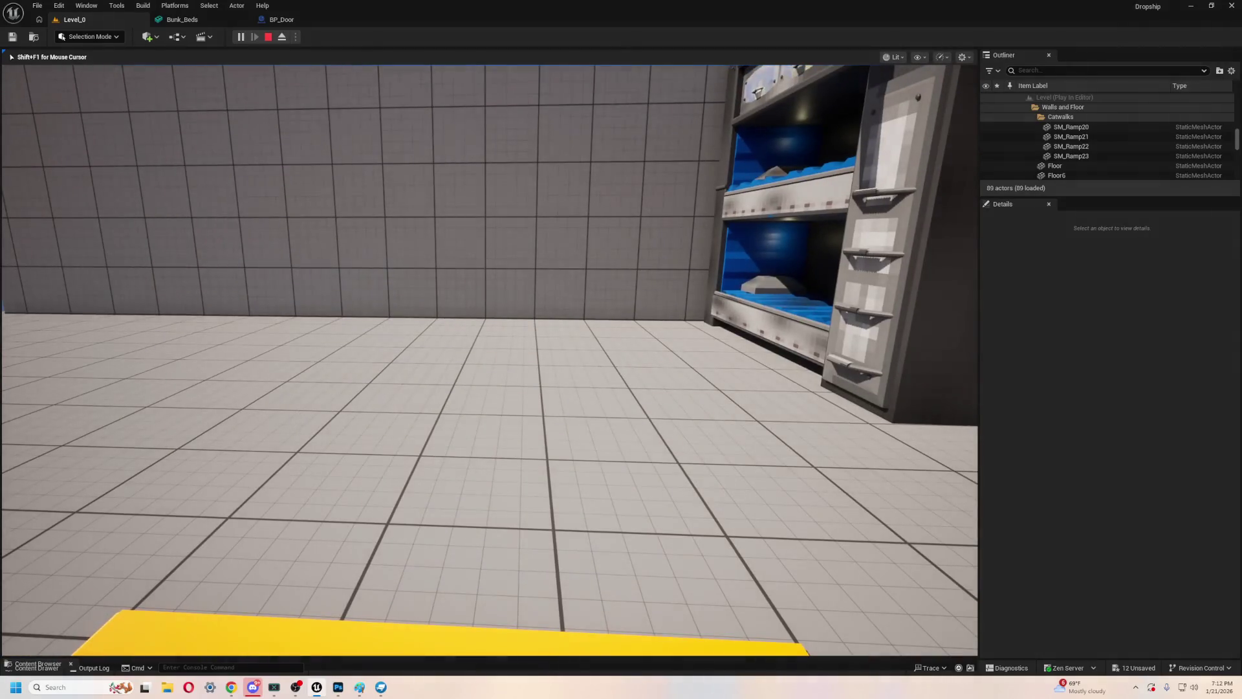
key("w")
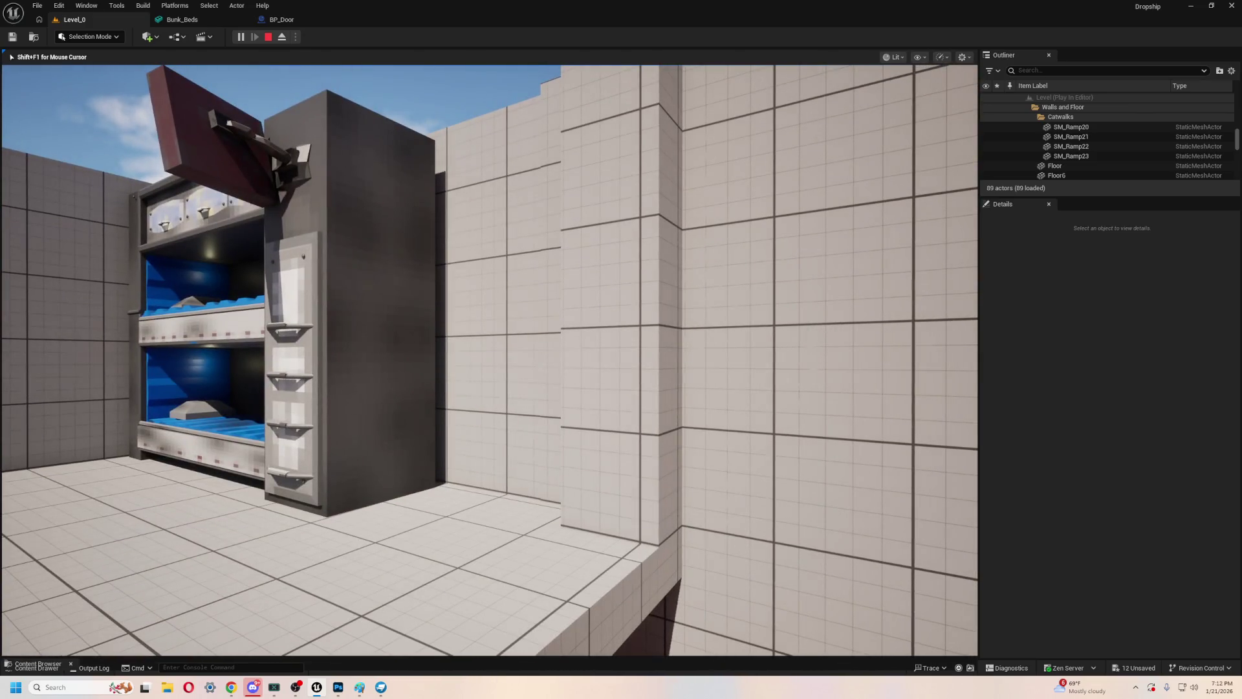
key("w")
key("w")
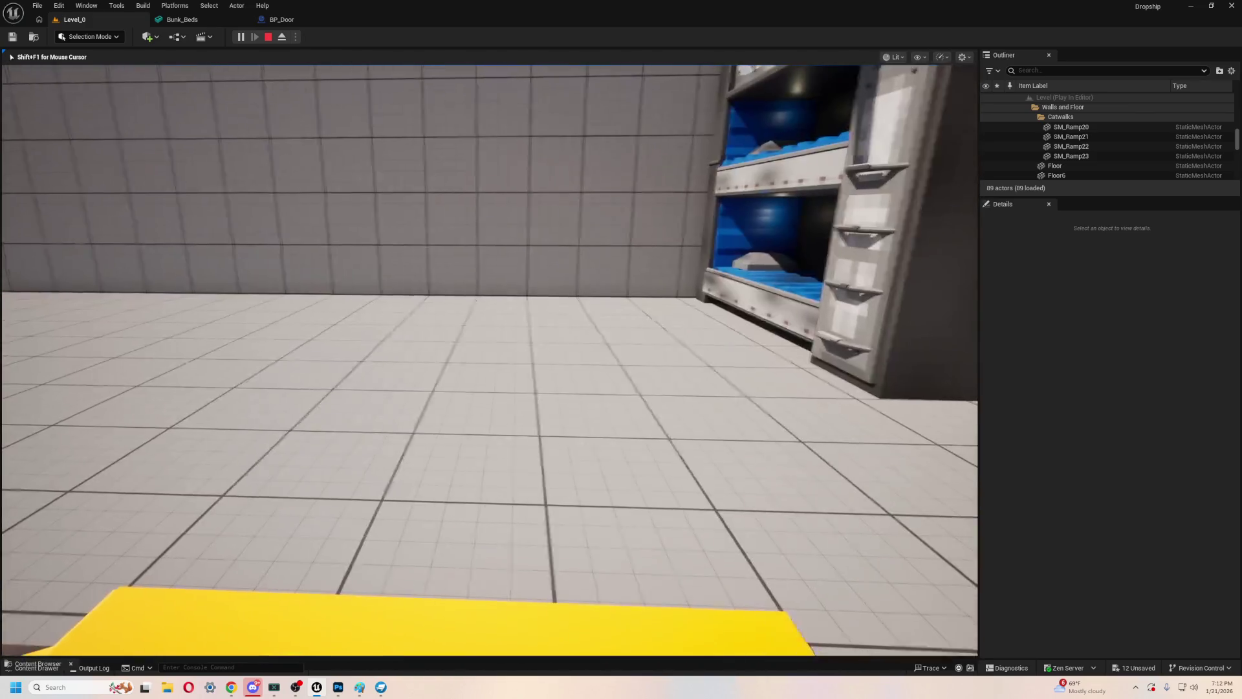
key("w")
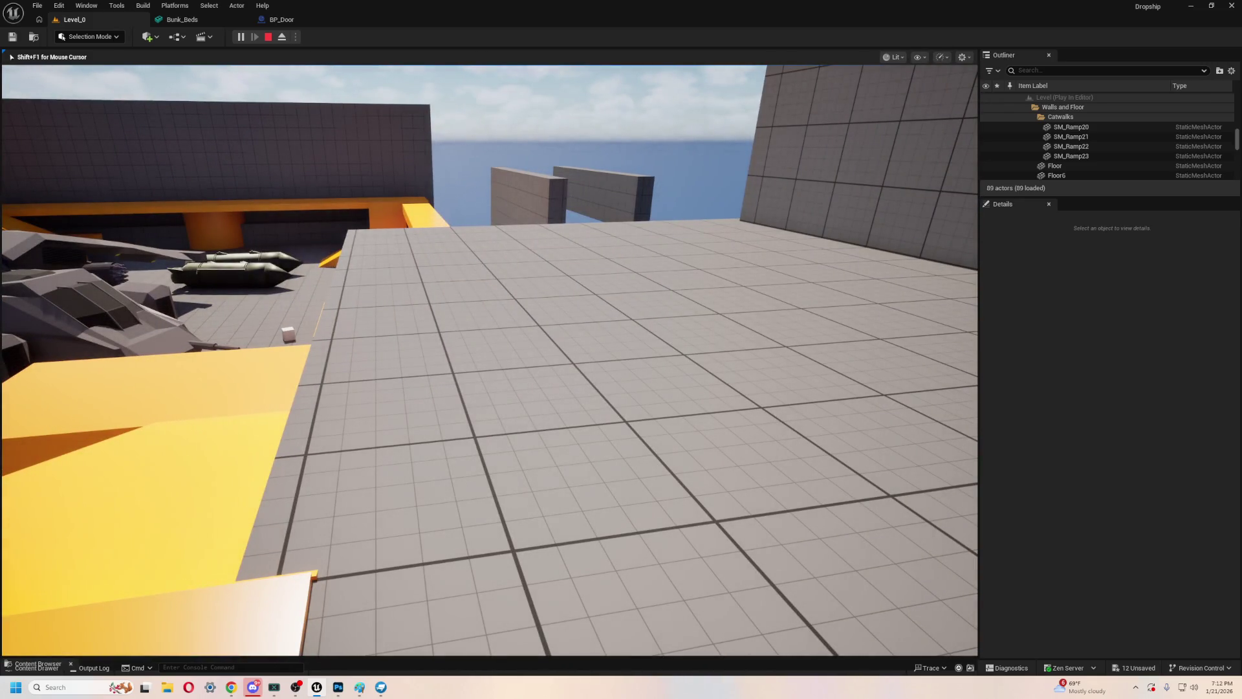
key("w")
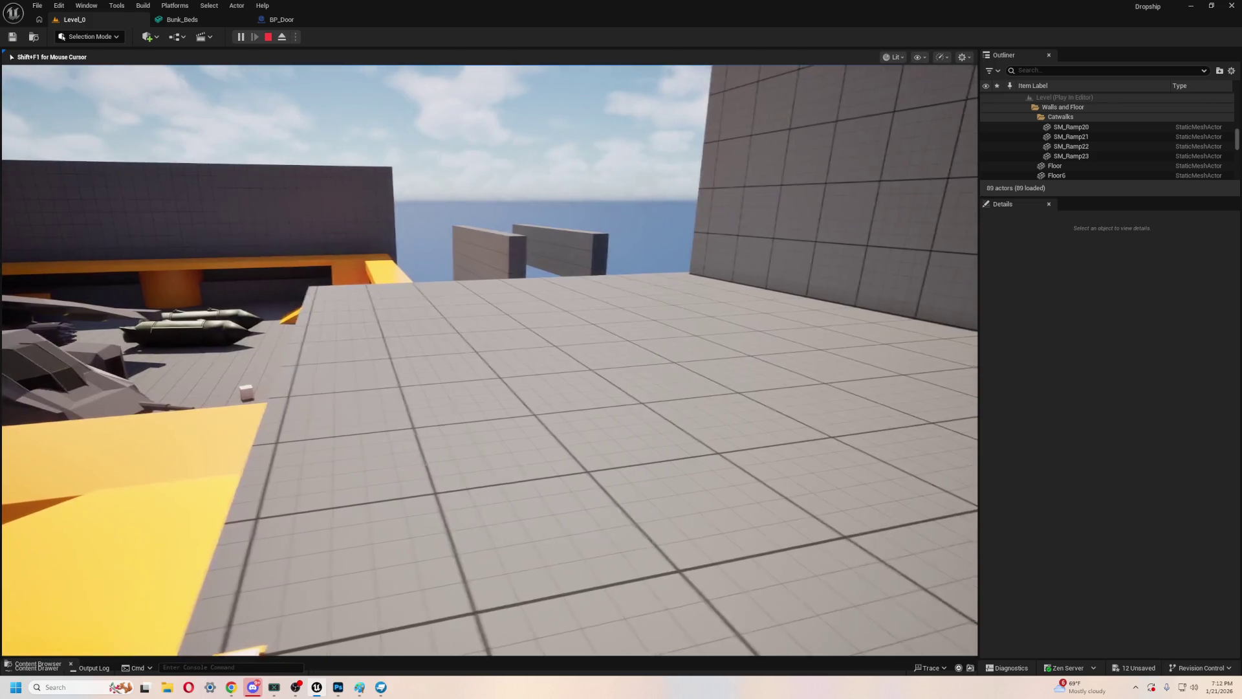
key("w")
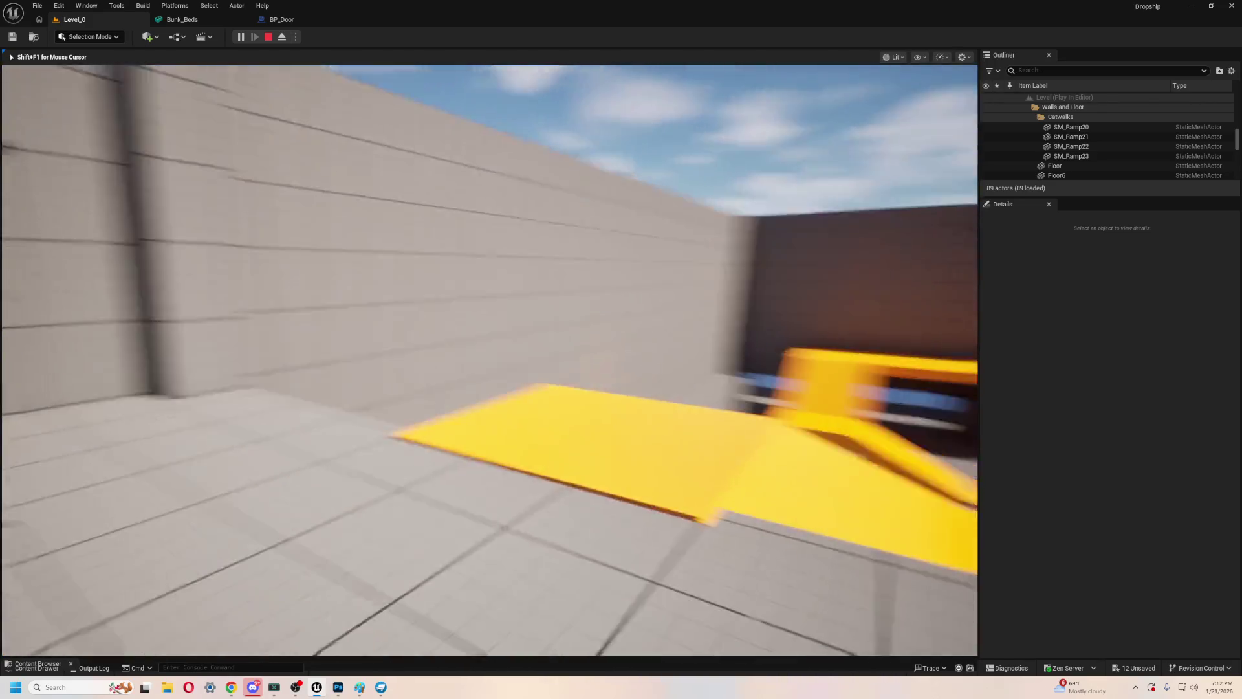
key("w")
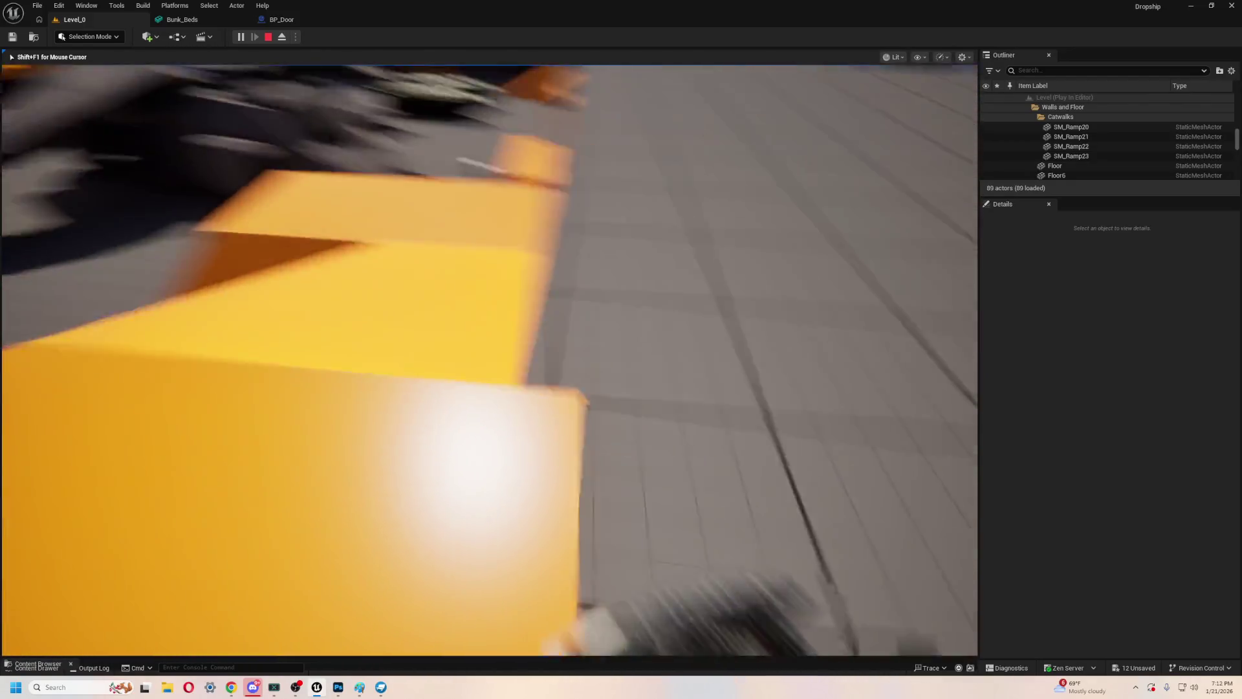
key("w")
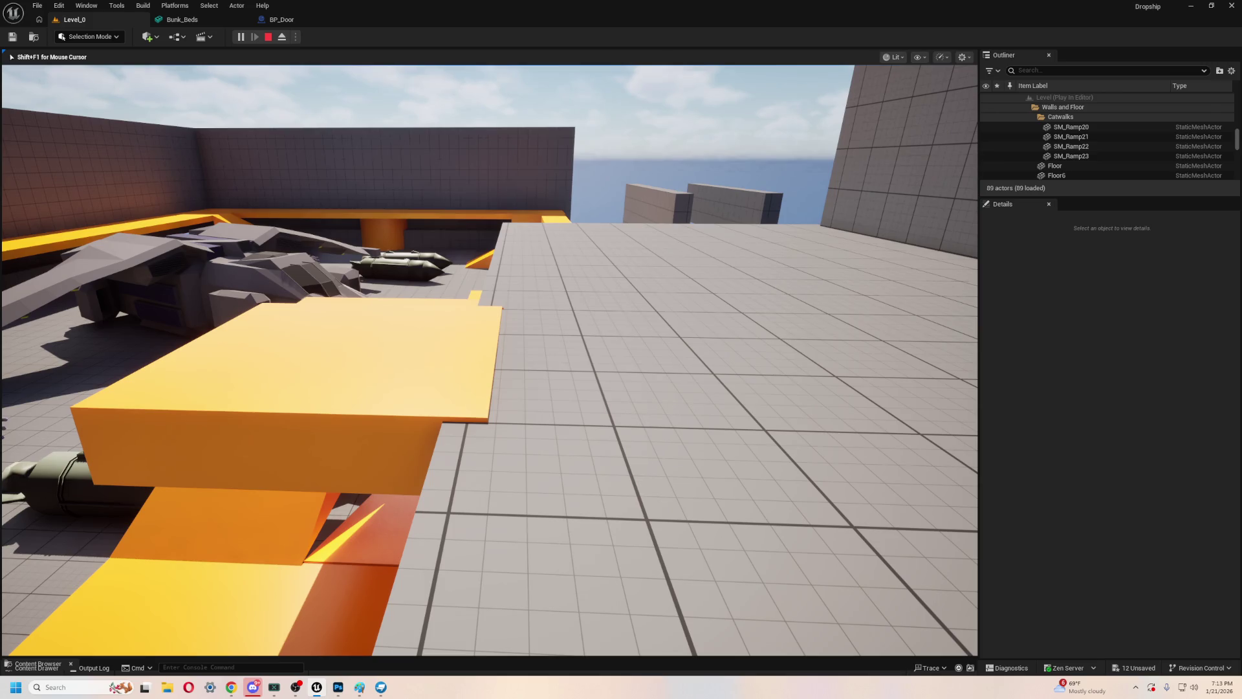
key("w")
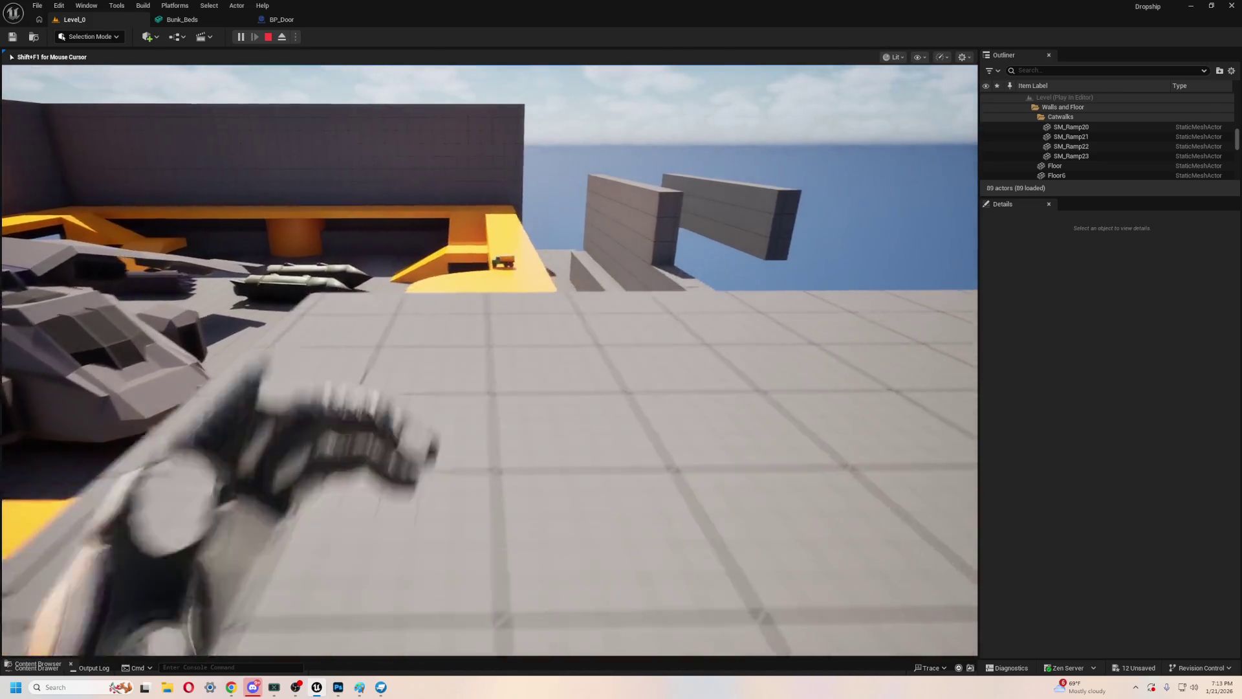
key("w")
key("w")
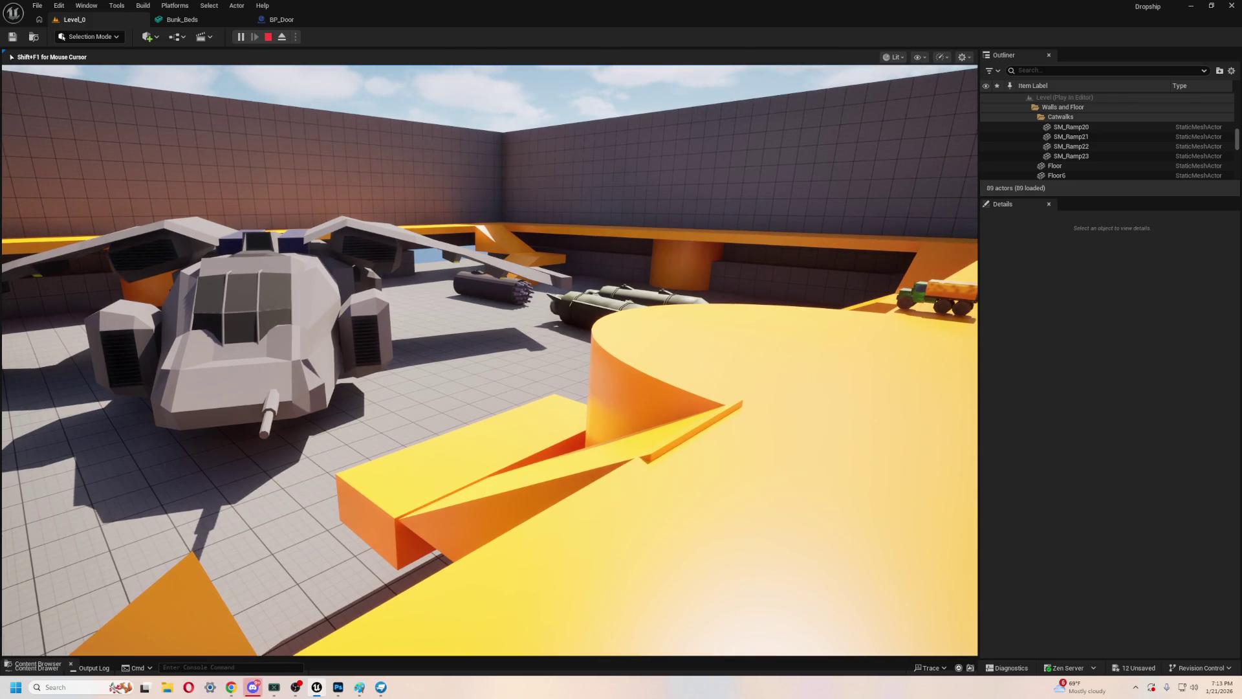
key("w")
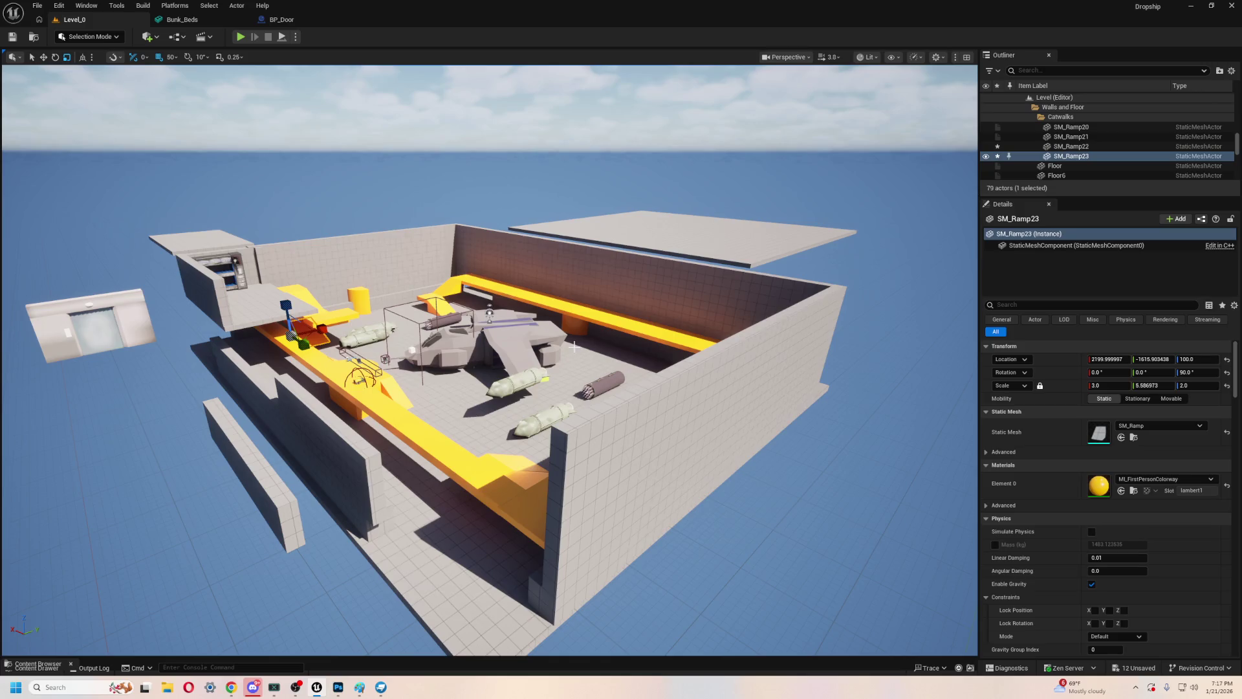
- Open Level_1 from the Content > Levels folder in the Content Drawer
left_click_drag(427, 341, 543, 340)
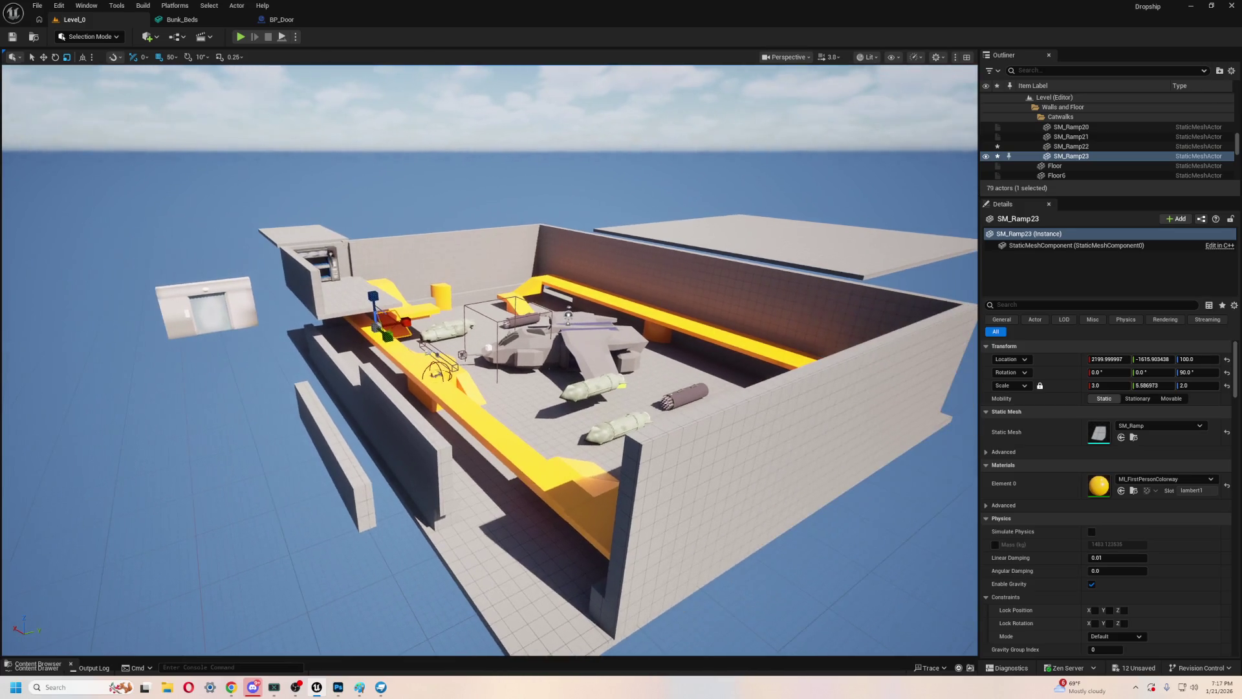
key("ctrl+space")
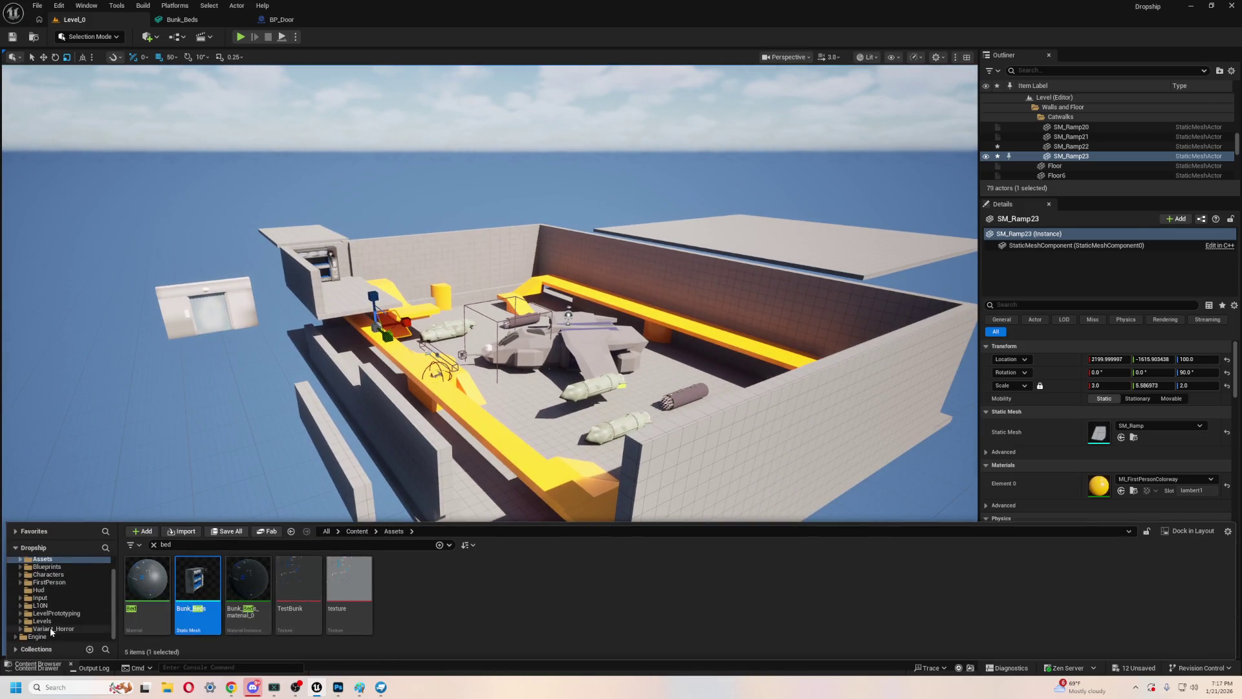
left_click(43, 621)
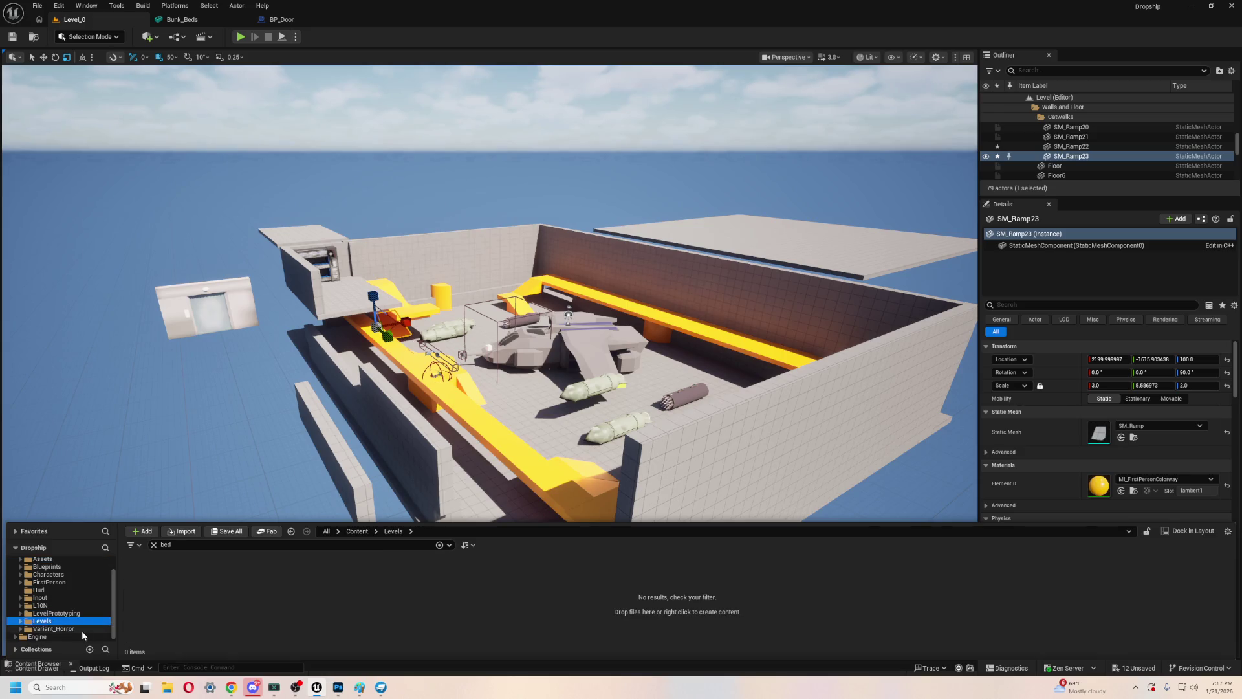
left_click(40, 613)
left_click(20, 621)
left_click(154, 545)
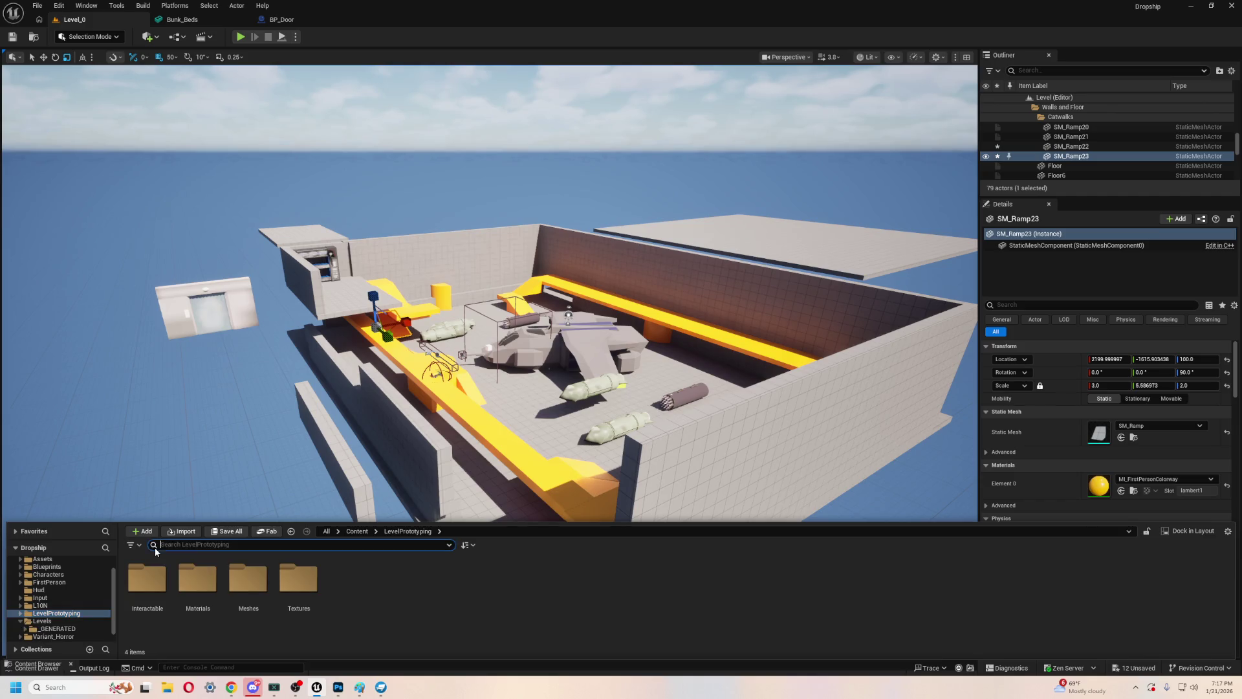
left_click(68, 623)
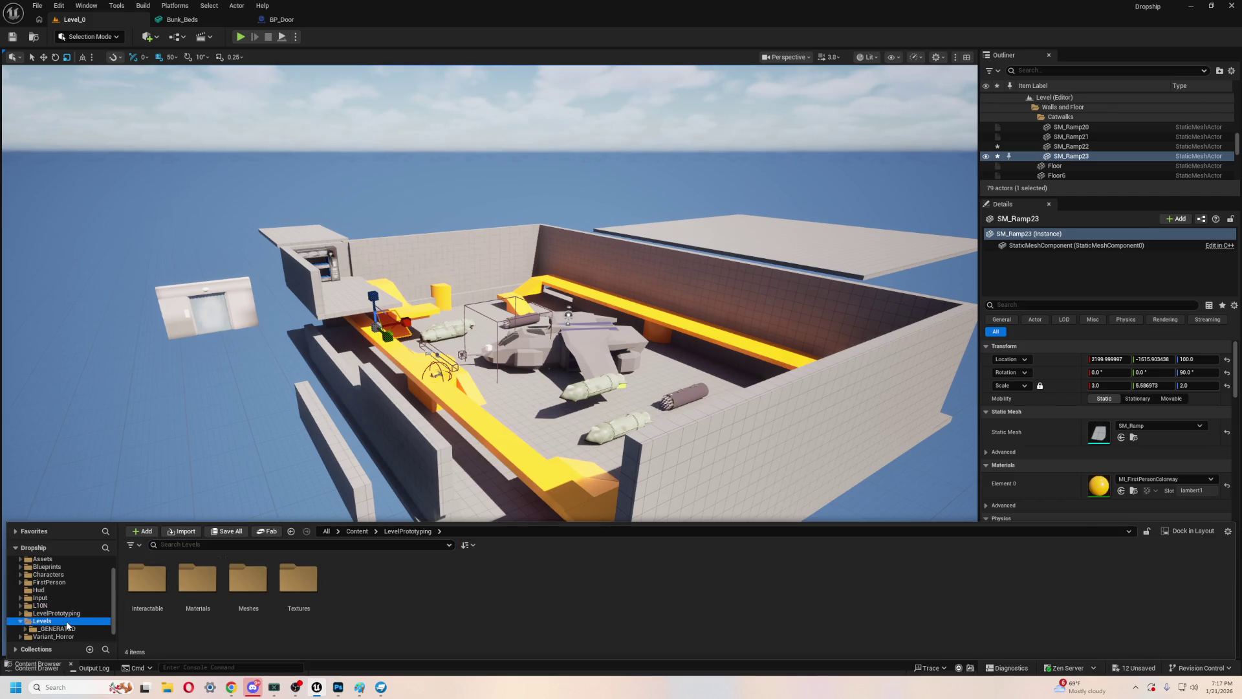
double_click(248, 589)
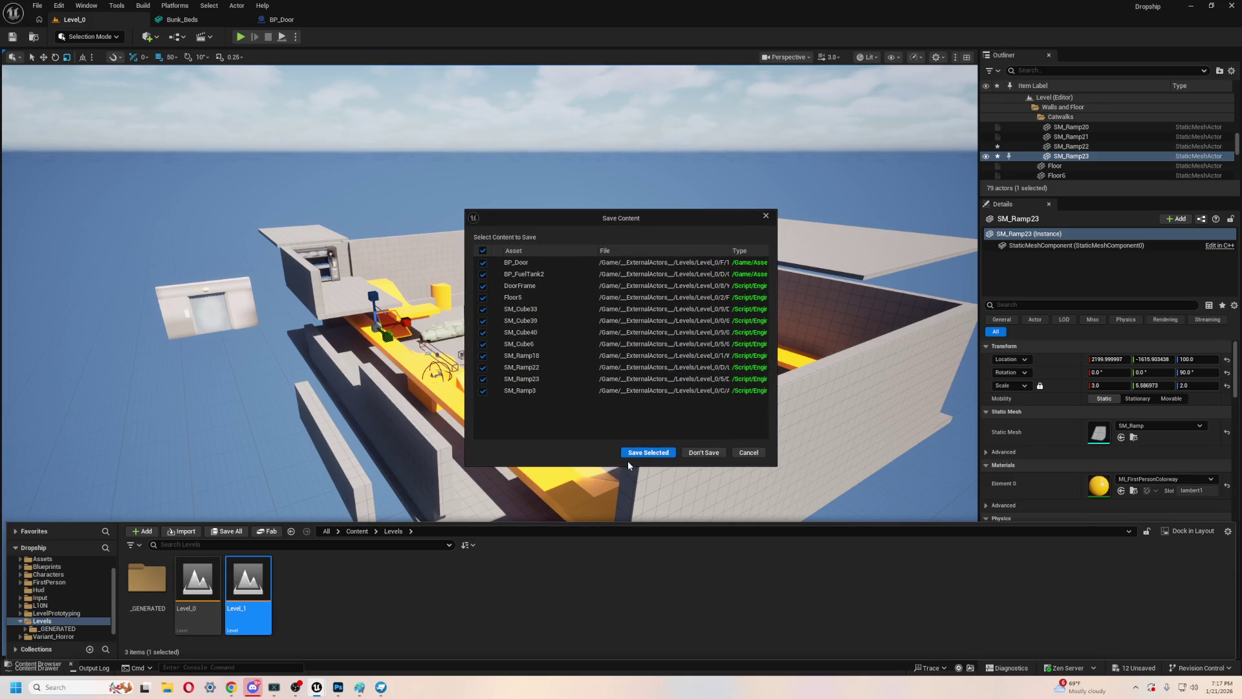
- Save all modified hangar assets with Save Selected so Level_1 loads
left_click(647, 452)
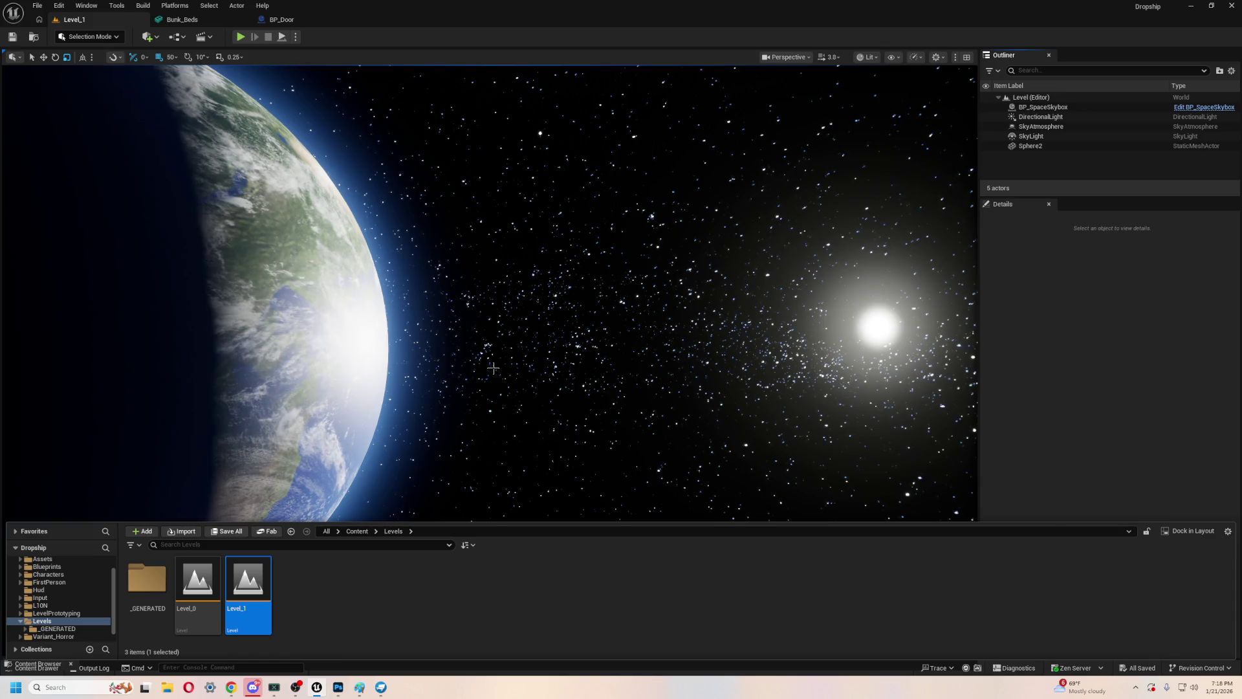
- Check the skybox actions and the BP_Door and Bunk_Beds tabs, then return to Level_1
right_click(510, 305)
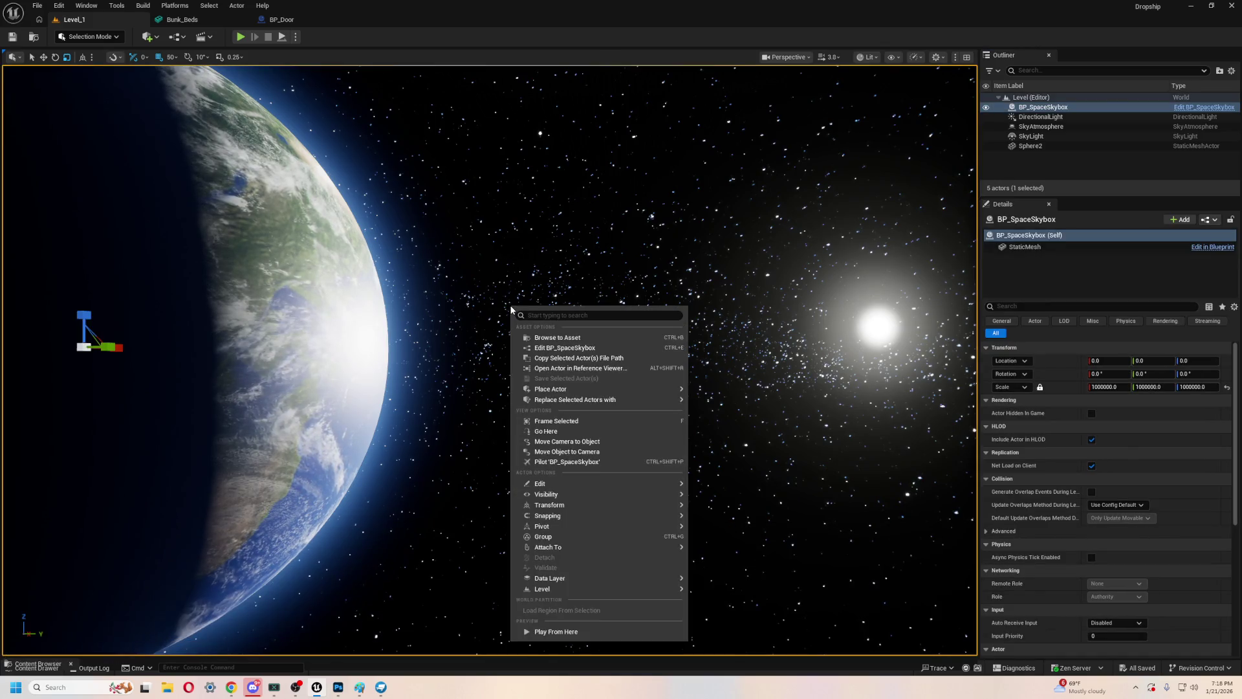
left_click(564, 175)
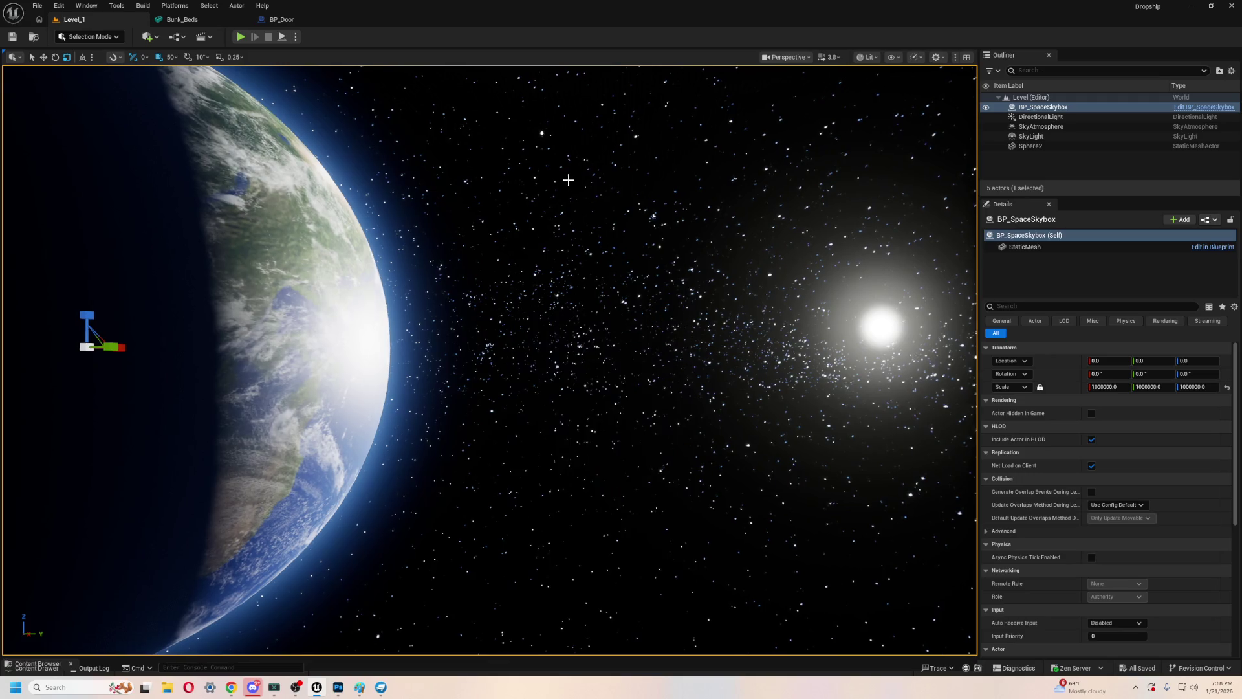
left_click(274, 20)
left_click(188, 20)
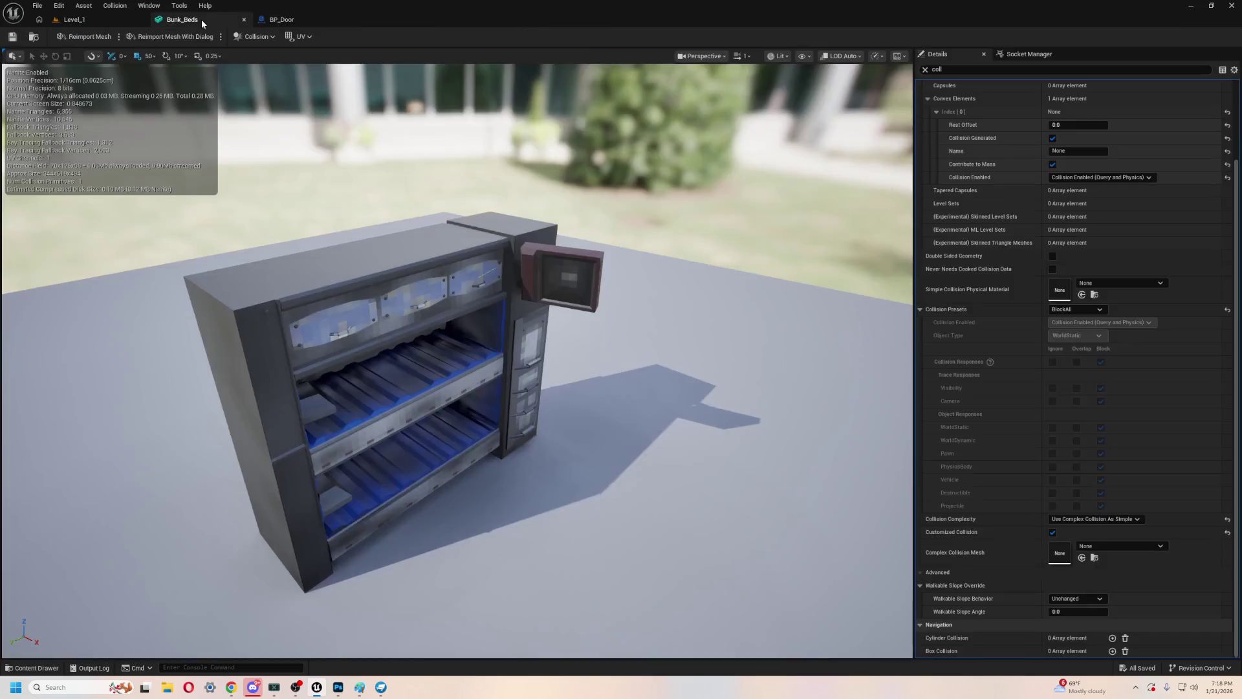
left_click(73, 19)
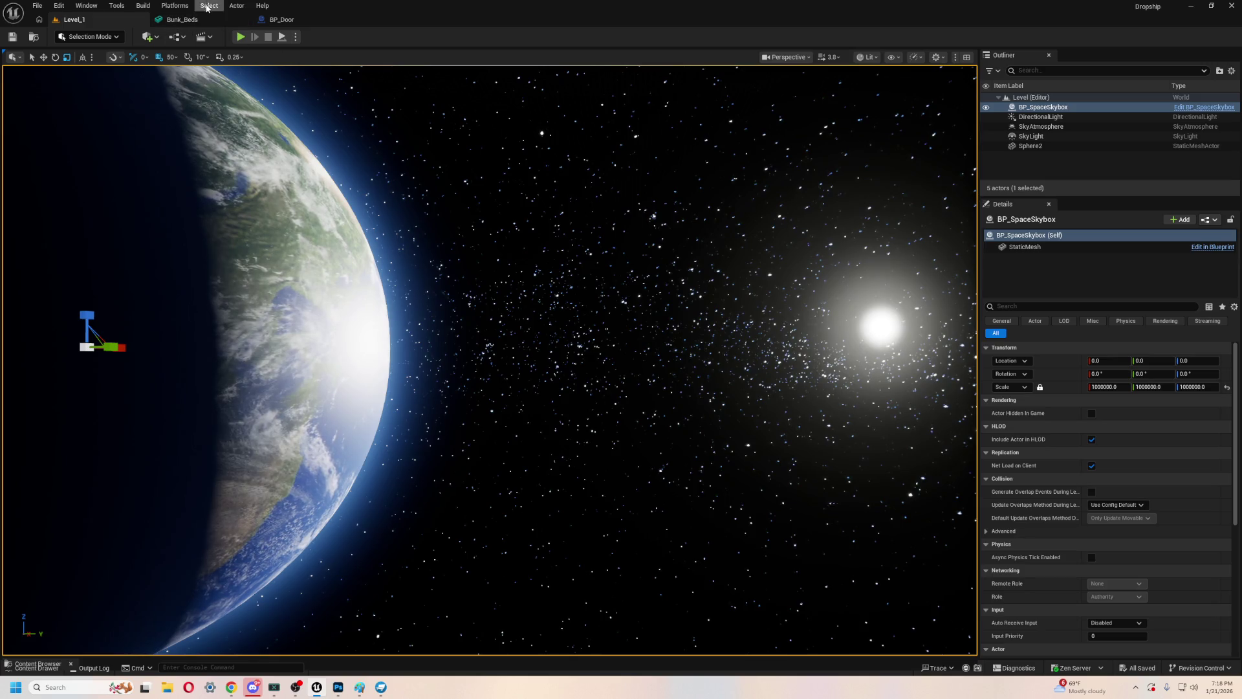
- Open Level_0 from the Content Drawer and fly into its control room
key("ctrl+space")
double_click(210, 582)
left_click_drag(278, 505, 272, 427)
mouse_move(588, 237)
left_mouse_down()
mouse_move(588, 213)
mouse_move(615, 207)
mouse_move(587, 238)
left_mouse_up()
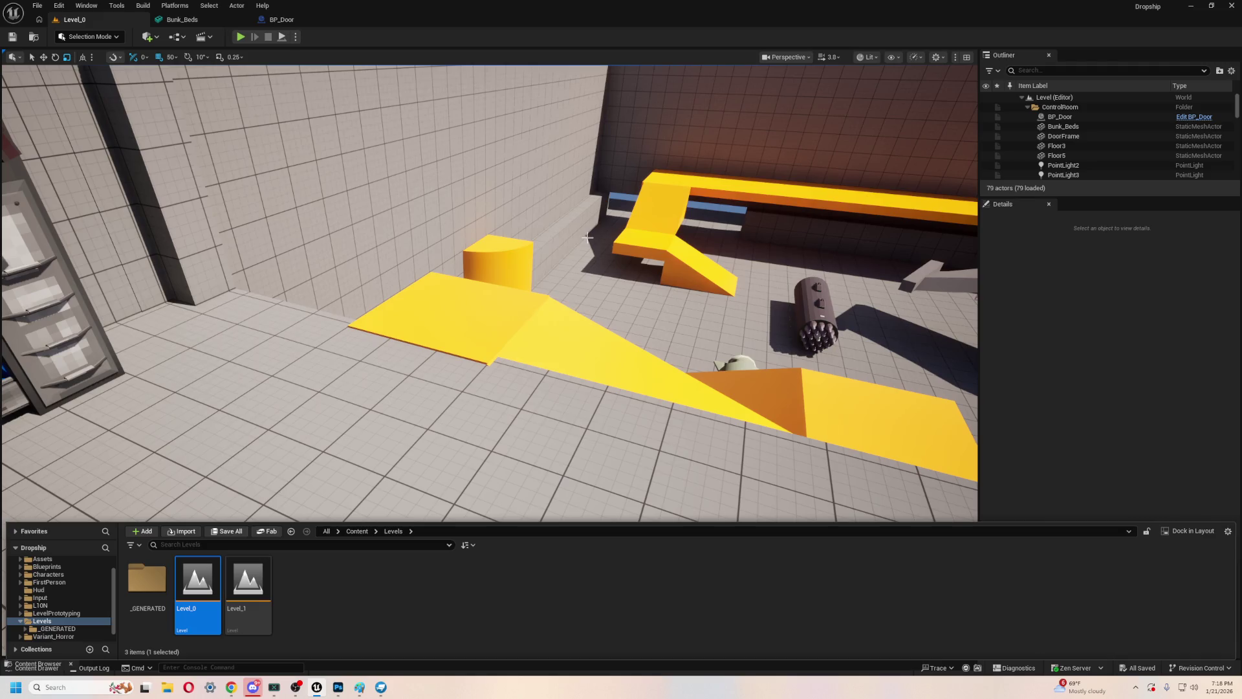
mouse_move(572, 225)
left_mouse_down()
mouse_move(505, 162)
mouse_move(375, 165)
left_mouse_up()
left_click(240, 37)
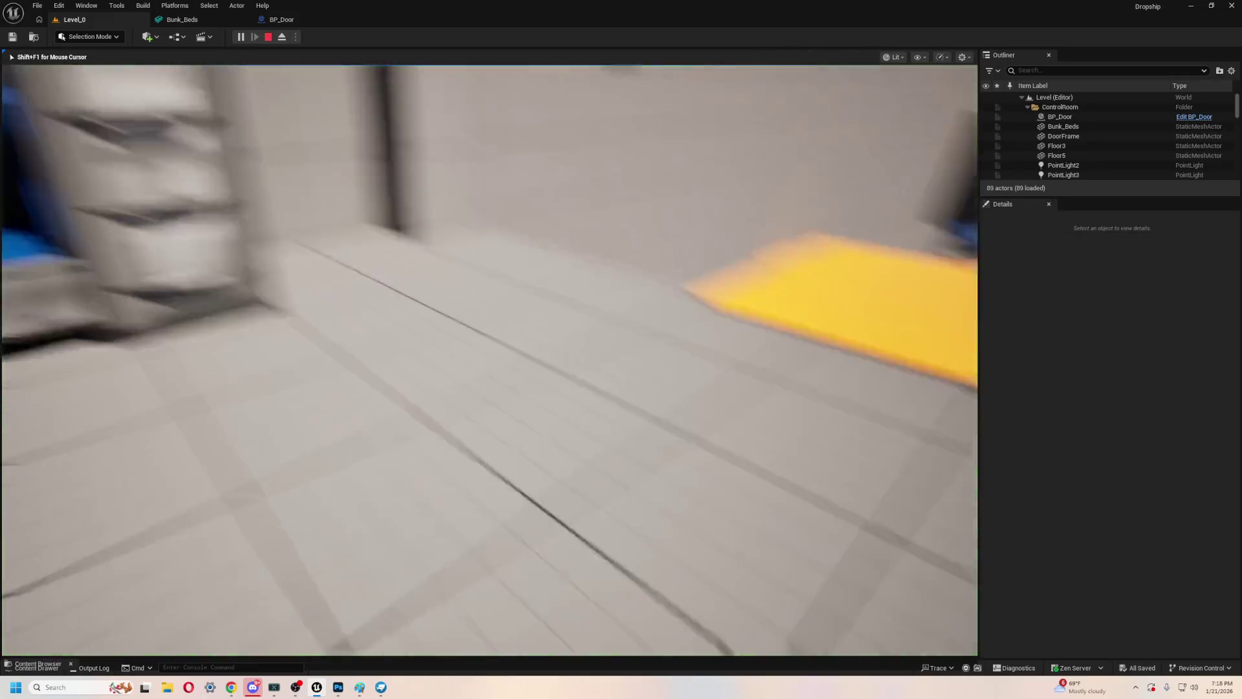
key("w")
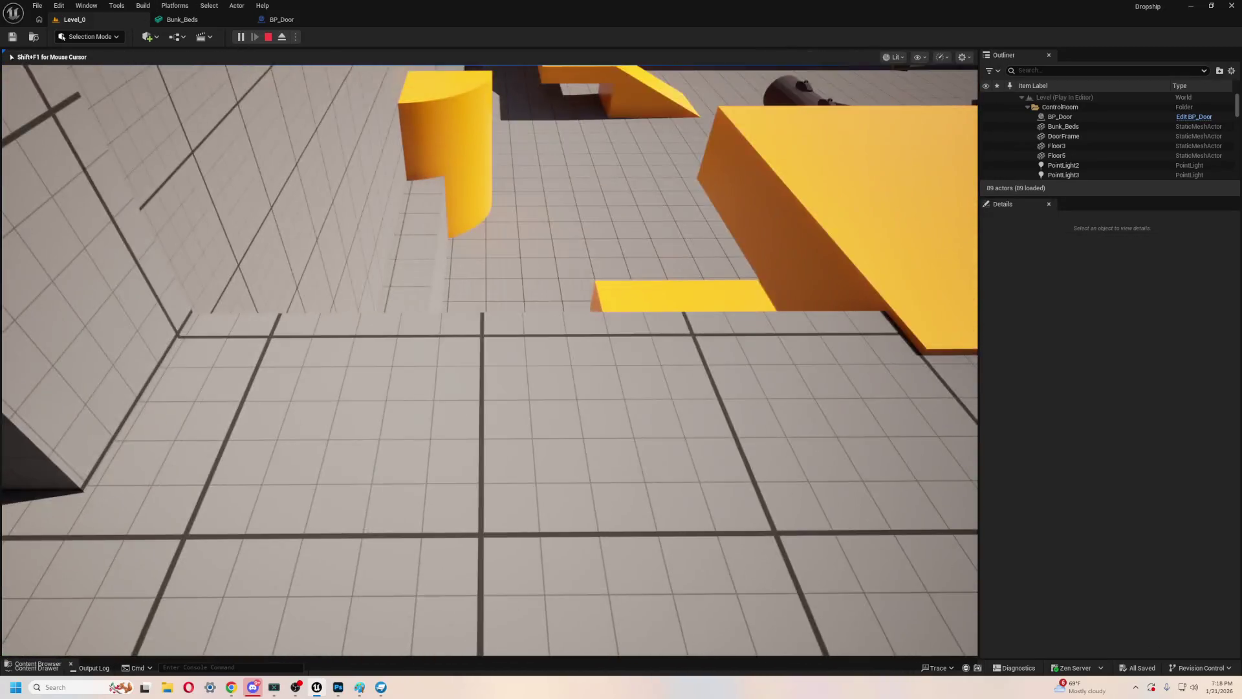
key("w")
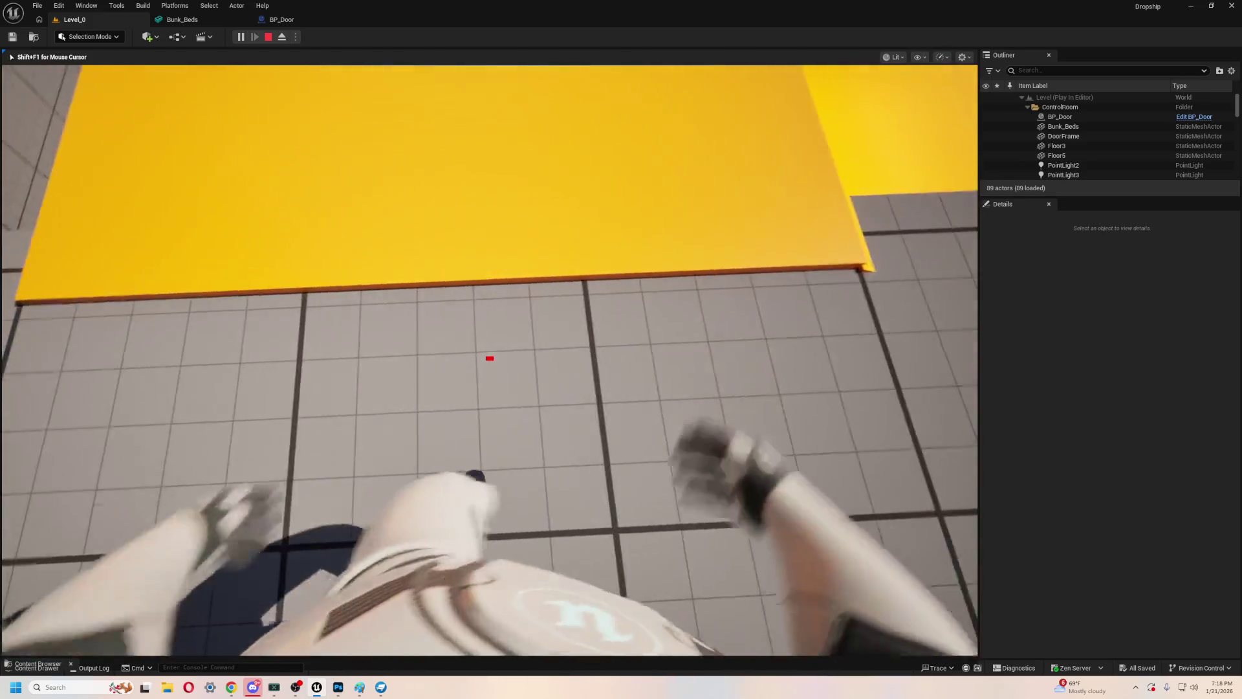
key("s")
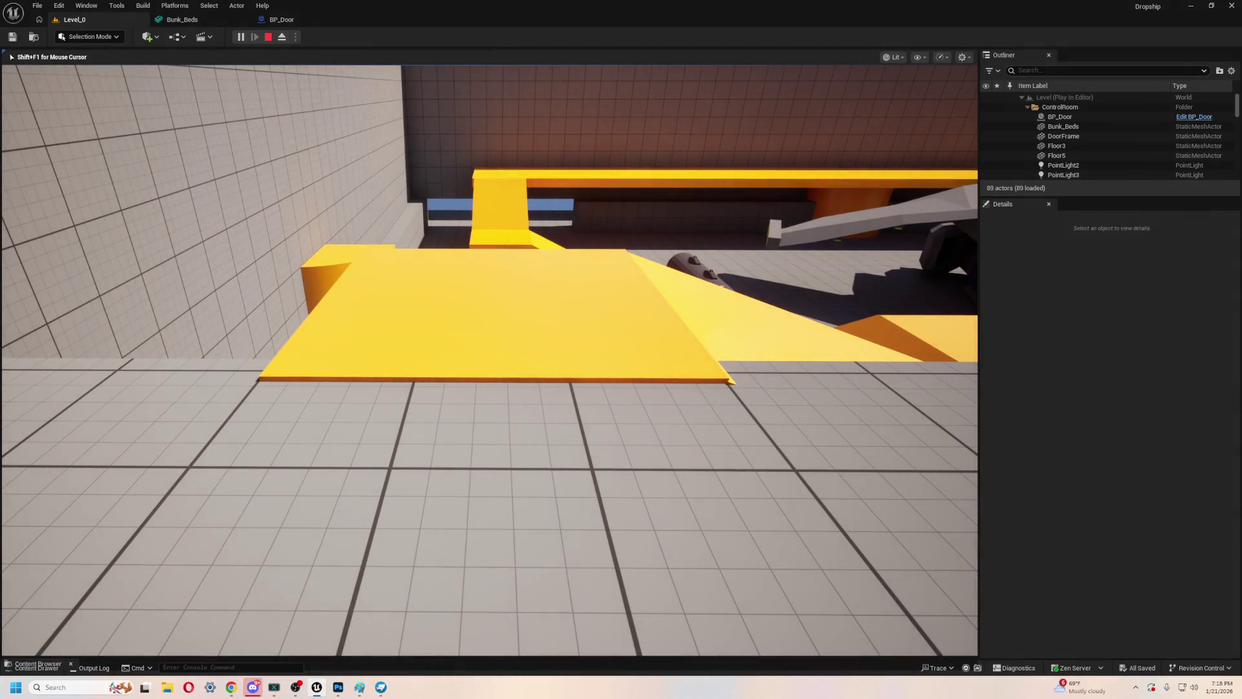
key("w")
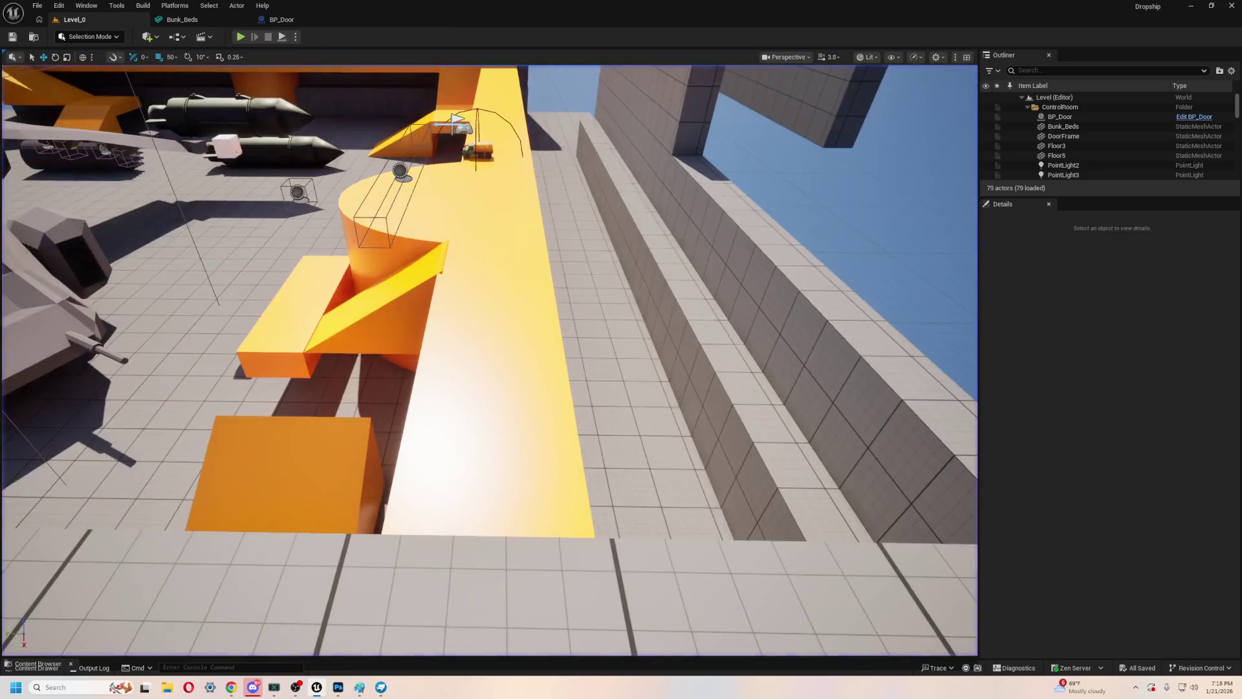
key("Escape")
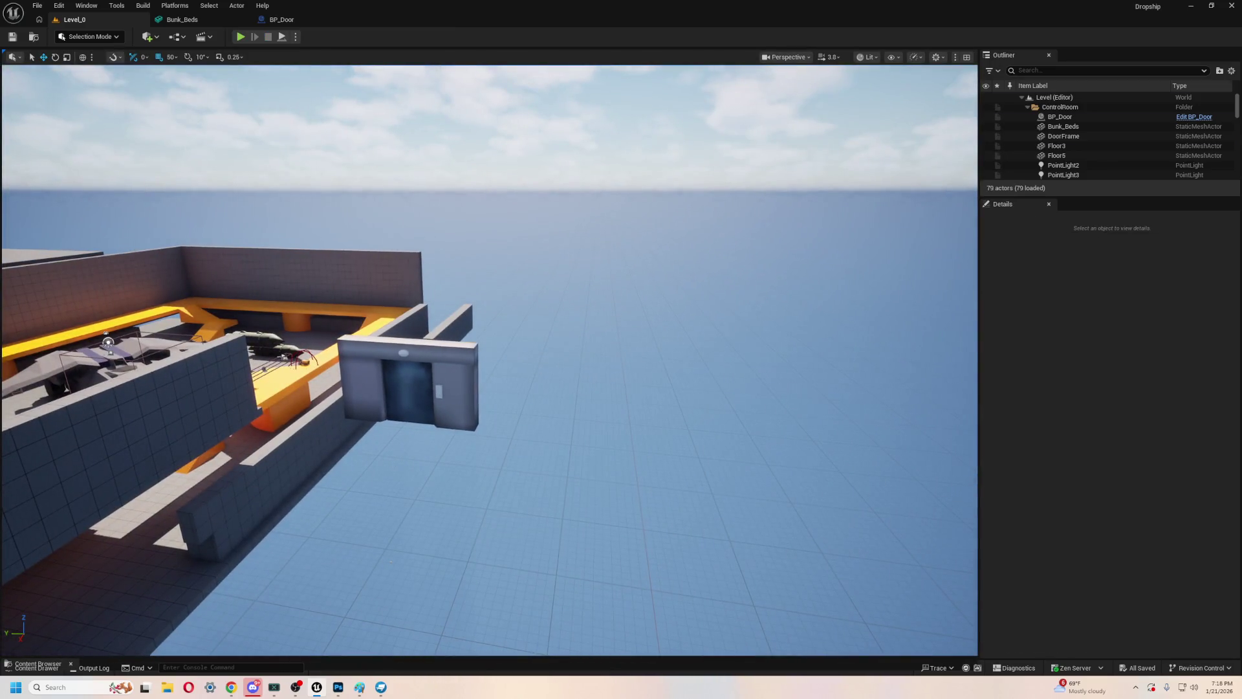
- Select the DoorFrame and frame it with the surrounding room in view
left_click(437, 388)
key("f")
mouse_move(607, 401)
left_mouse_down()
mouse_move(607, 490)
mouse_move(386, 305)
mouse_move(386, 287)
mouse_move(680, 387)
mouse_move(411, 424)
mouse_move(402, 472)
mouse_move(422, 472)
left_mouse_up()
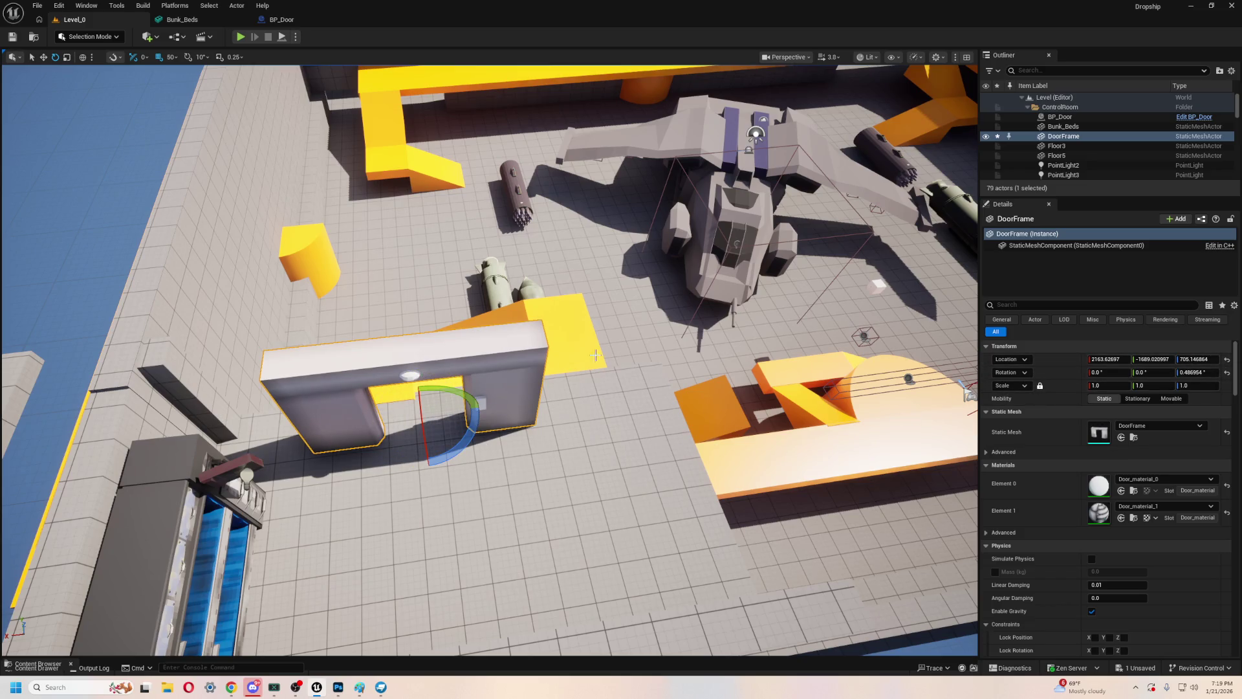
scroll(603, 355, "up", 6)
scroll(603, 355, "down", 3)
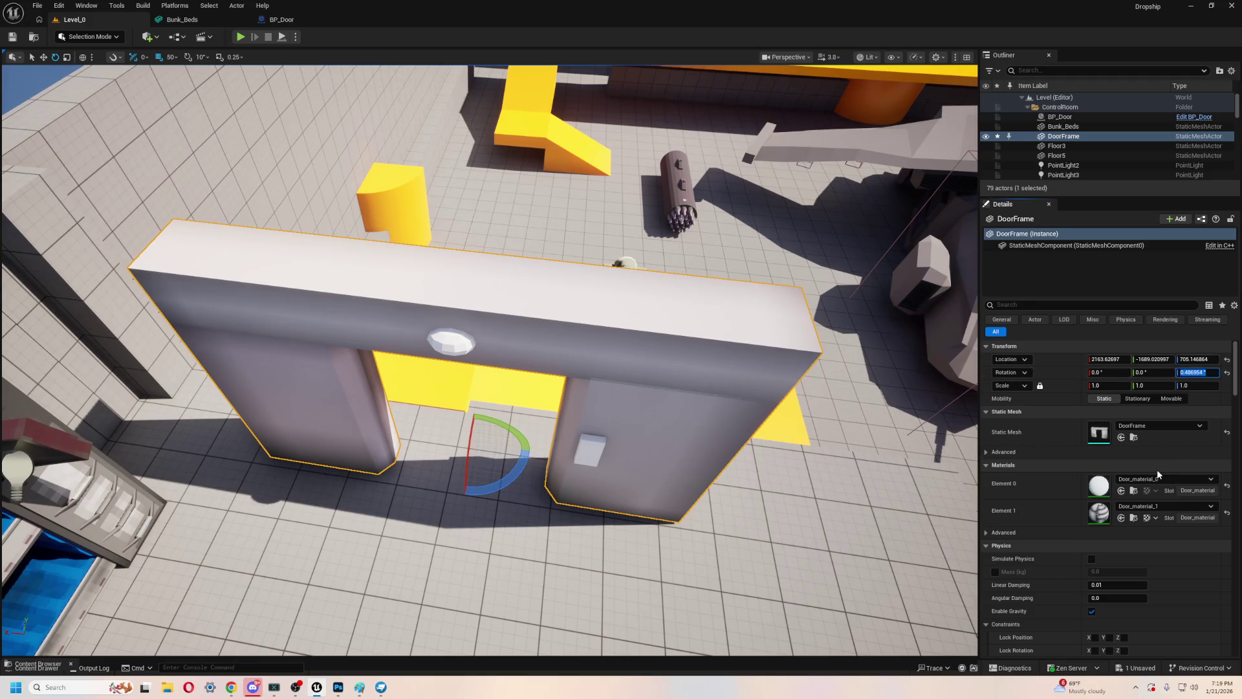
- Try DoorFrame yaw values 45, 90 and -90, settling on 180
type("45")
key("Return")
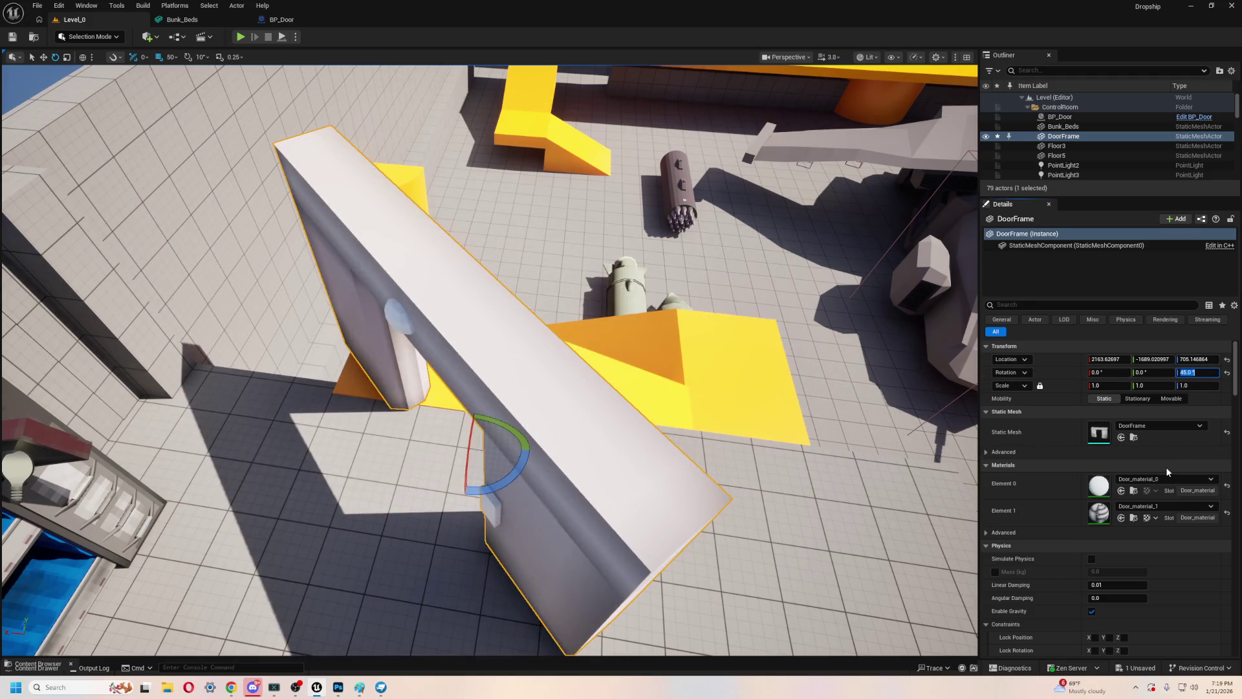
type("90")
key("Return")
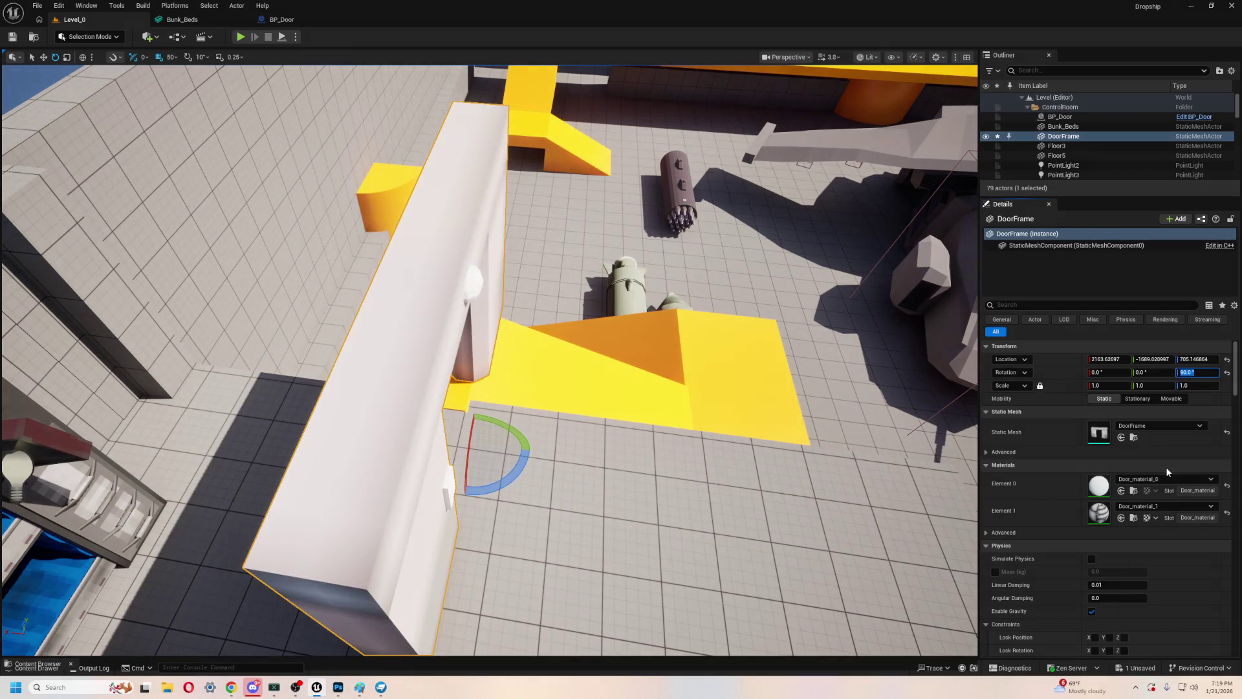
type("-90")
key("Return")
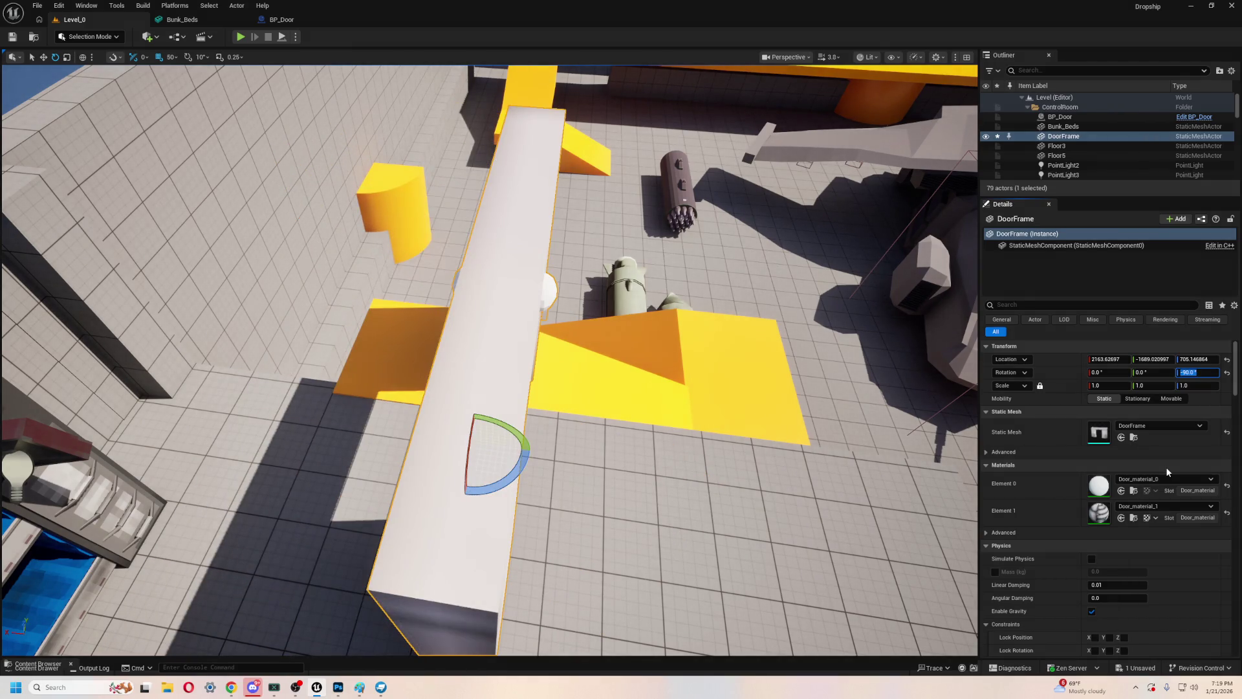
type("180")
key("Return")
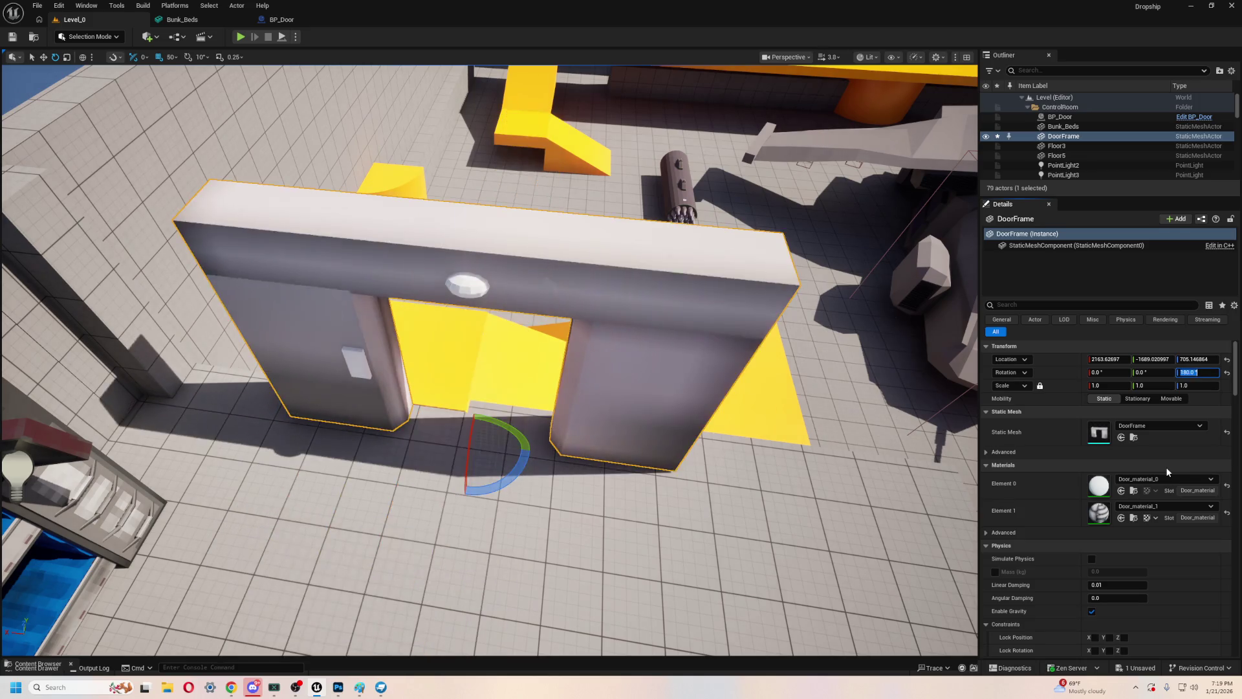
- Play-test walking through and around the turned doorframe, then stop the session with Esc
left_click(240, 38)
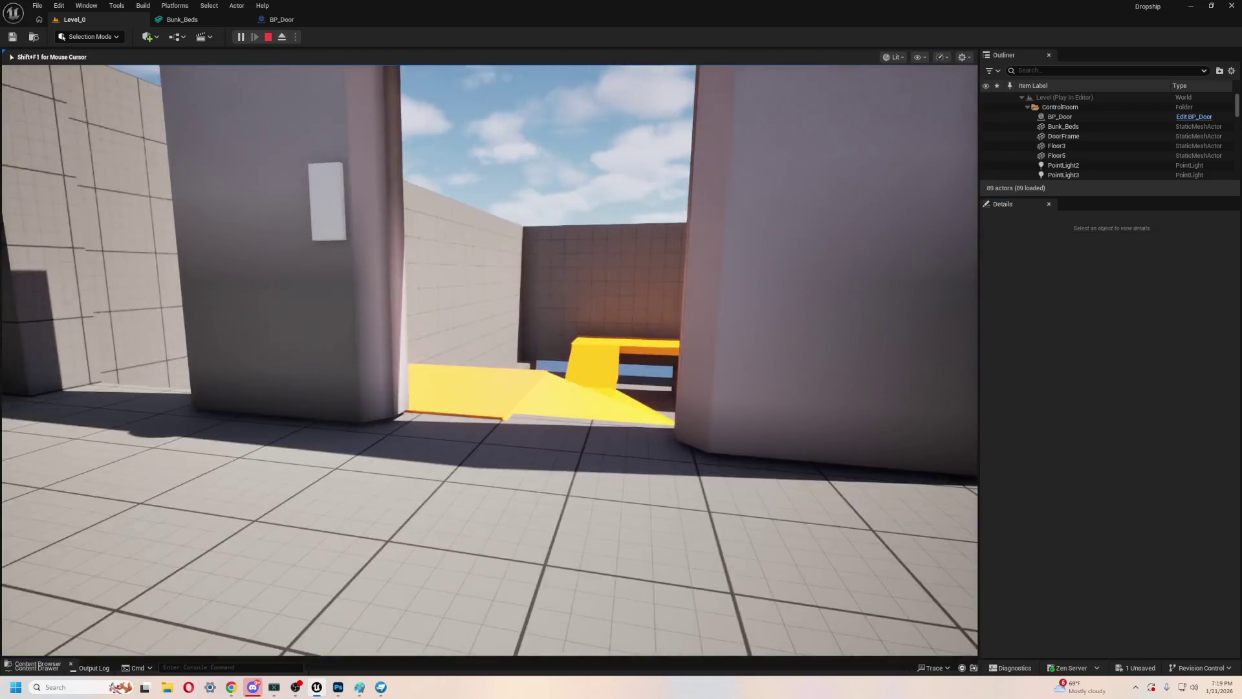
key("w")
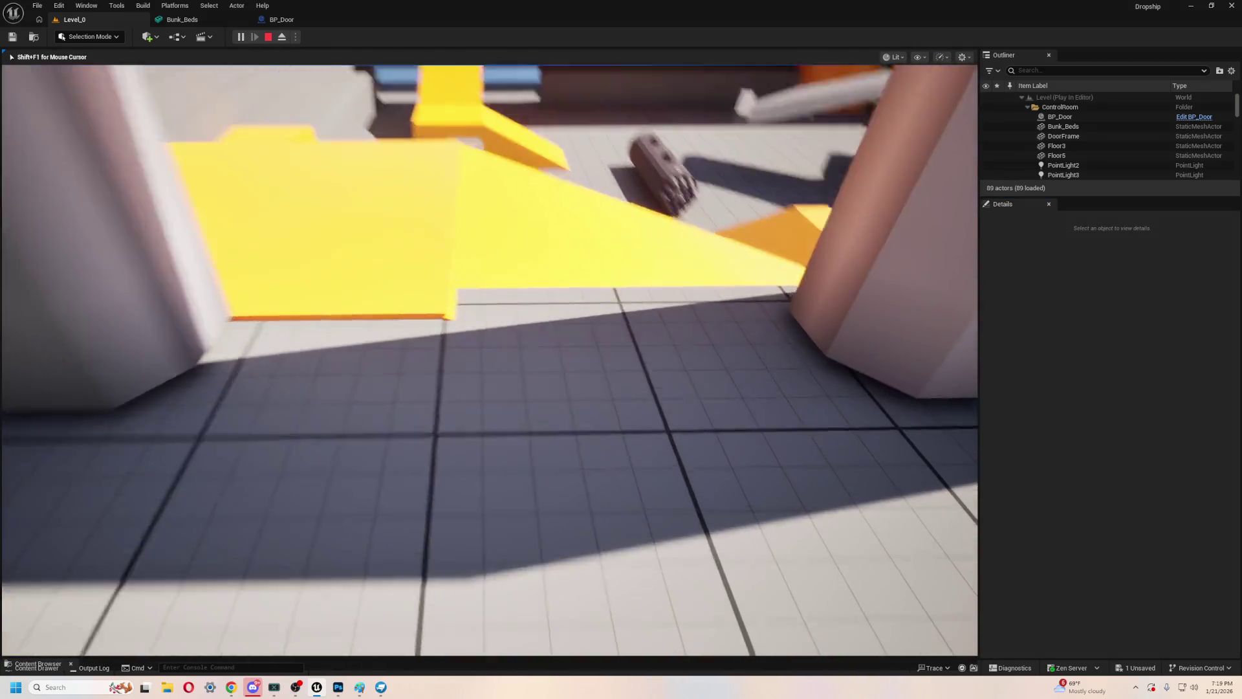
key("w")
key("w")
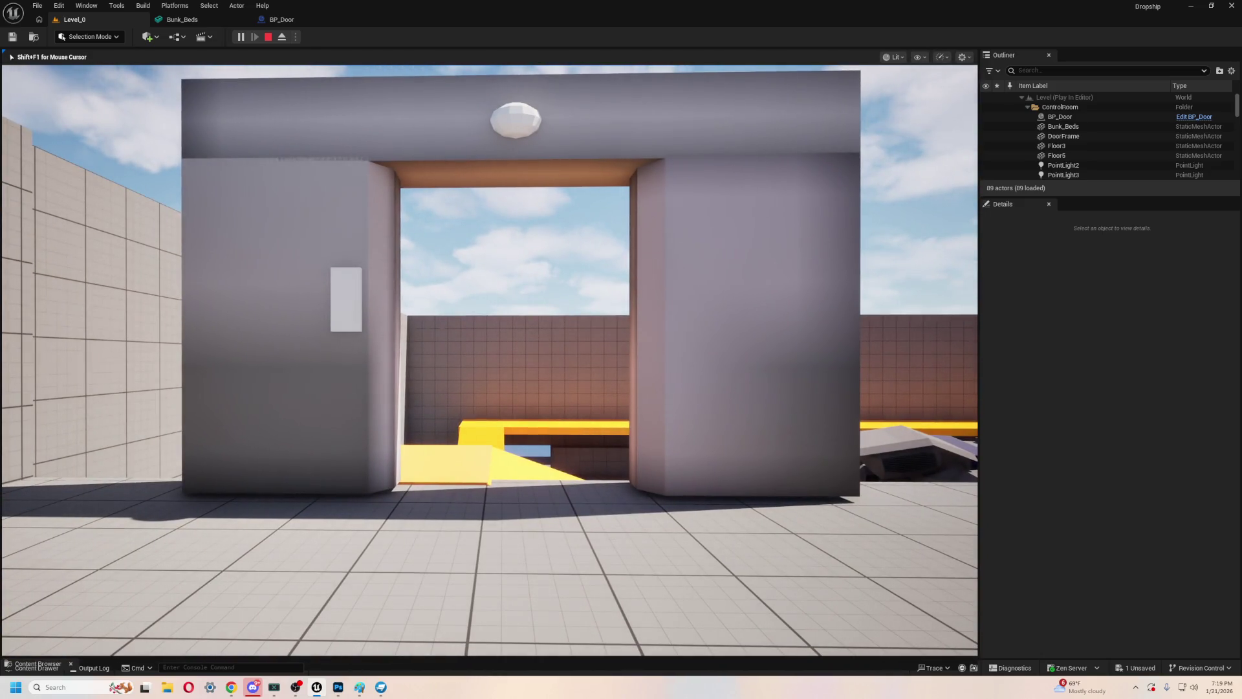
key("w")
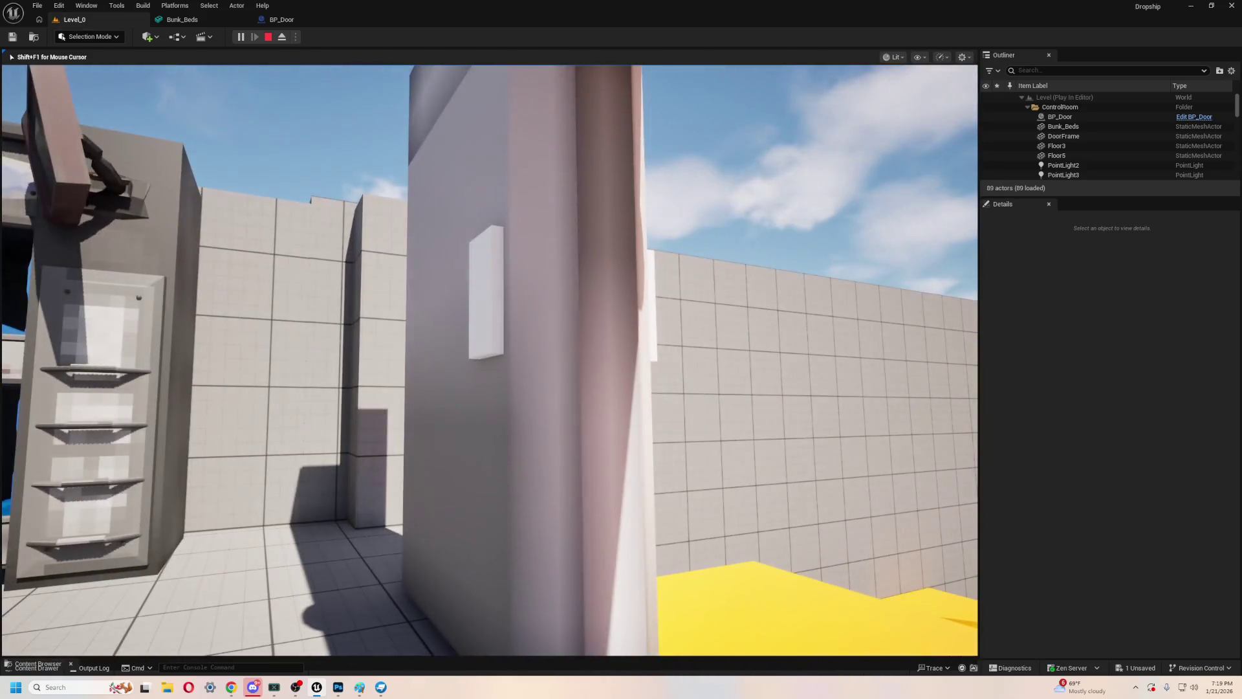
key("s")
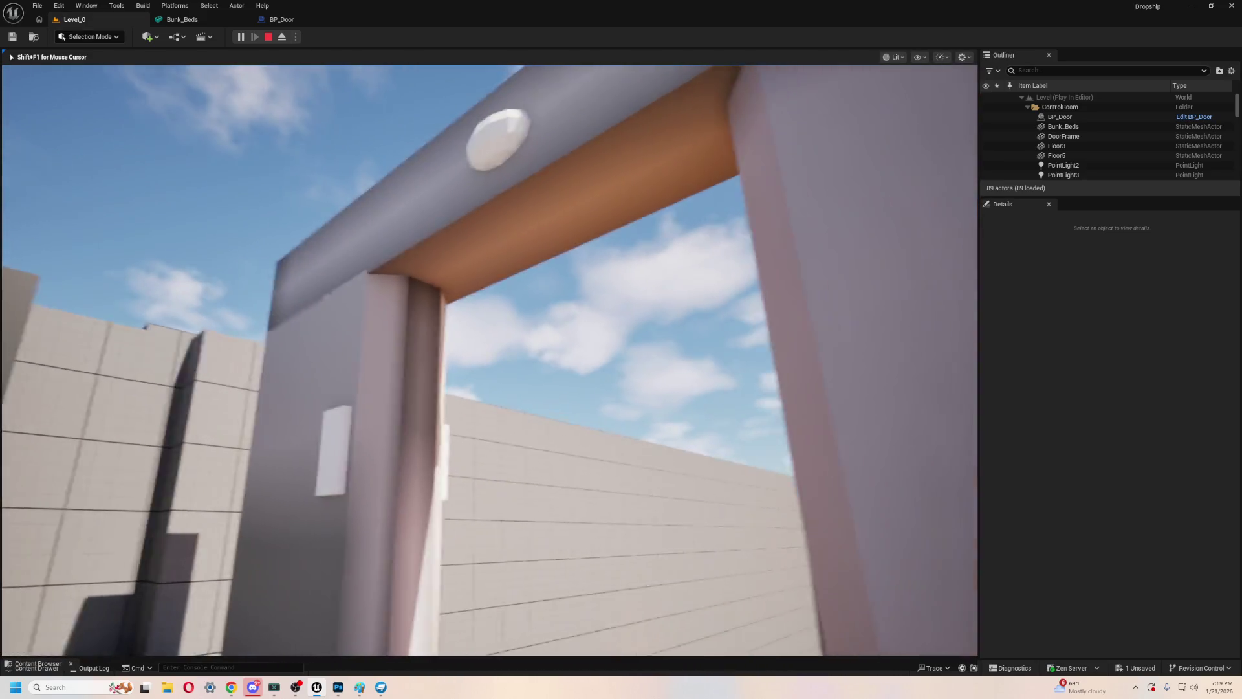
key("w")
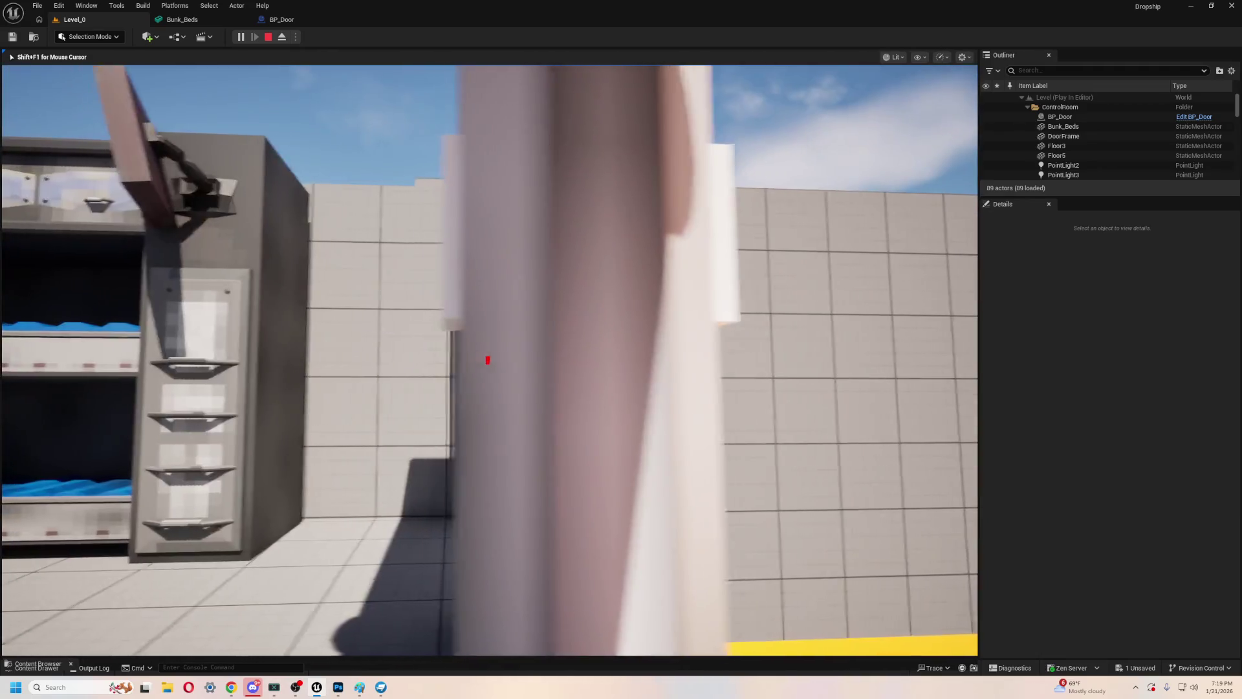
key("s")
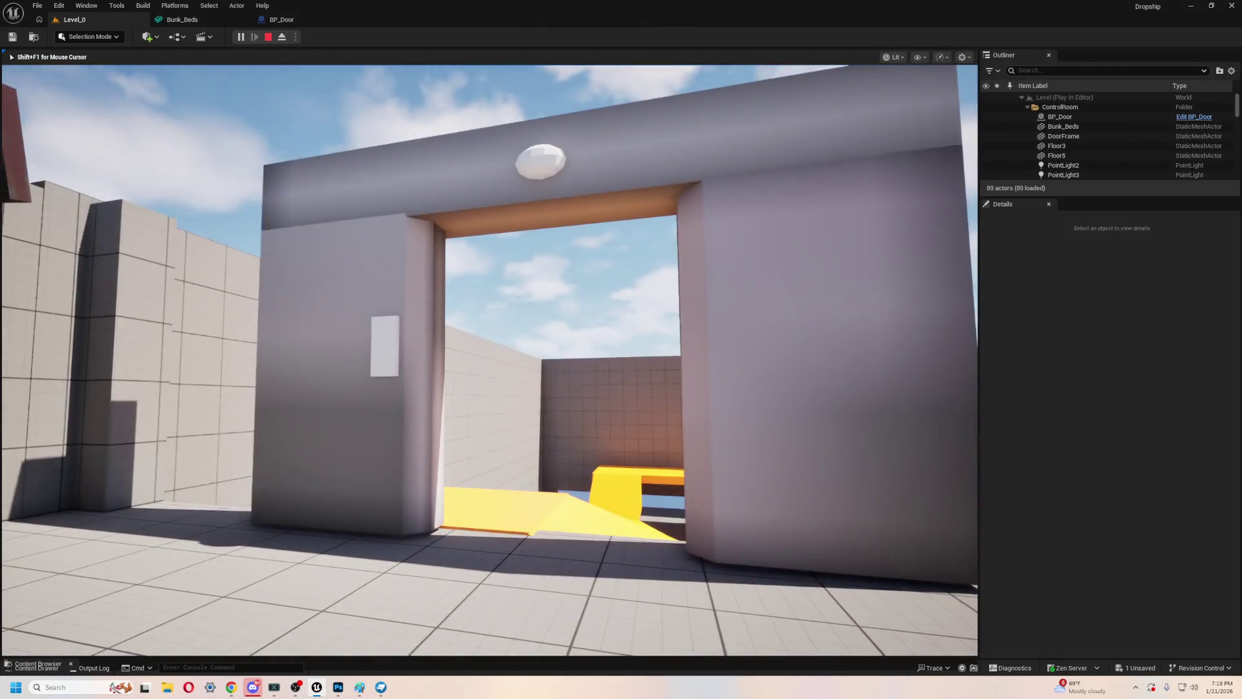
key("w")
key("w")
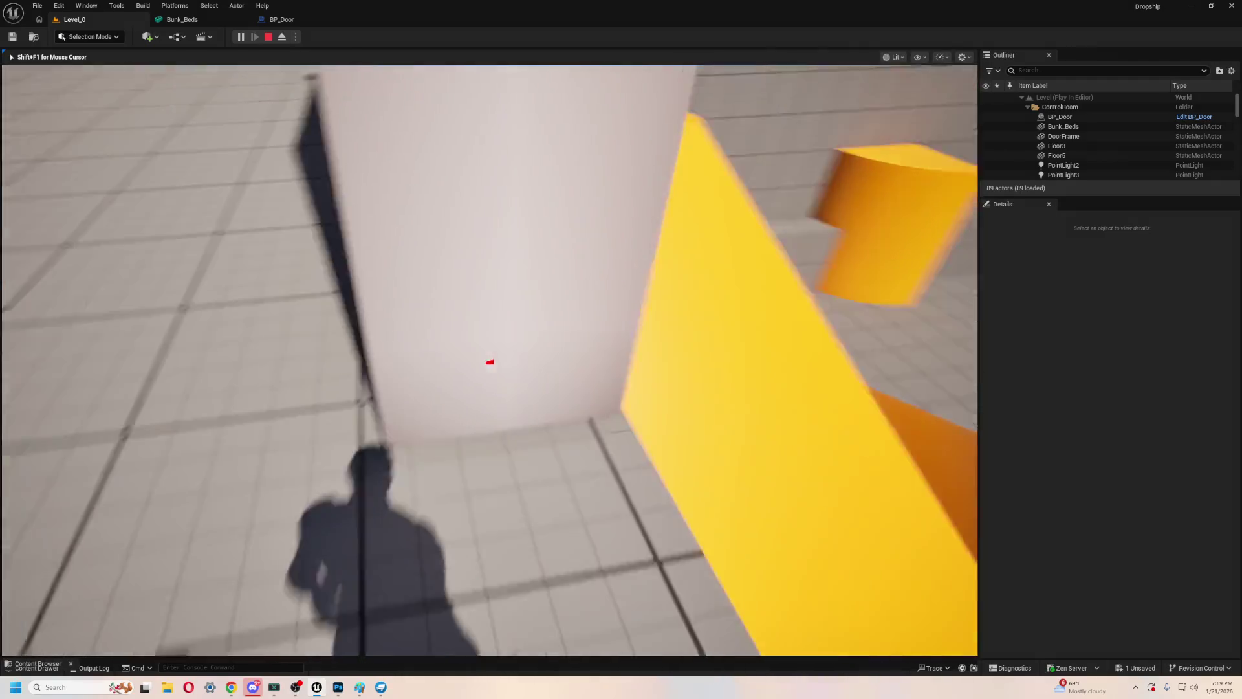
key("w")
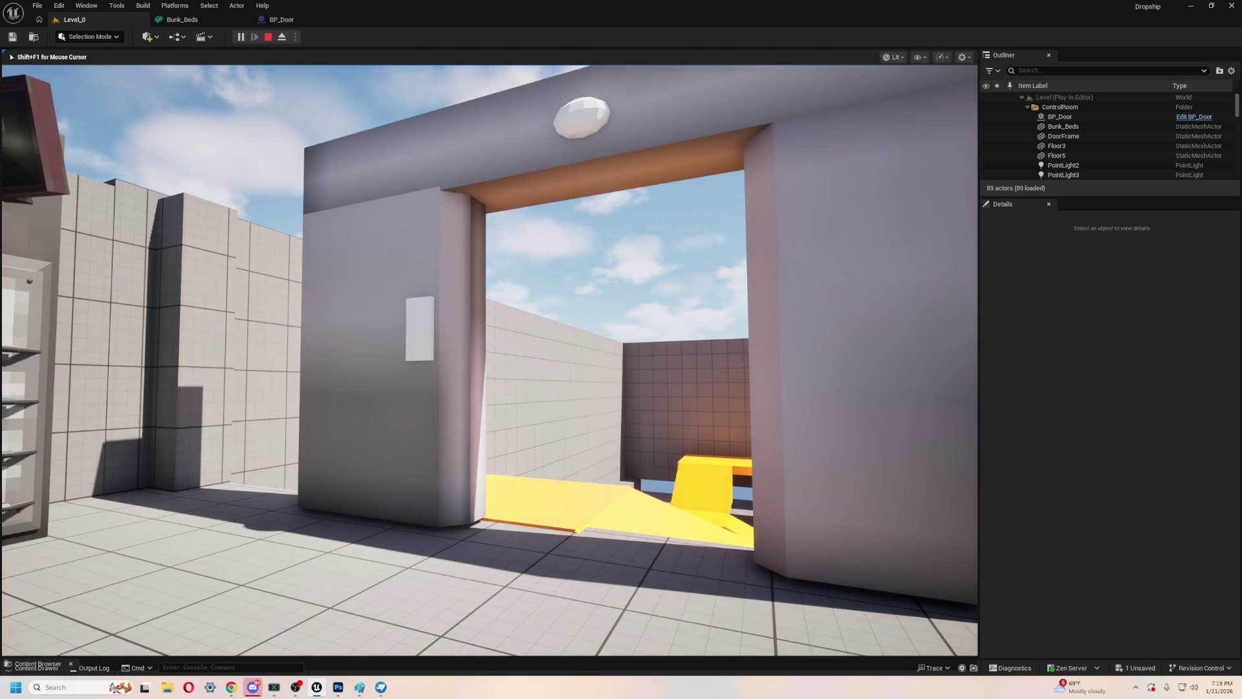
key("Escape")
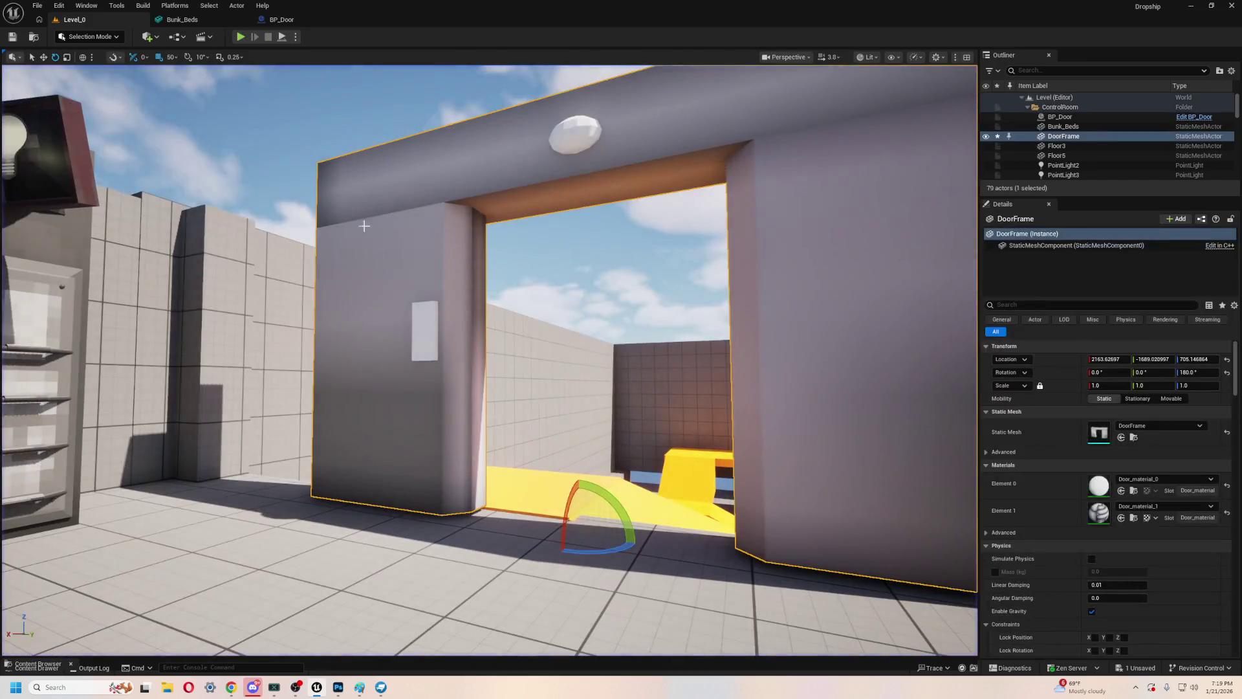
- Shift the DoorFrame 150 units along X, then switch to the Wall Set in Blockbench
key("f")
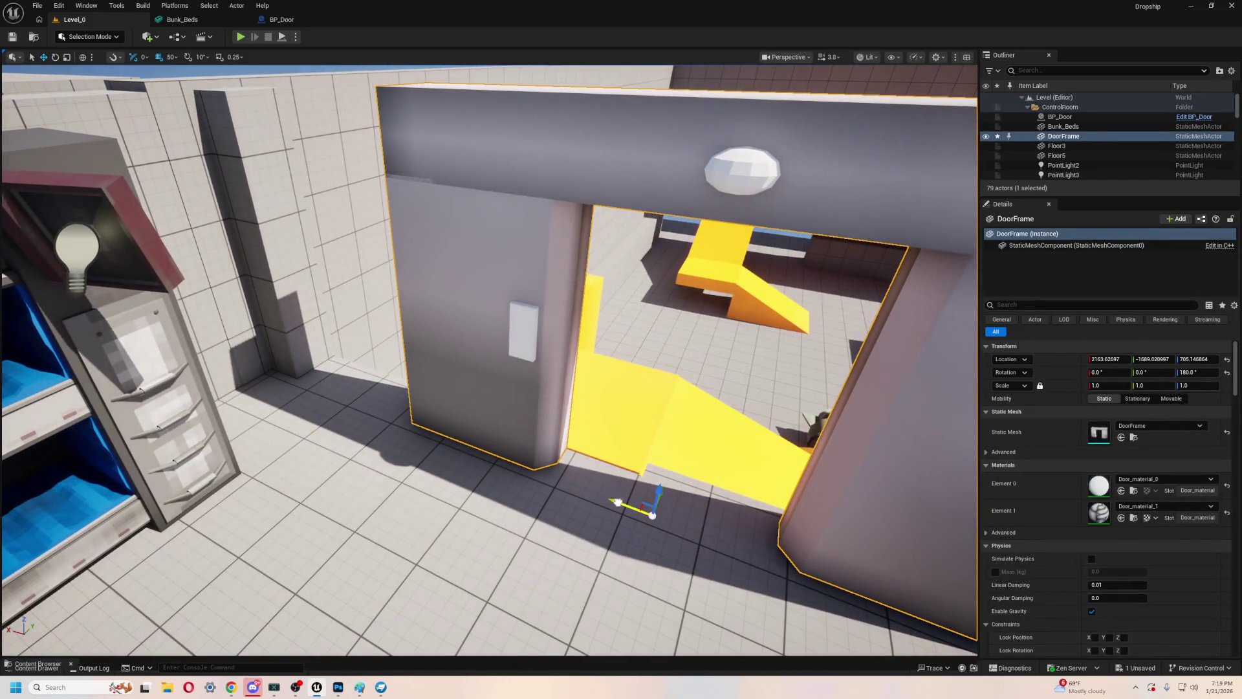
mouse_move(618, 502)
left_mouse_down()
mouse_move(476, 440)
mouse_move(460, 445)
mouse_move(540, 503)
mouse_move(499, 459)
mouse_move(535, 492)
mouse_move(540, 469)
mouse_move(549, 476)
mouse_move(540, 469)
left_mouse_up()
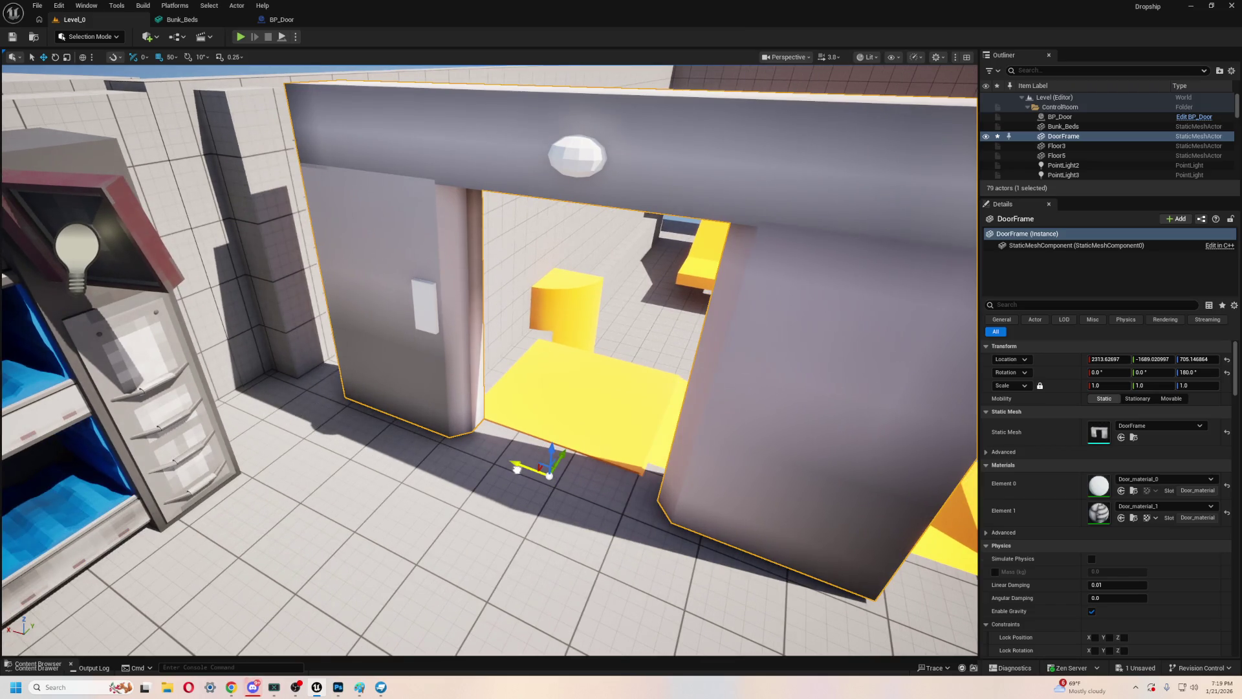
scroll(519, 470, "down", 5)
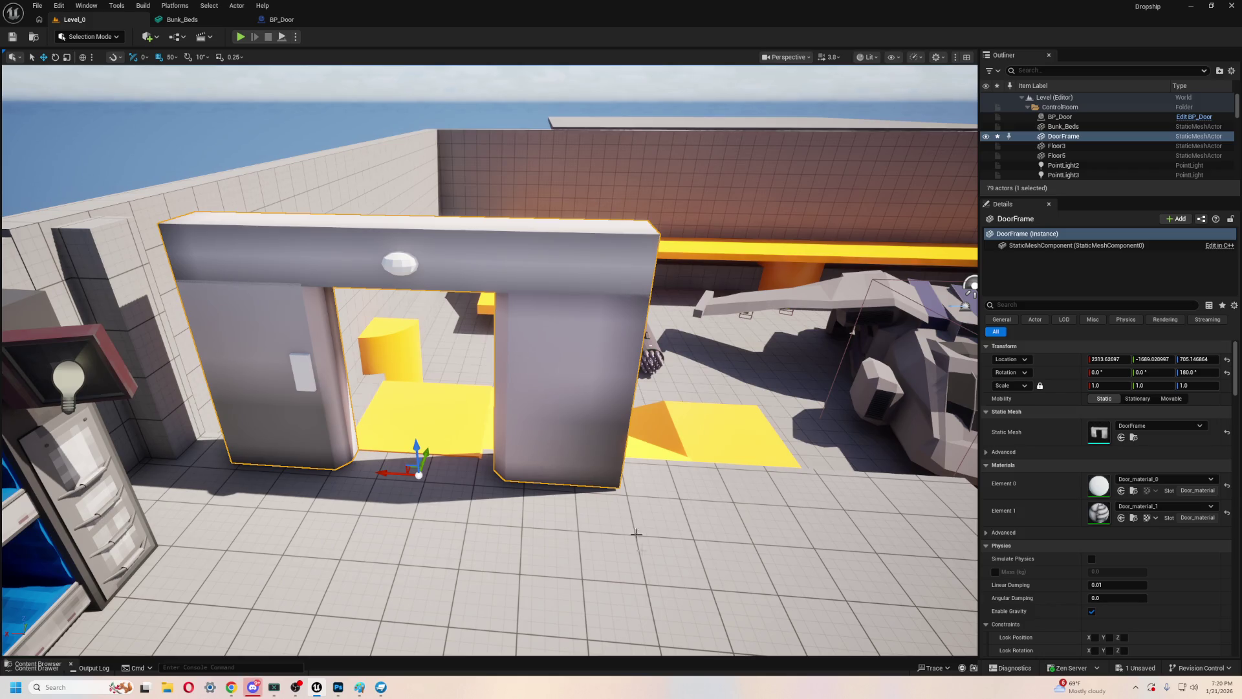
mouse_move(564, 460)
left_mouse_down()
mouse_move(556, 388)
mouse_move(563, 459)
left_mouse_up()
key("w")
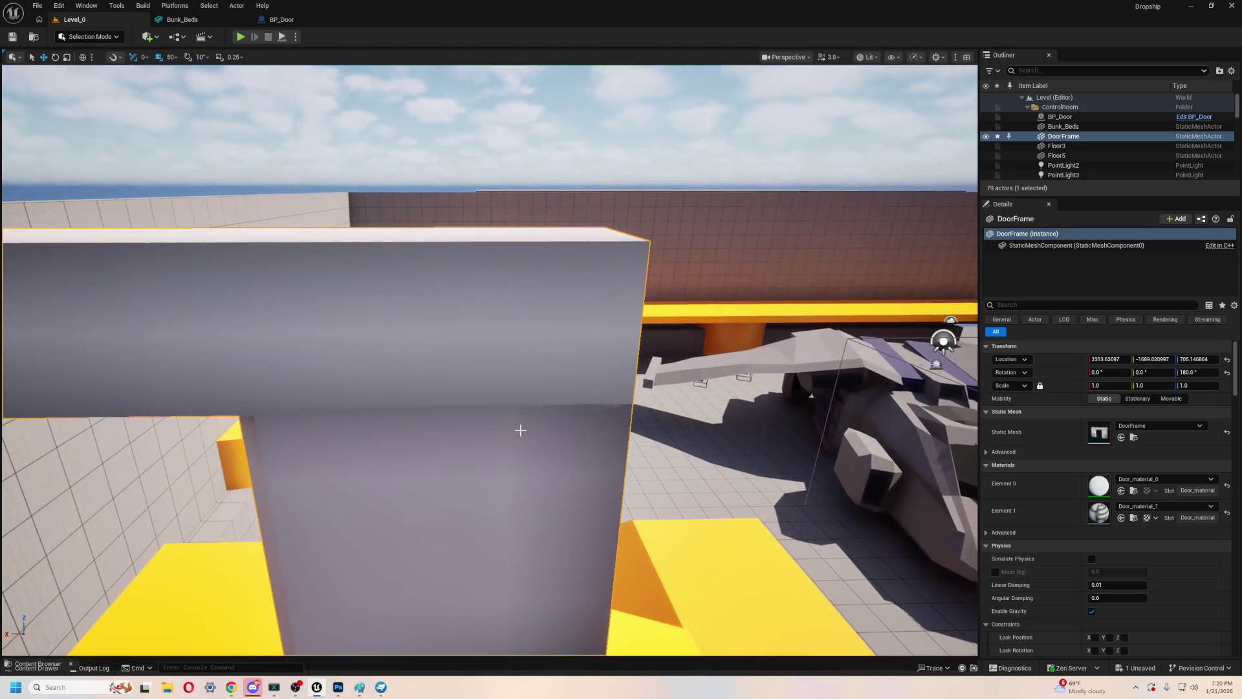
key("alt+Tab")
mouse_move(599, 266)
left_mouse_down()
mouse_move(685, 265)
mouse_move(701, 196)
mouse_move(612, 242)
left_mouse_up()
- Inspect Blockbench's Wall 1 and Right Wall-Test groups, then nudge Unreal's Floor5 50 units along X
scroll(612, 241, "up", 6)
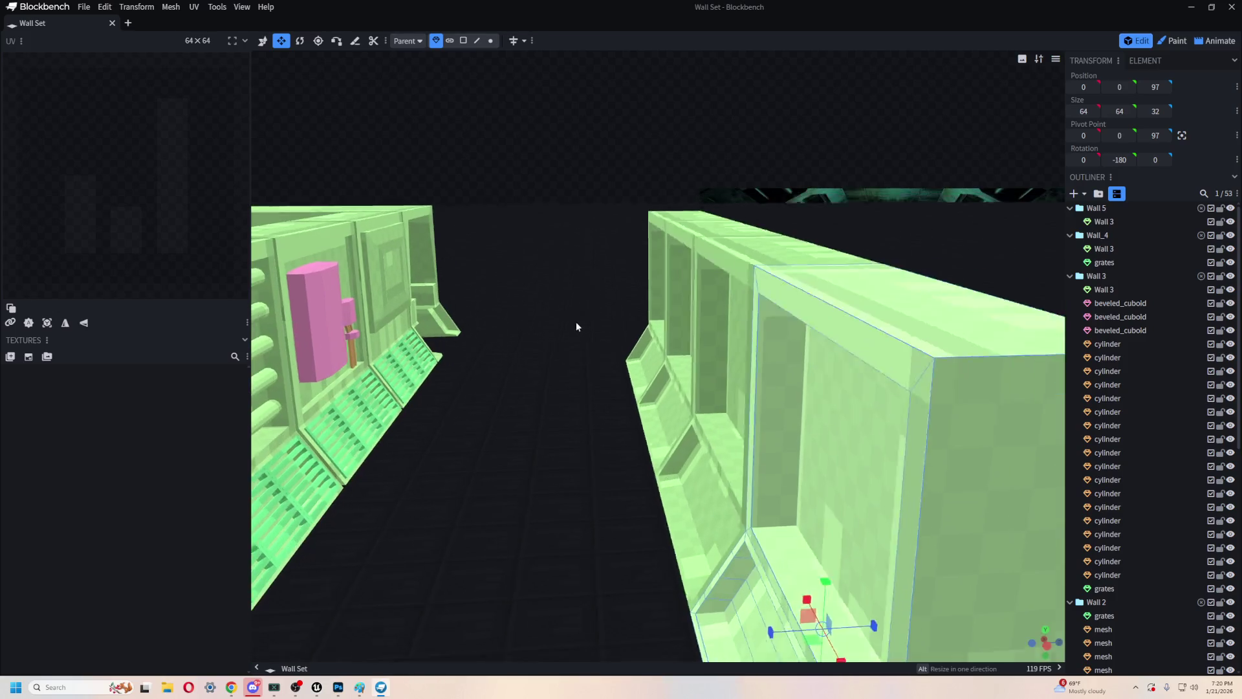
mouse_move(577, 327)
left_mouse_down()
mouse_move(591, 308)
mouse_move(535, 319)
mouse_move(705, 311)
mouse_move(631, 322)
mouse_move(741, 359)
mouse_move(707, 455)
mouse_move(691, 579)
left_mouse_up()
left_click(418, 141)
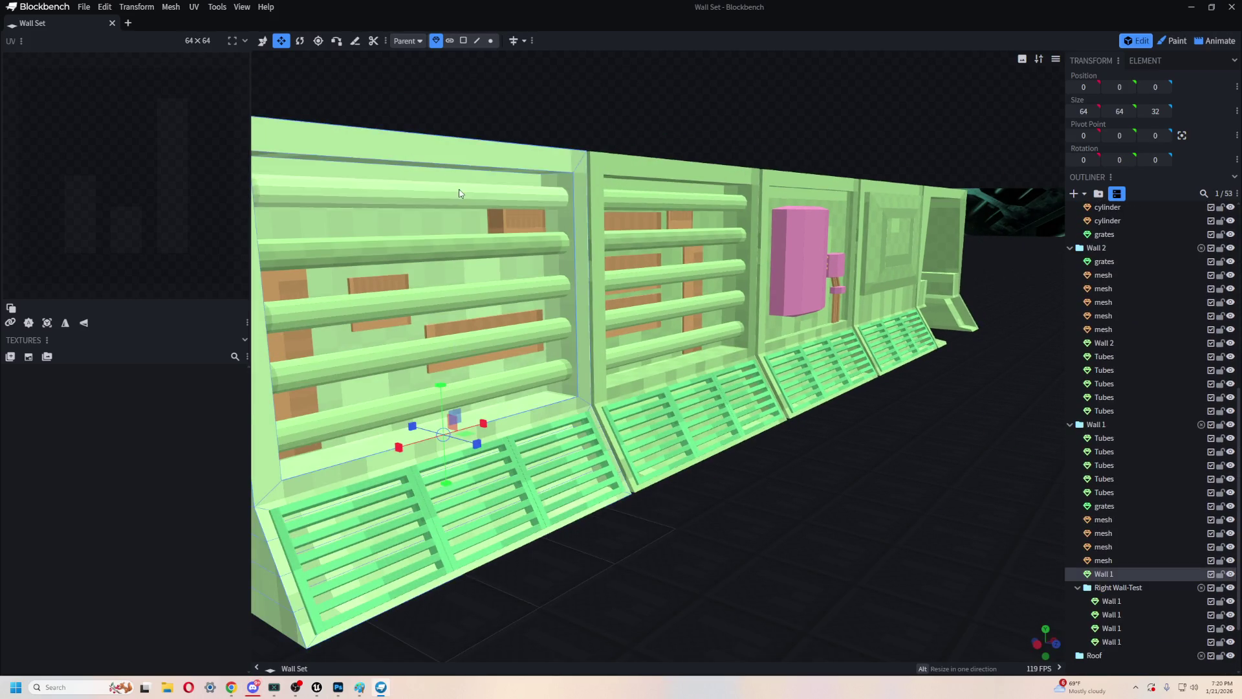
left_click(1096, 424)
left_click_drag(837, 398, 809, 405)
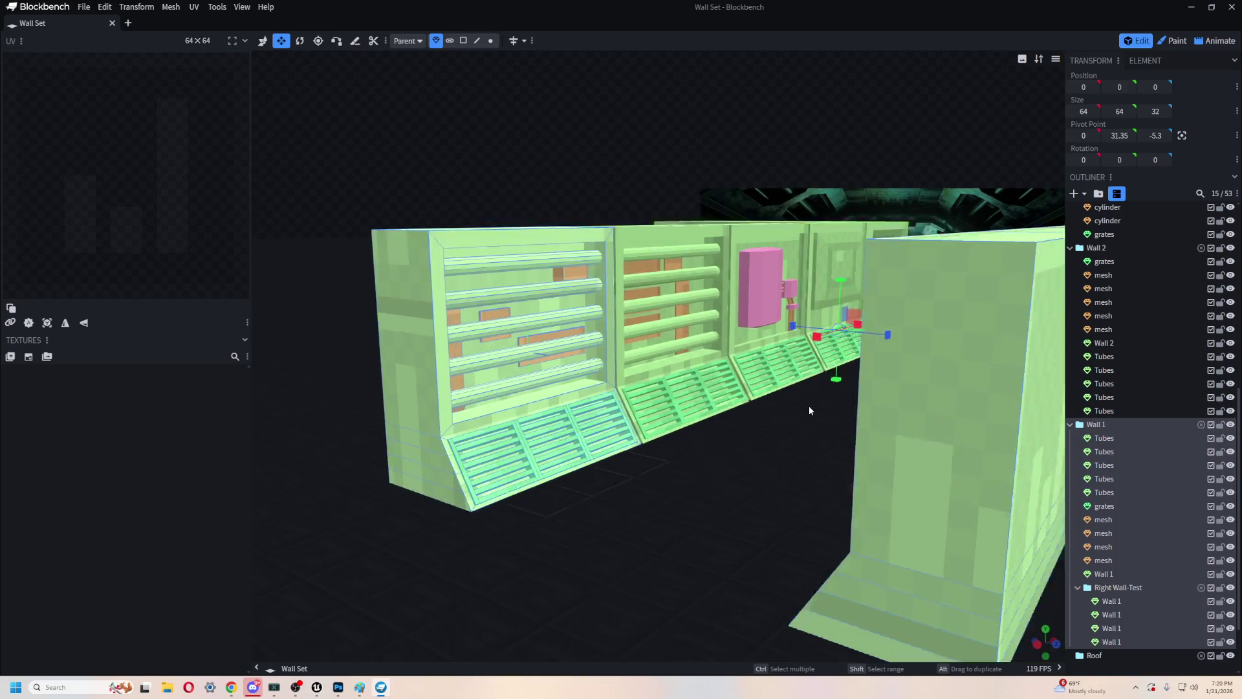
left_click(1151, 594)
mouse_move(875, 503)
left_mouse_down()
mouse_move(751, 494)
mouse_move(801, 494)
mouse_move(590, 519)
mouse_move(492, 495)
mouse_move(604, 546)
mouse_move(715, 515)
left_mouse_up()
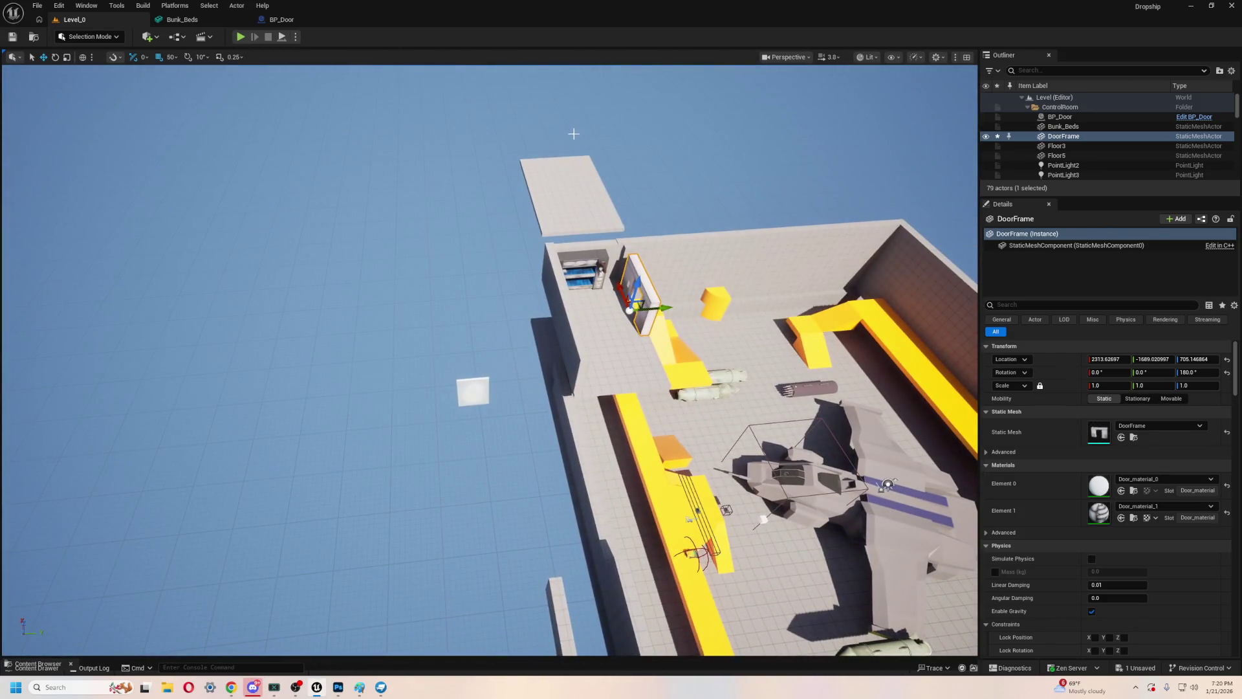
left_click(573, 196)
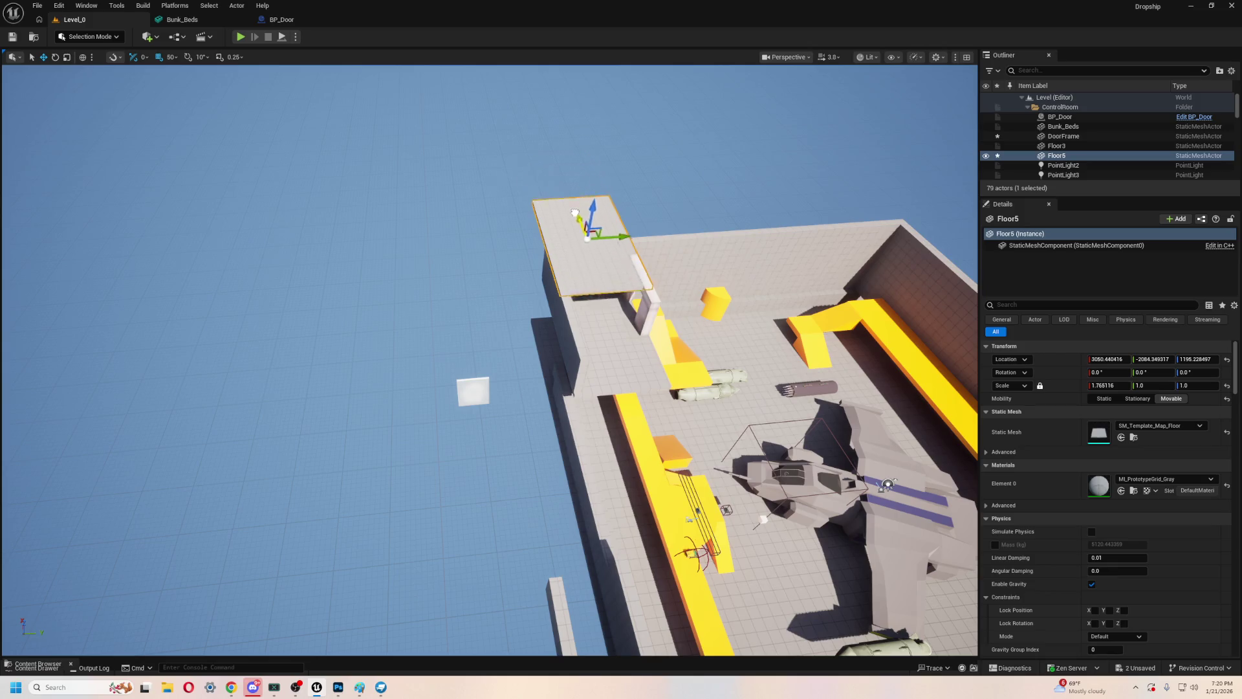
left_click_drag(588, 253, 605, 254)
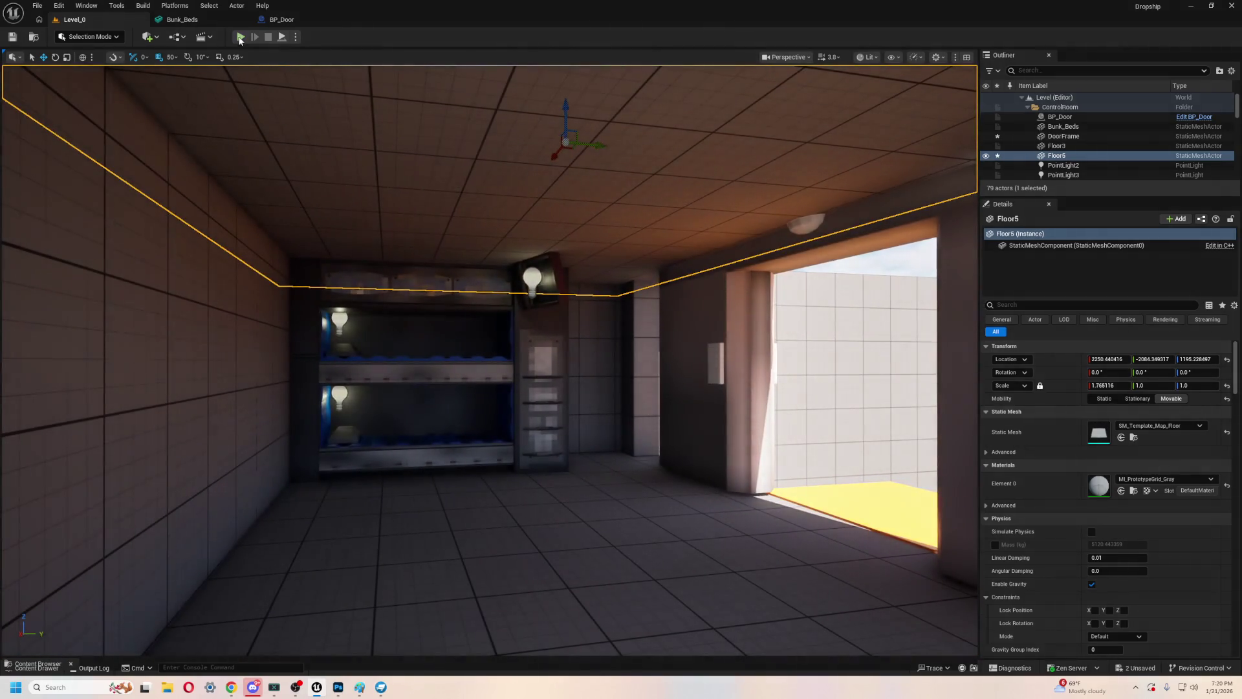
left_click(240, 37)
key("w")
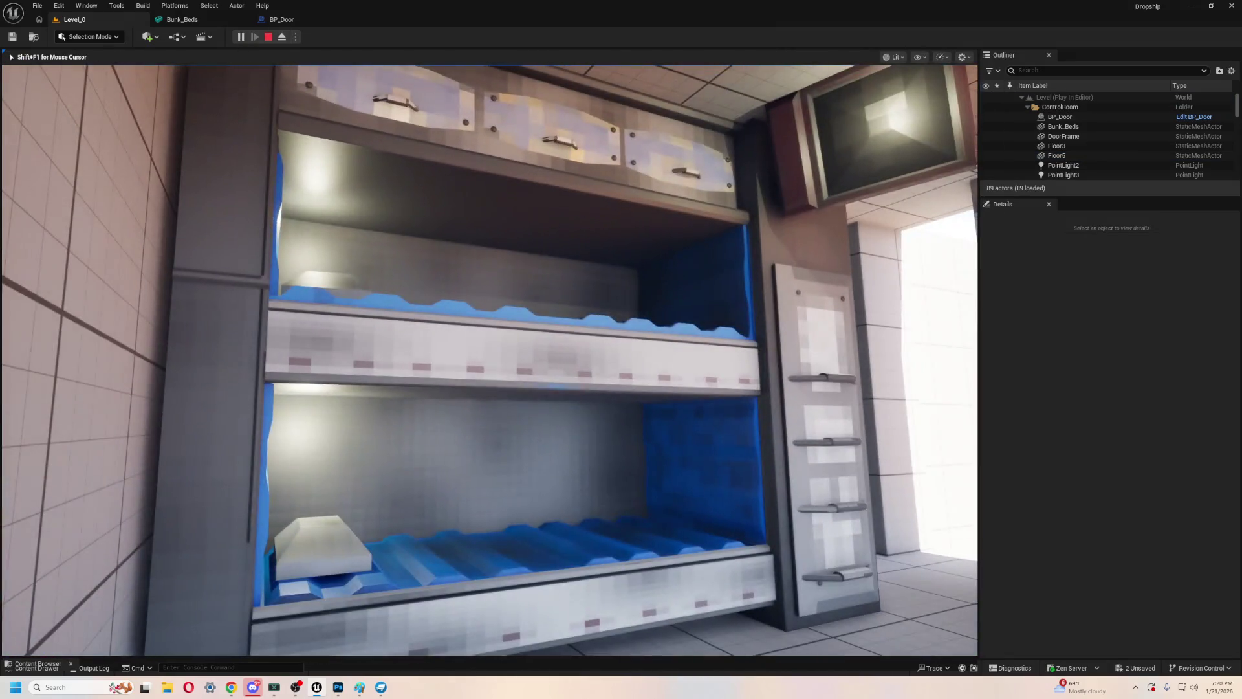
key("w")
key("w")
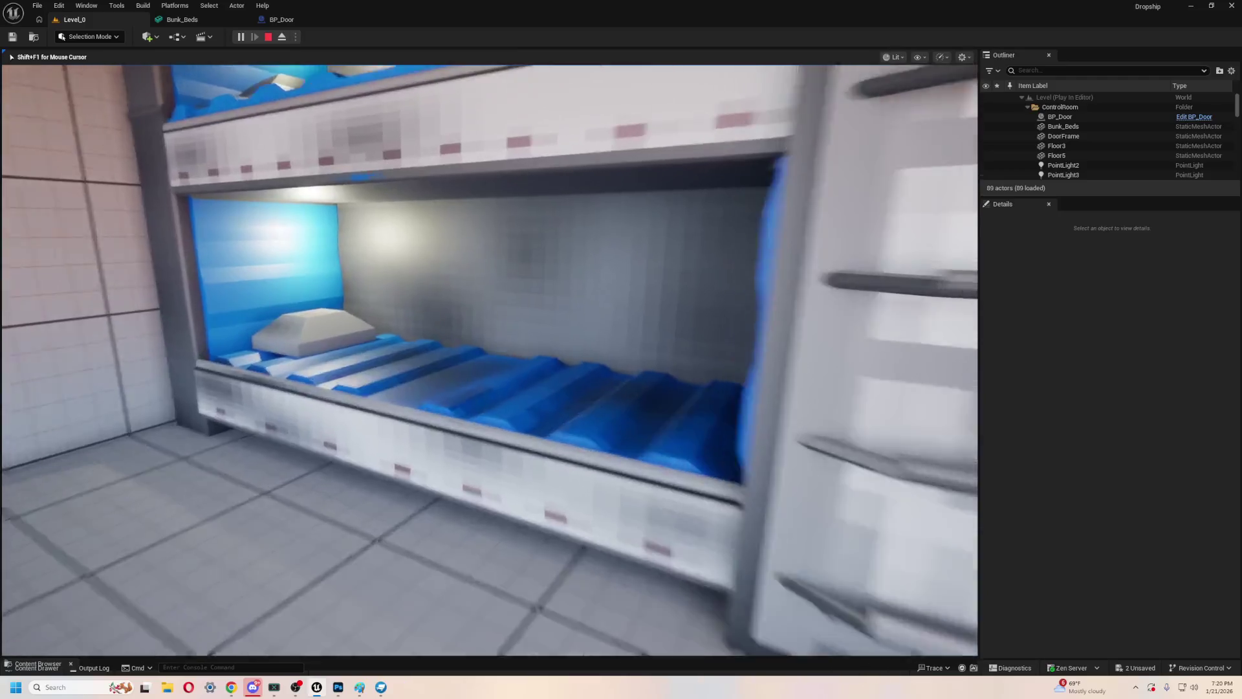
key("w")
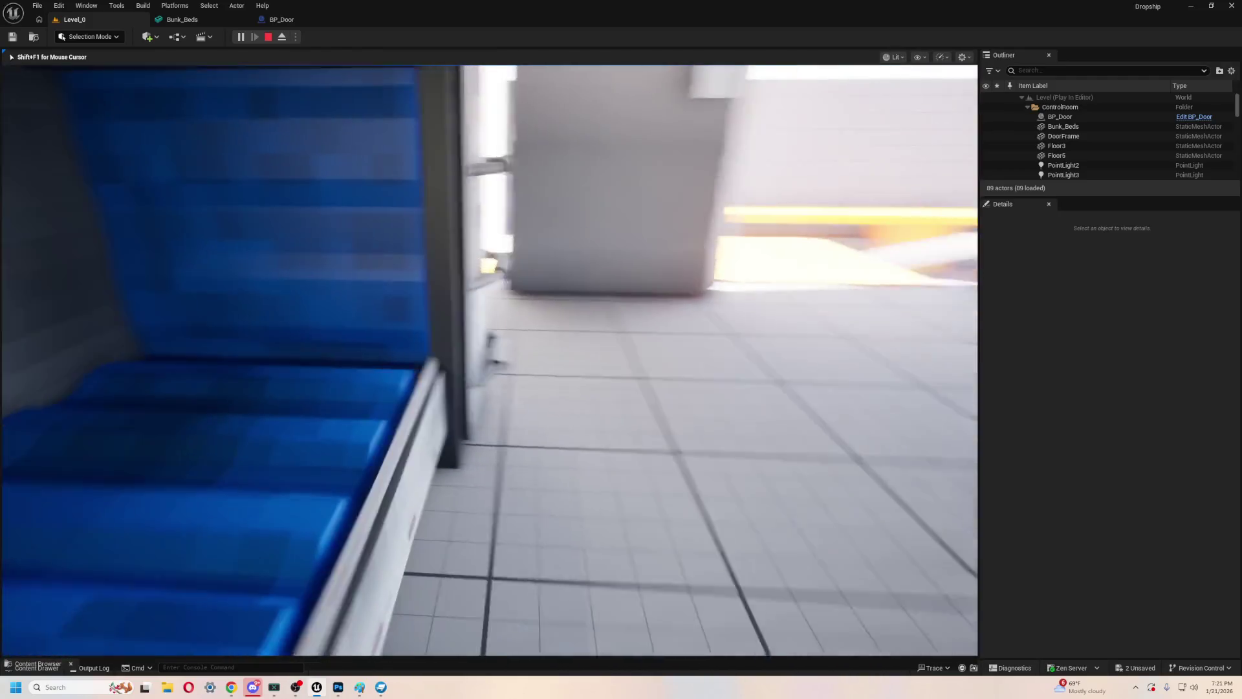
key("w")
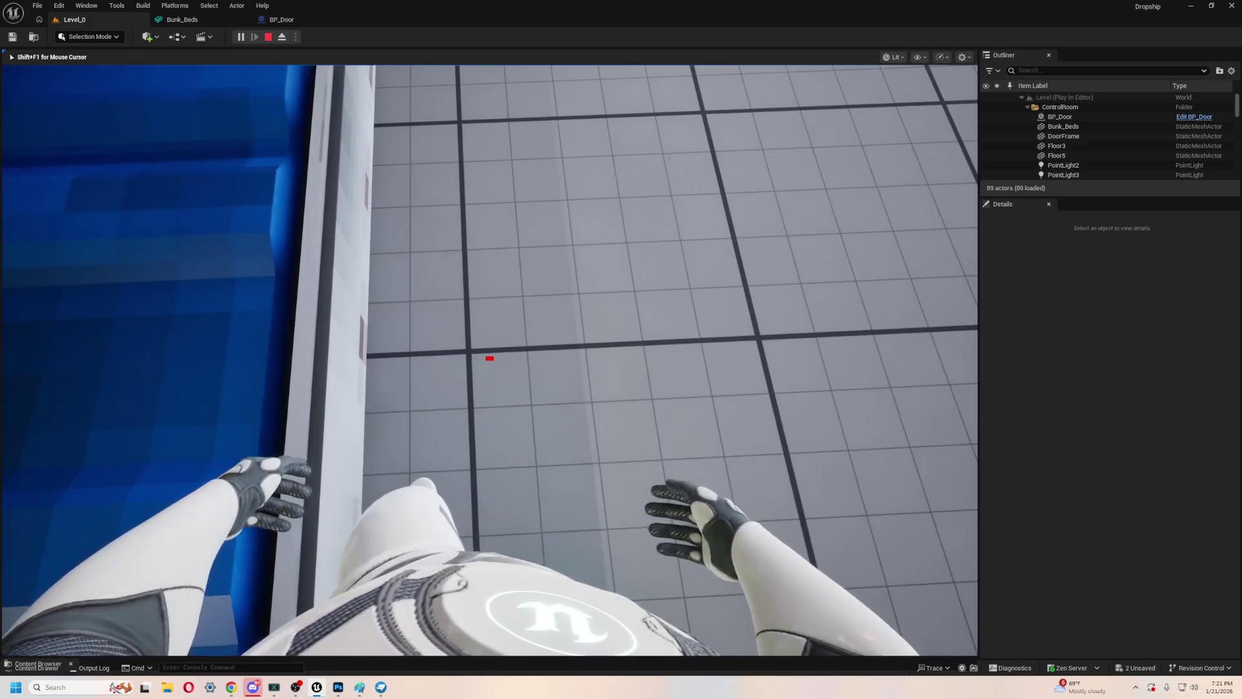
key("s")
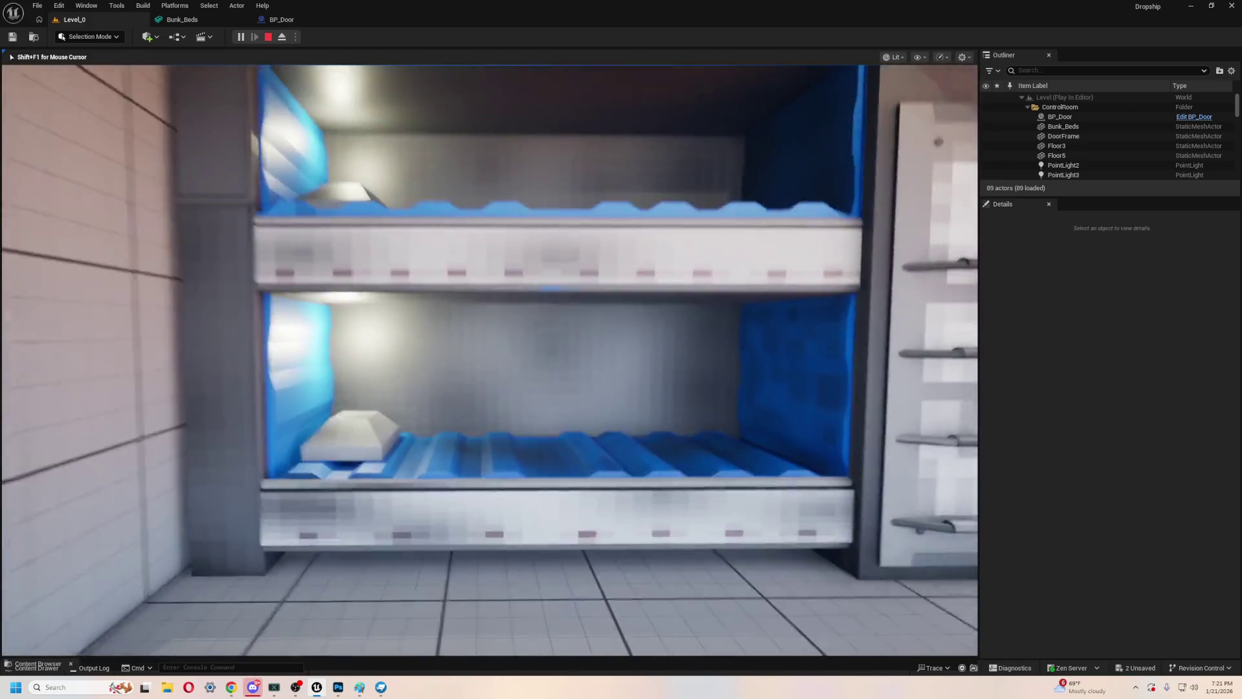
key("w")
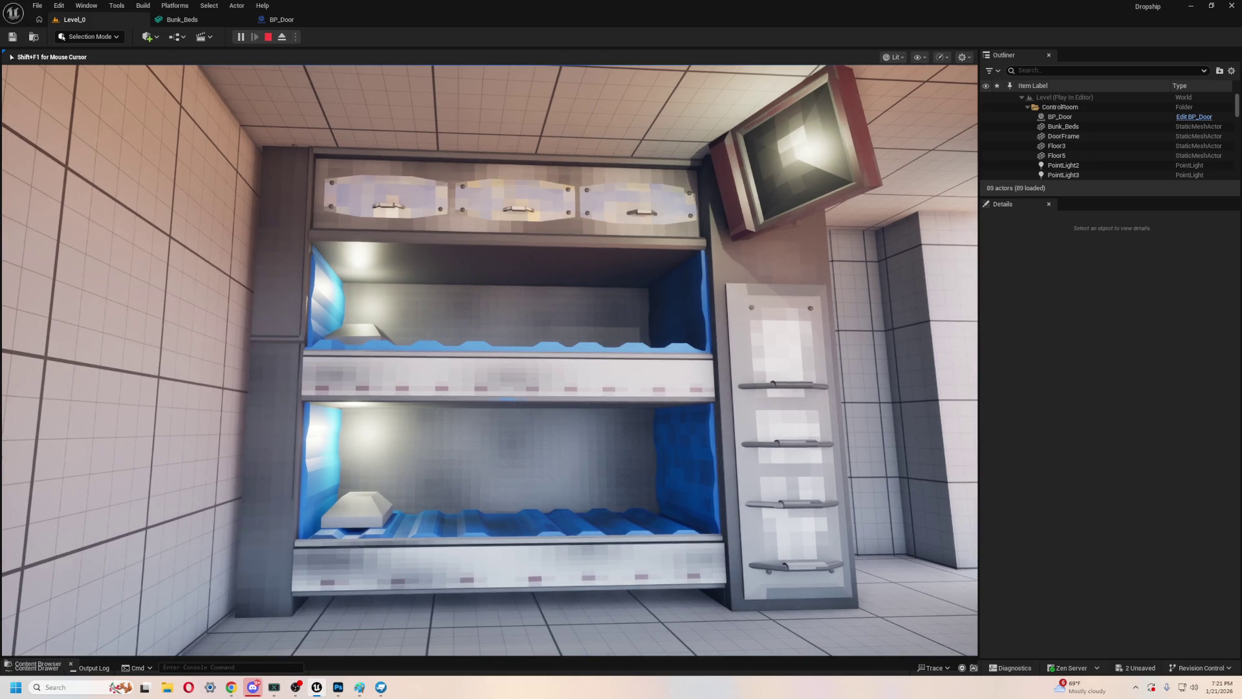
key("w")
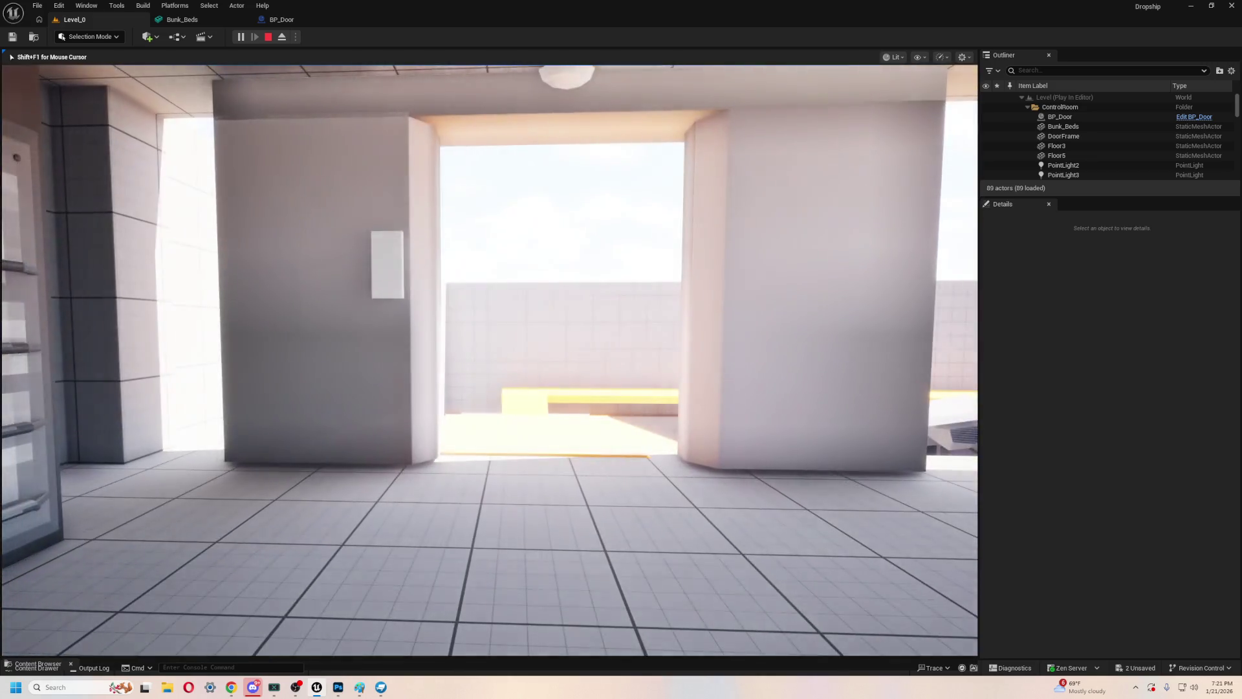
key("Escape")
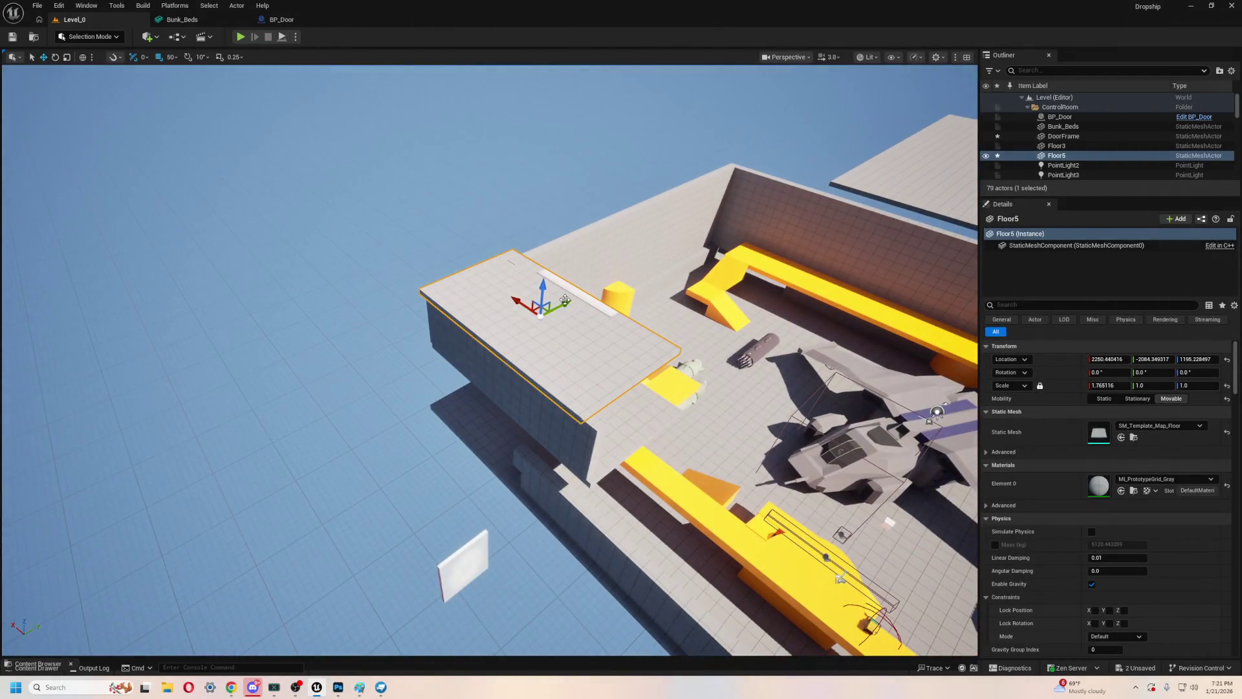
- Slide Floor5 outward along Y and nudge the Floor3 room floor 50 units along X
left_click_drag(564, 299, 479, 355)
key("w")
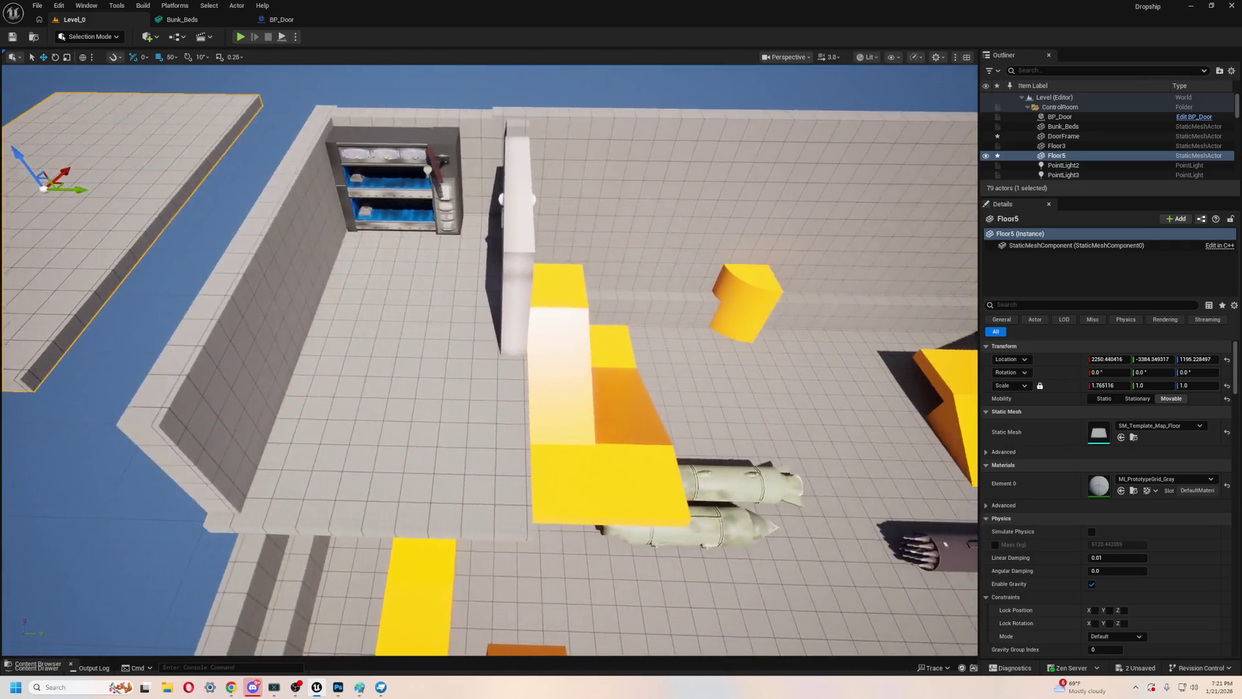
left_click(487, 440)
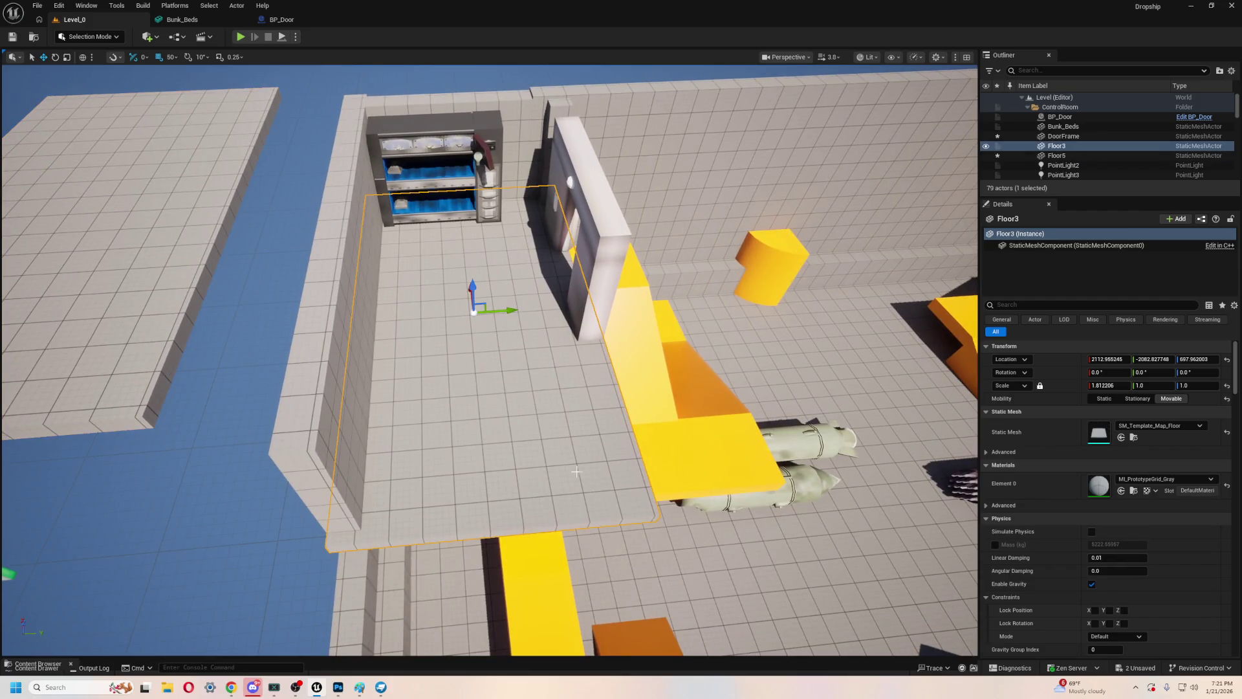
scroll(558, 460, "down", 5)
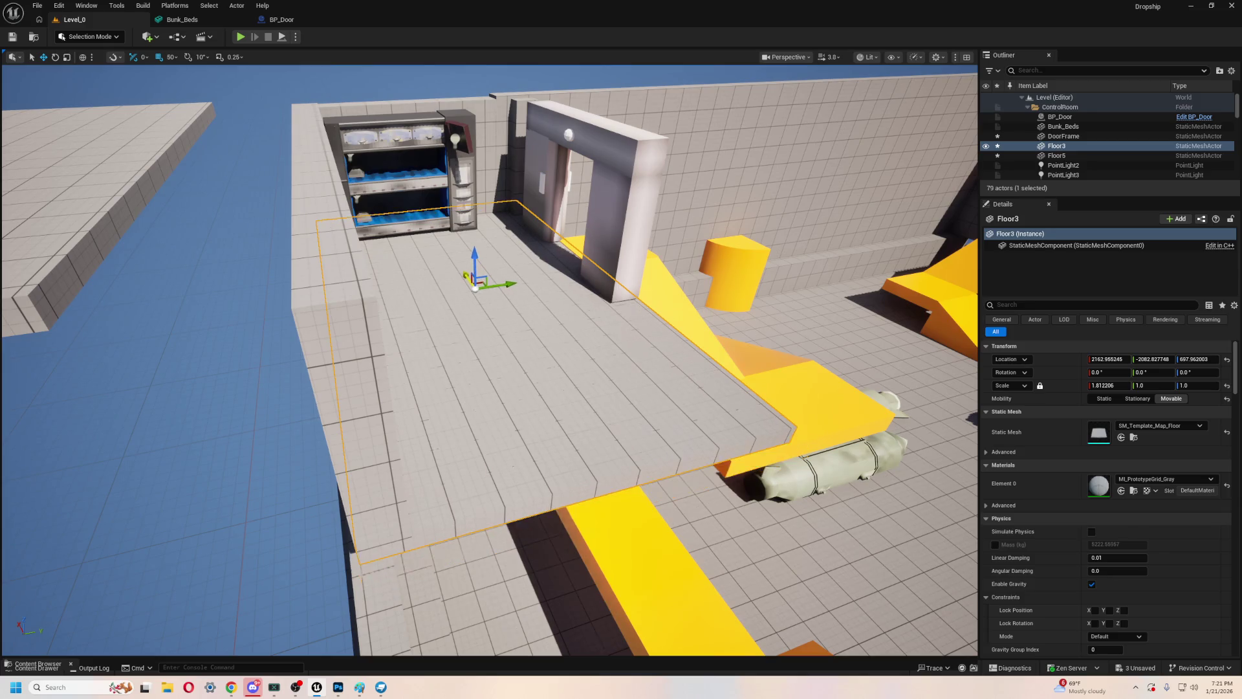
- Select the DoorFrame, then start a Play In Editor playtest
left_click_drag(527, 379, 594, 393)
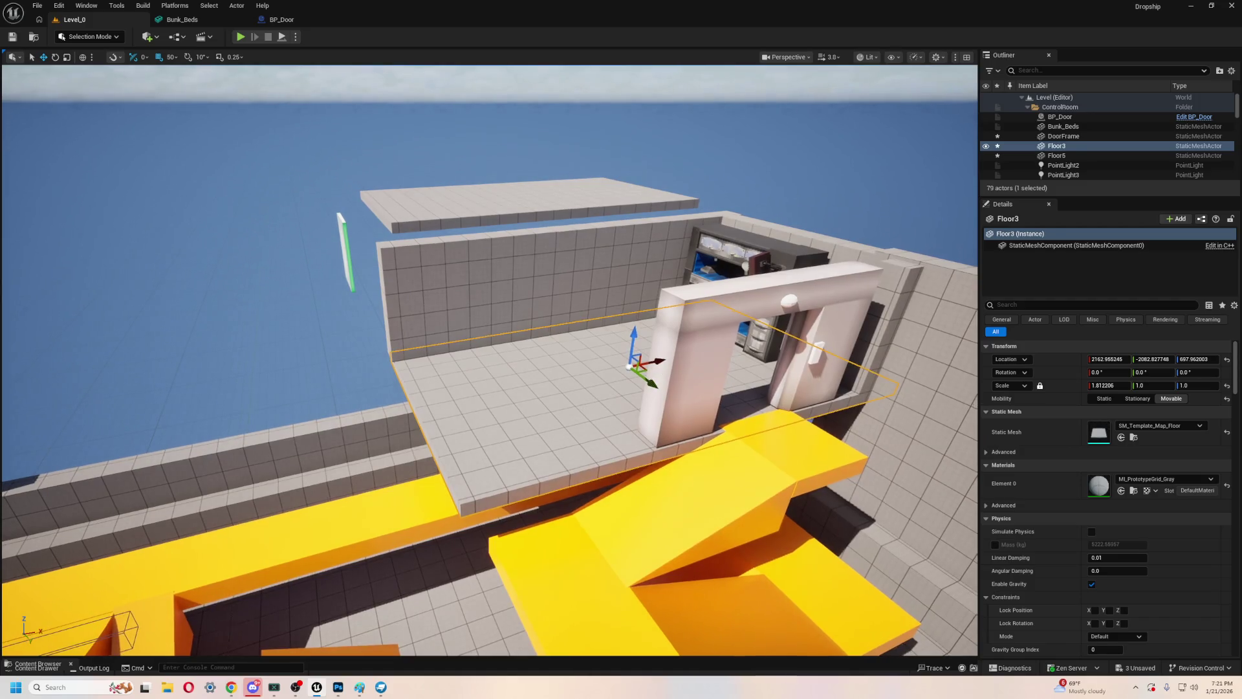
left_click(696, 365)
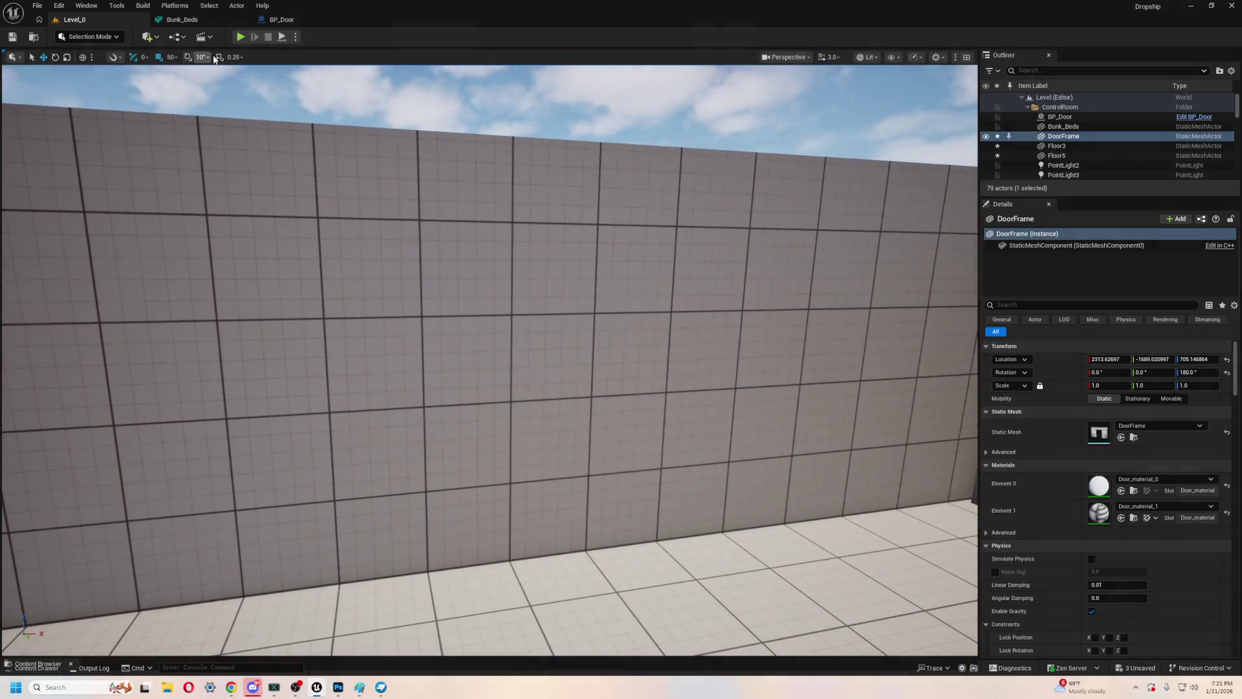
left_click(241, 37)
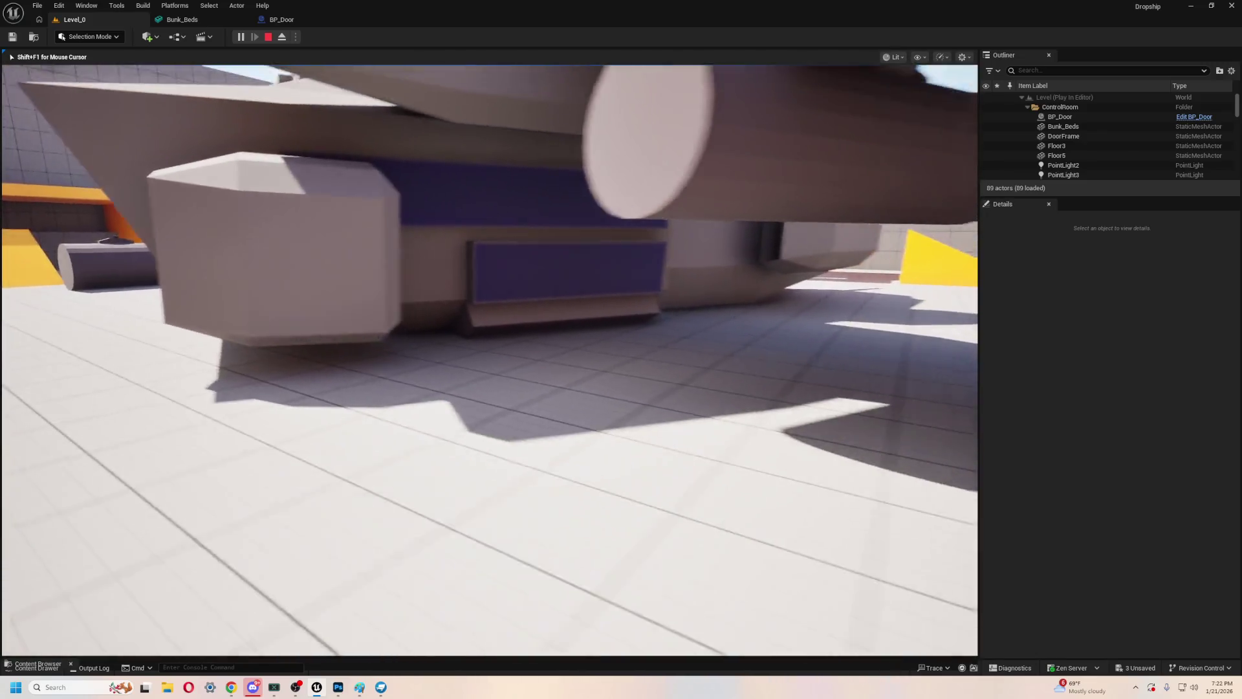
key("Escape")
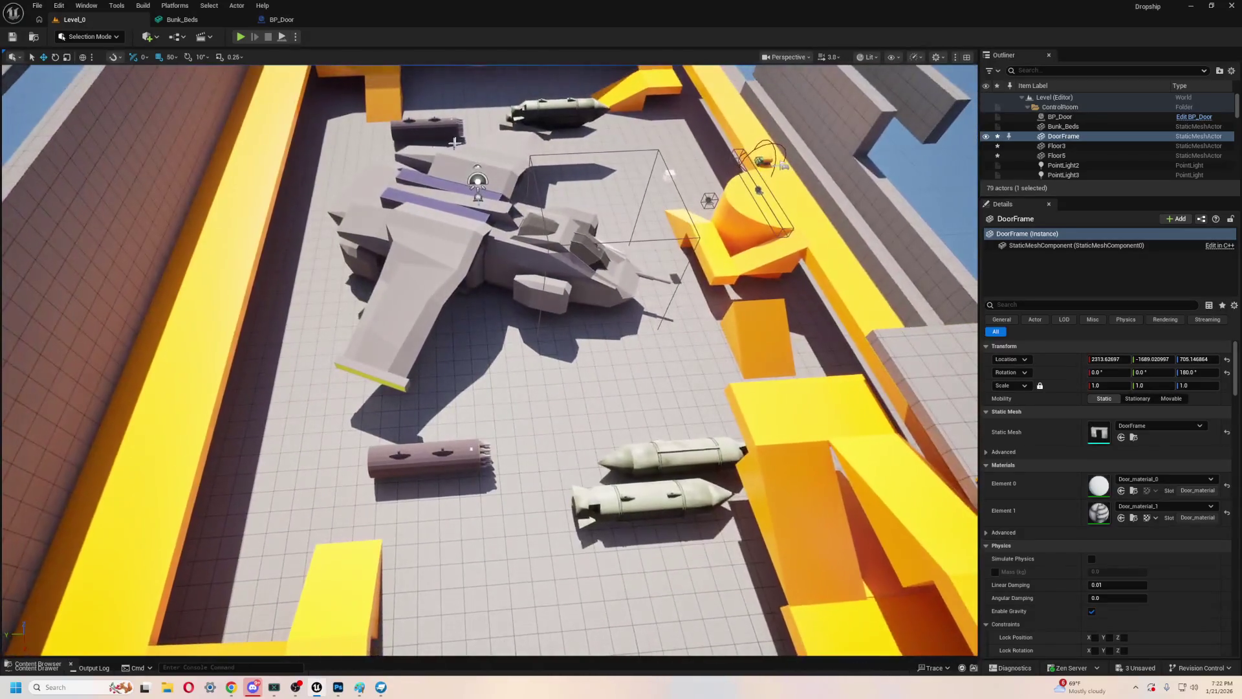
- Raise BP_Dropship_Scale to Location Z 1050
left_click(425, 260)
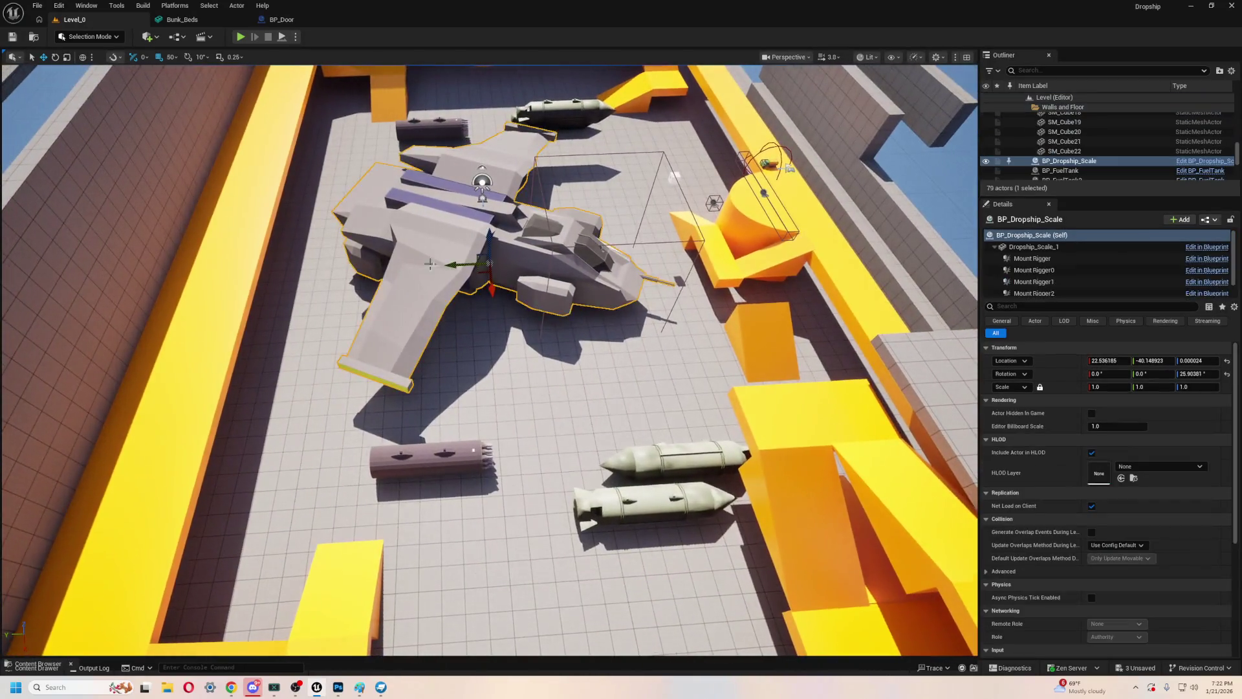
left_click_drag(640, 115, 639, 175)
left_click_drag(471, 369, 472, 370)
key("Left")
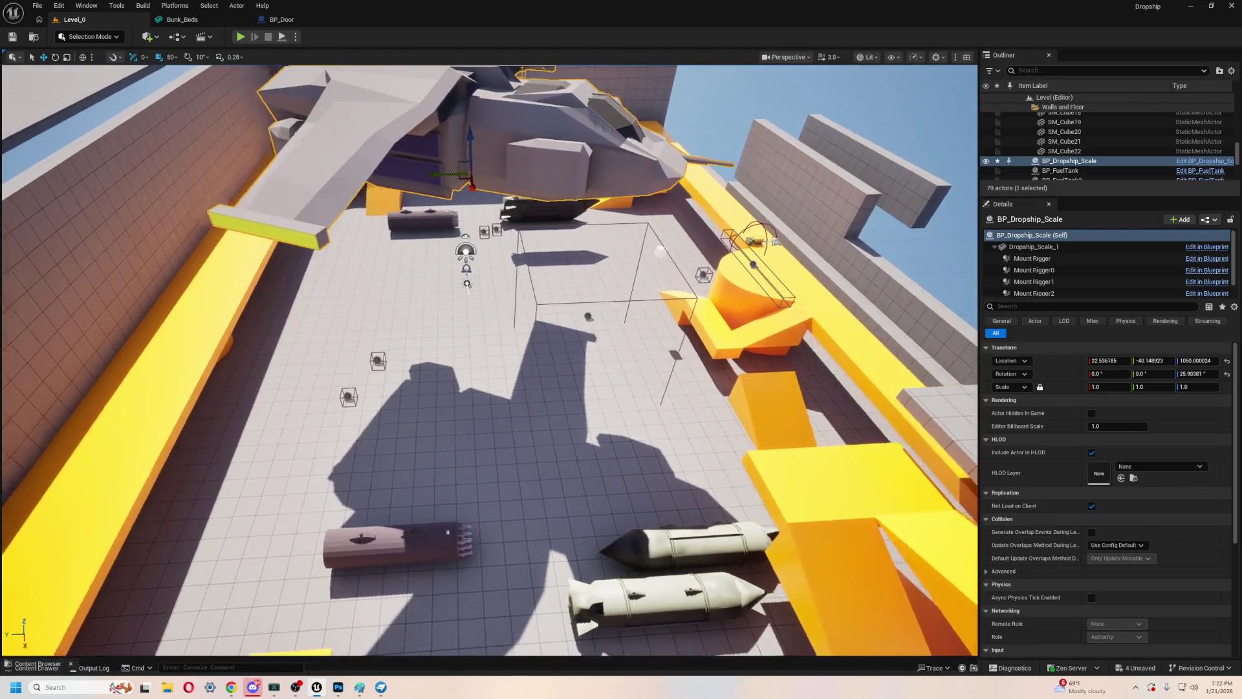
- Shift BP_RocketPod 250 units along X, from 1422 to 1672
left_click(449, 523)
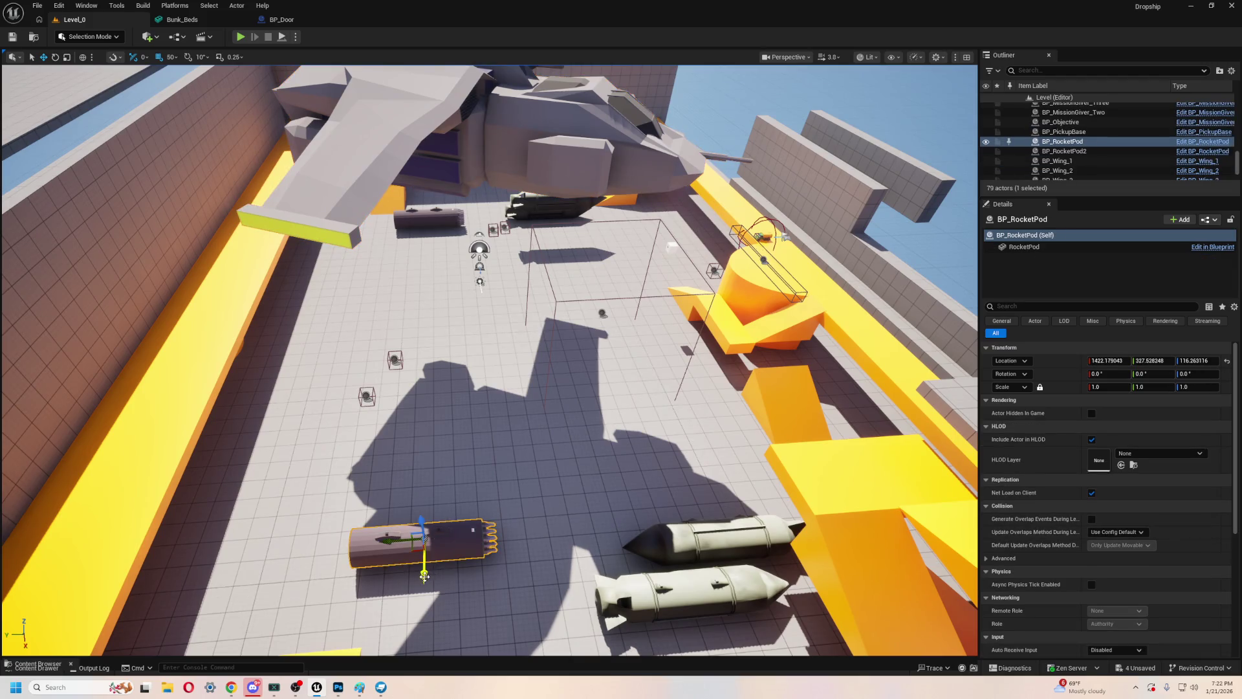
left_click_drag(424, 575, 424, 640)
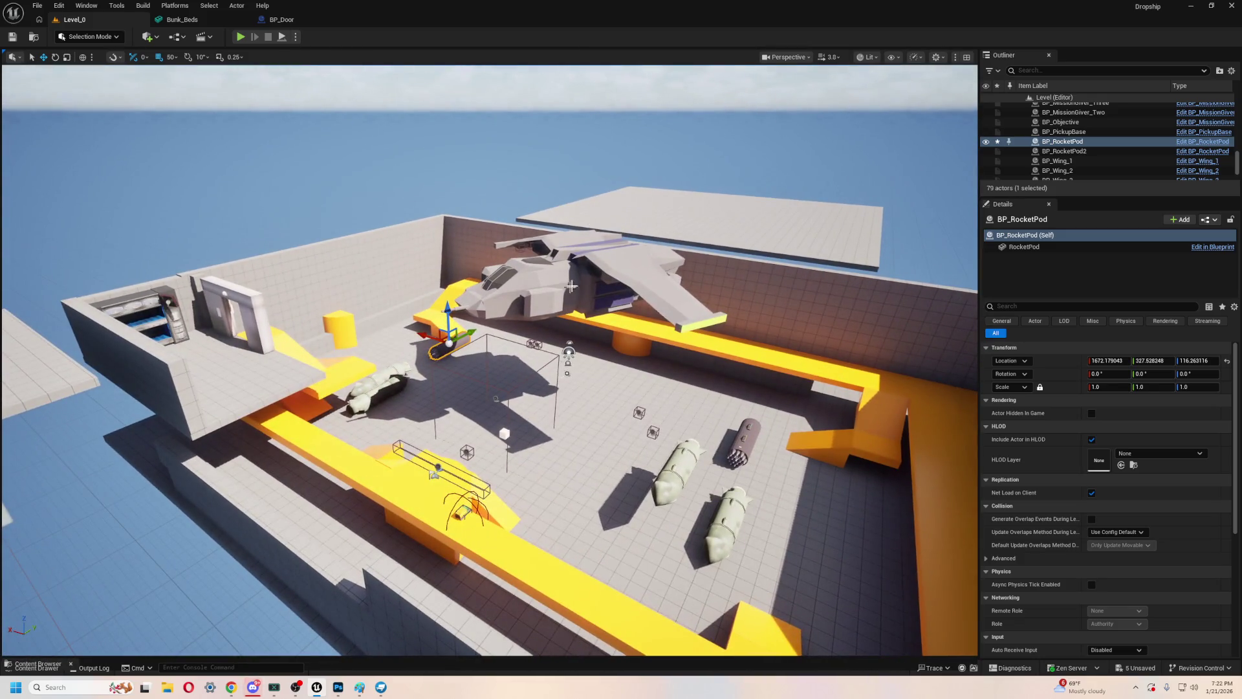
left_click(570, 282)
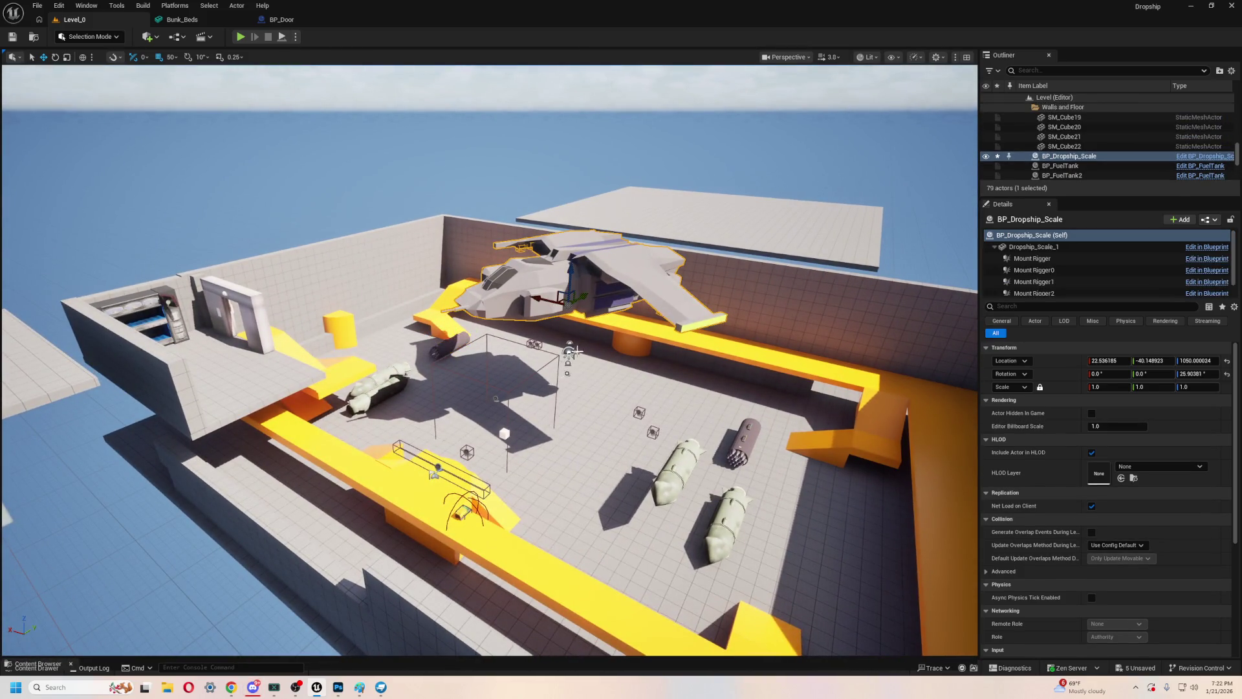
- Scale the upper slab Floor7 to X 6 and Y about 2.89
left_click(700, 224)
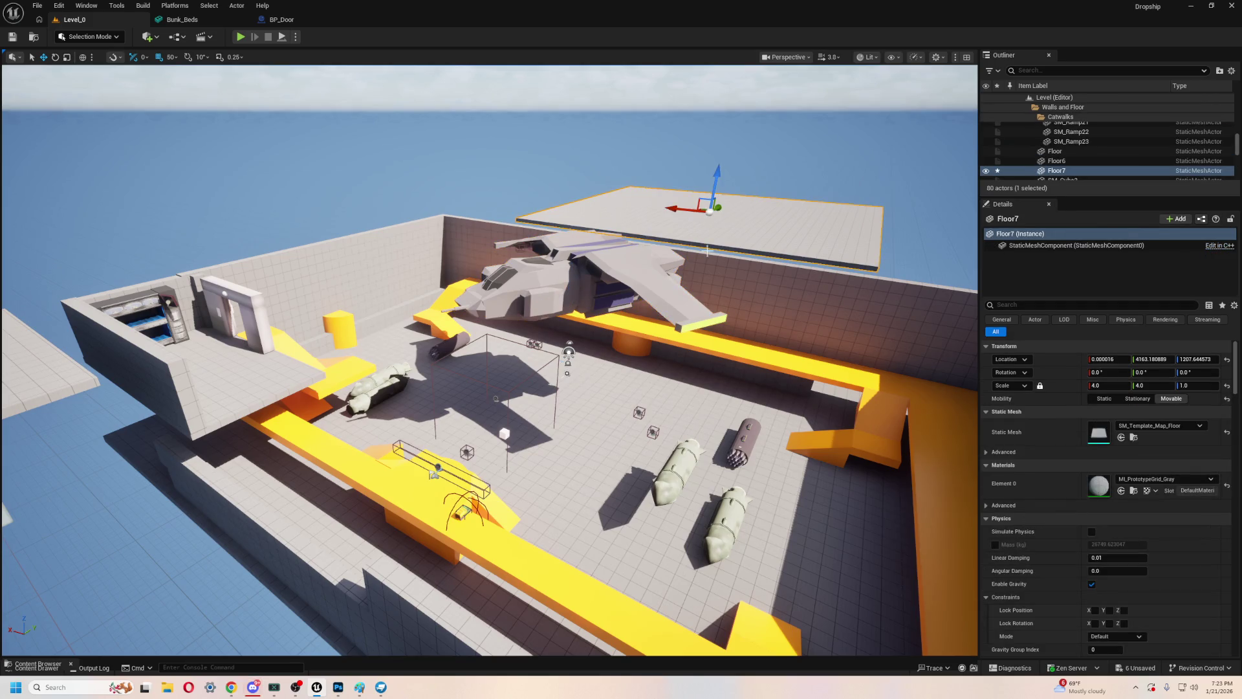
left_click(620, 267)
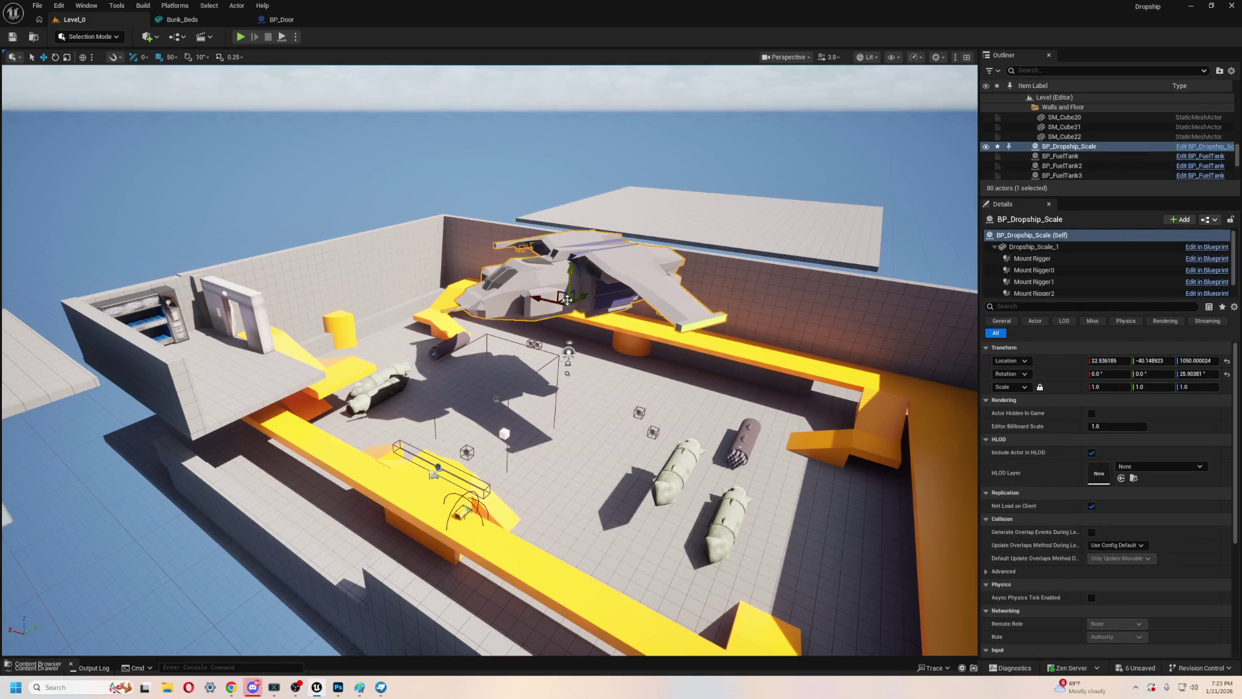
left_click(739, 230)
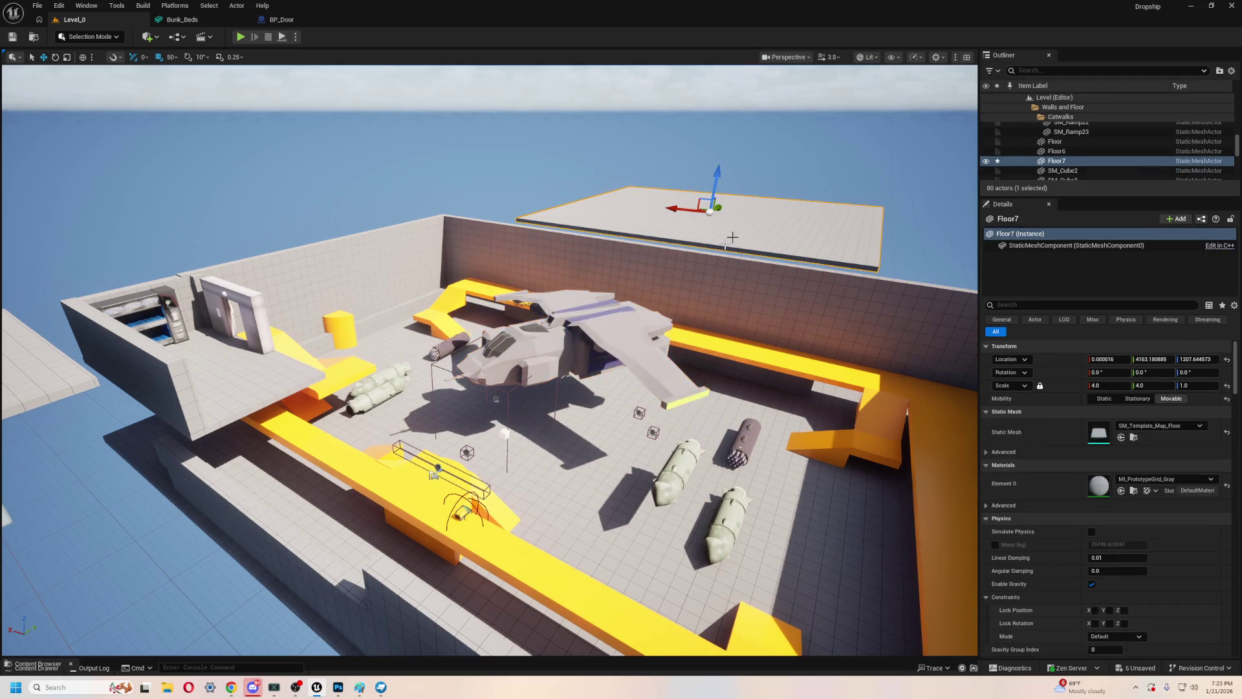
mouse_move(610, 318)
left_mouse_down()
mouse_move(457, 378)
mouse_move(572, 412)
left_mouse_up()
key("e")
key("r")
left_click_drag(470, 268, 447, 271)
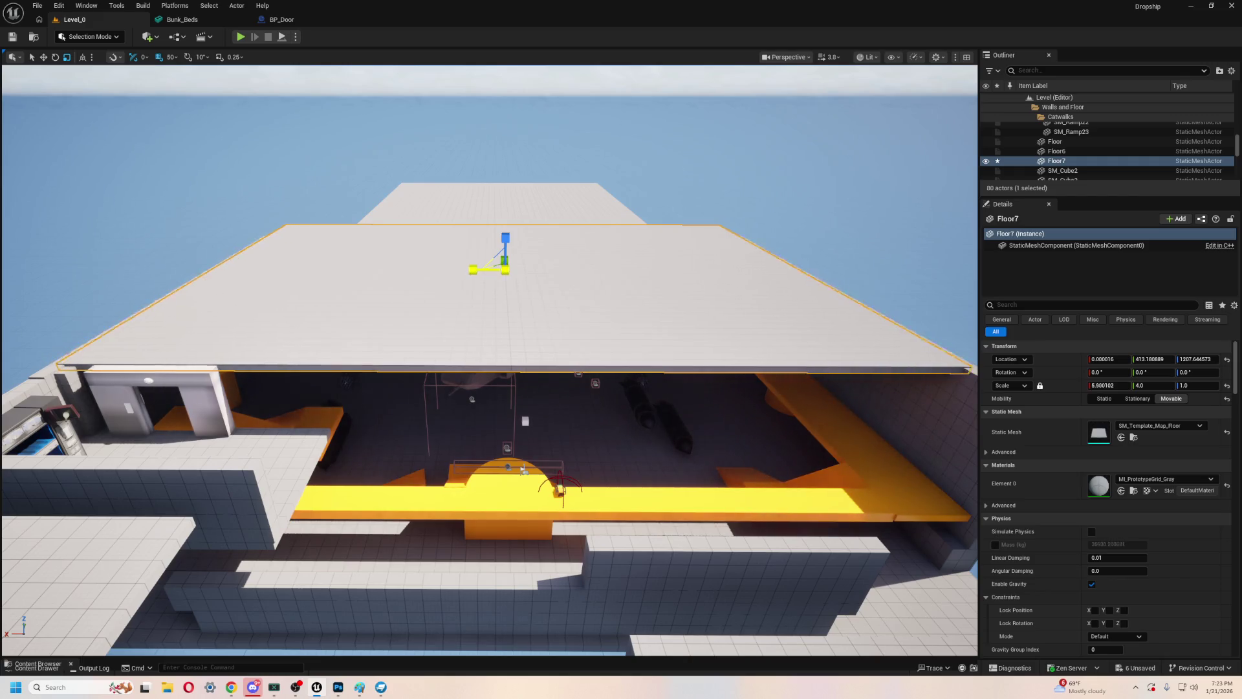
scroll(490, 362, "down", 8)
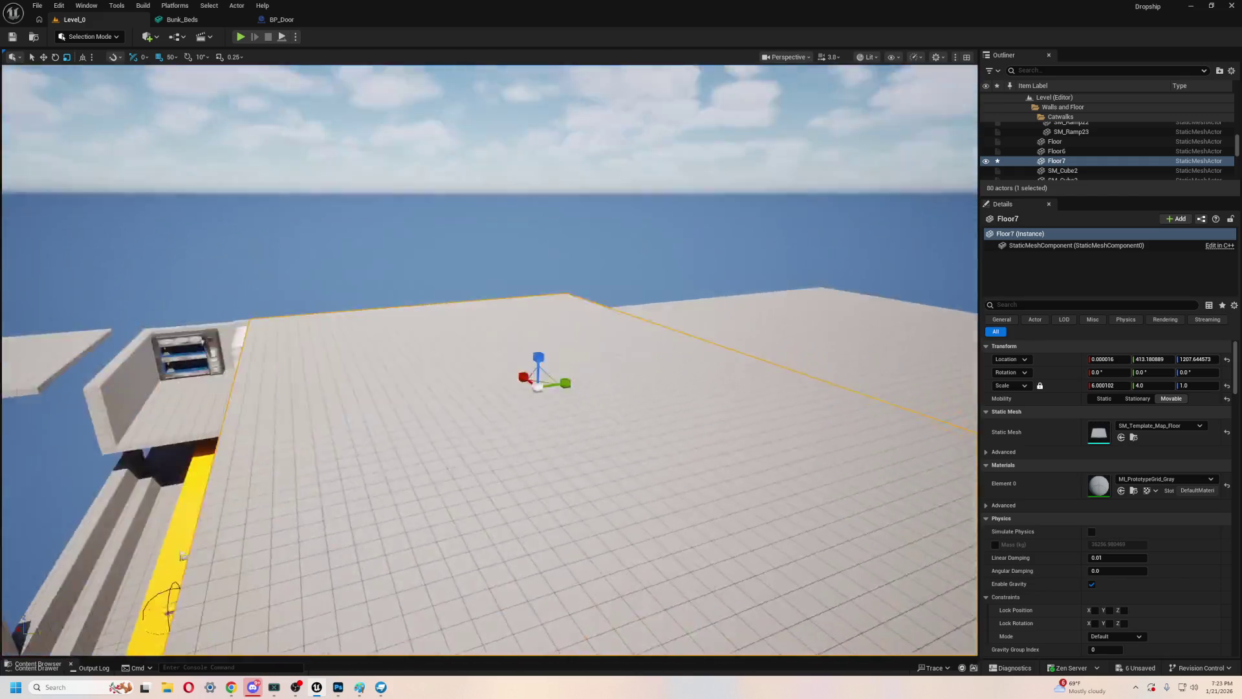
scroll(483, 301, "up", 3)
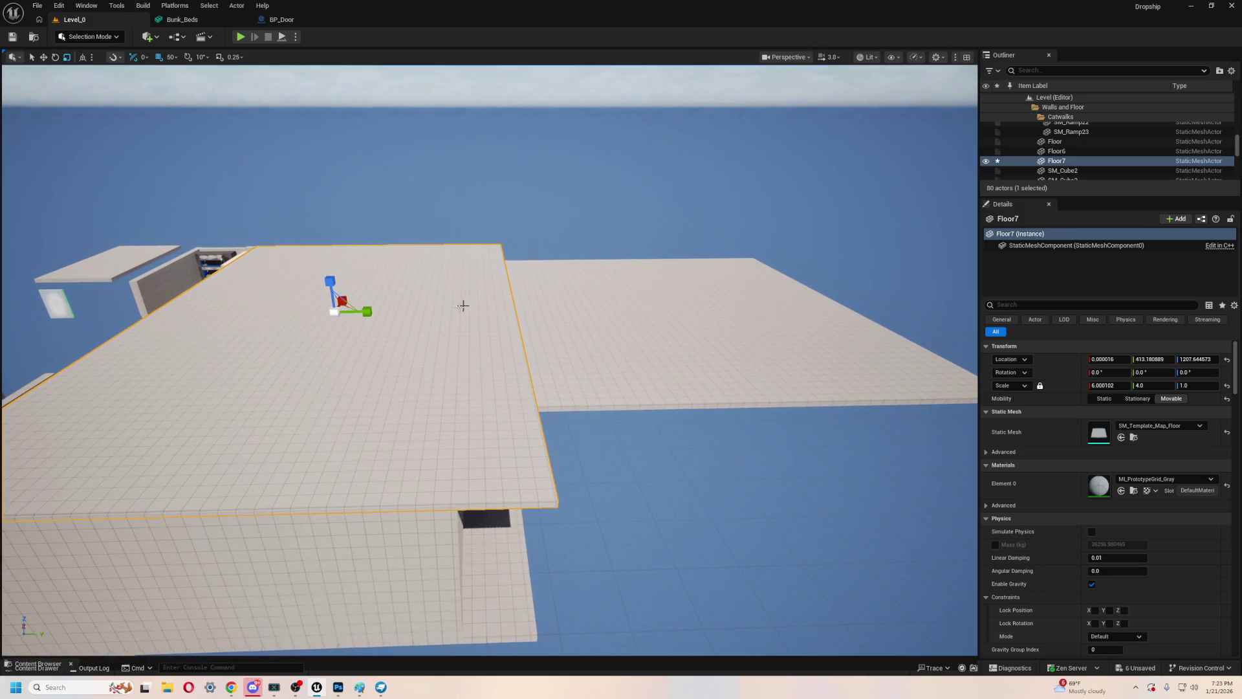
left_click_drag(392, 315, 194, 391)
- Move Floor7 along Y to -736.8, opening a gap above the yellow catwalk
key("e")
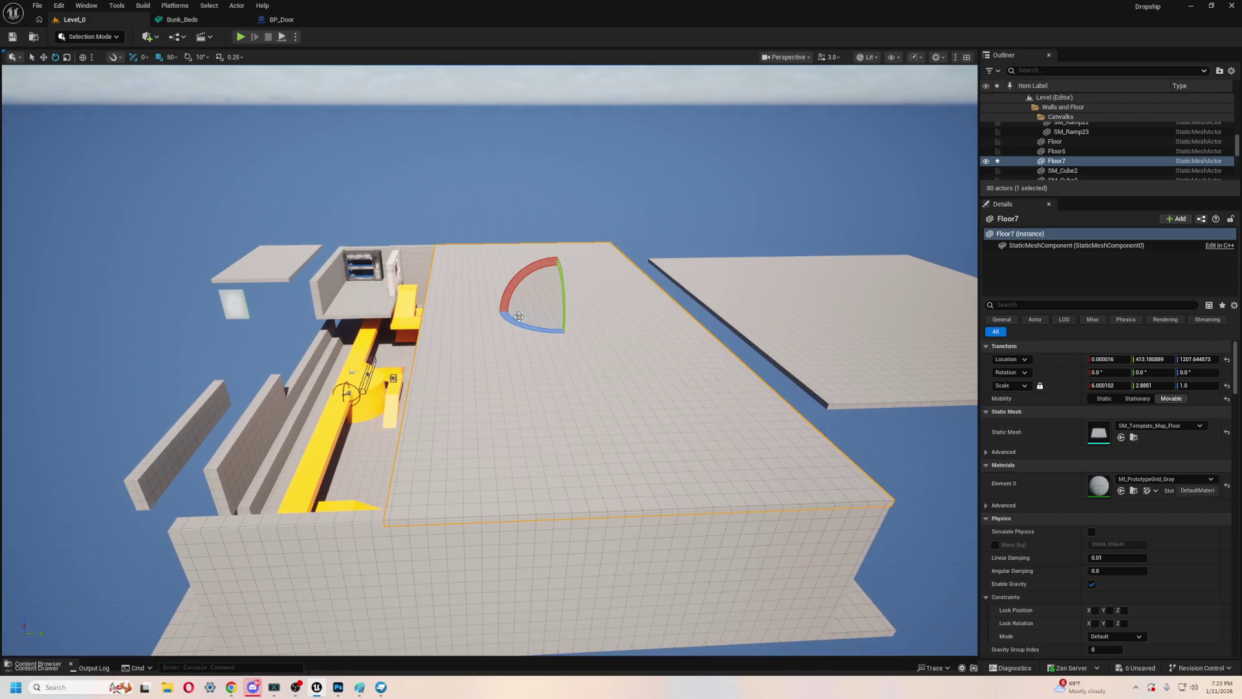
left_click_drag(590, 310, 485, 317)
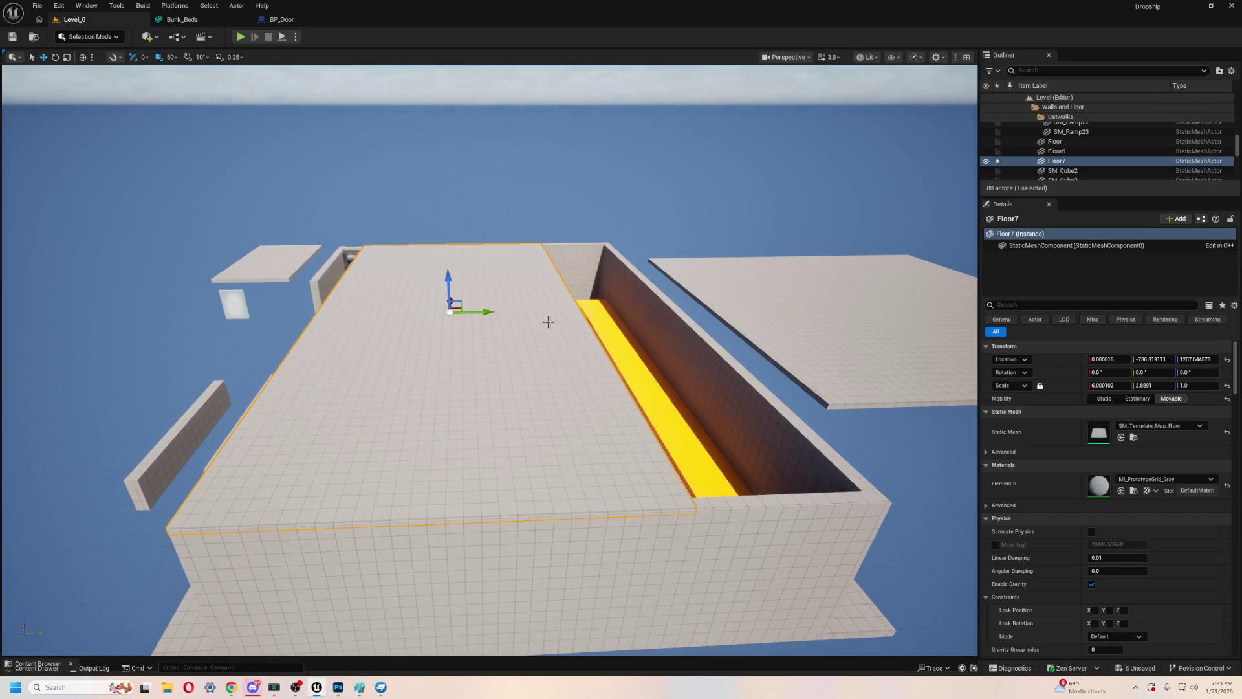
key("e")
key("w")
key("e")
key("q")
mouse_move(479, 308)
left_mouse_down()
mouse_move(491, 311)
mouse_move(478, 311)
left_mouse_up()
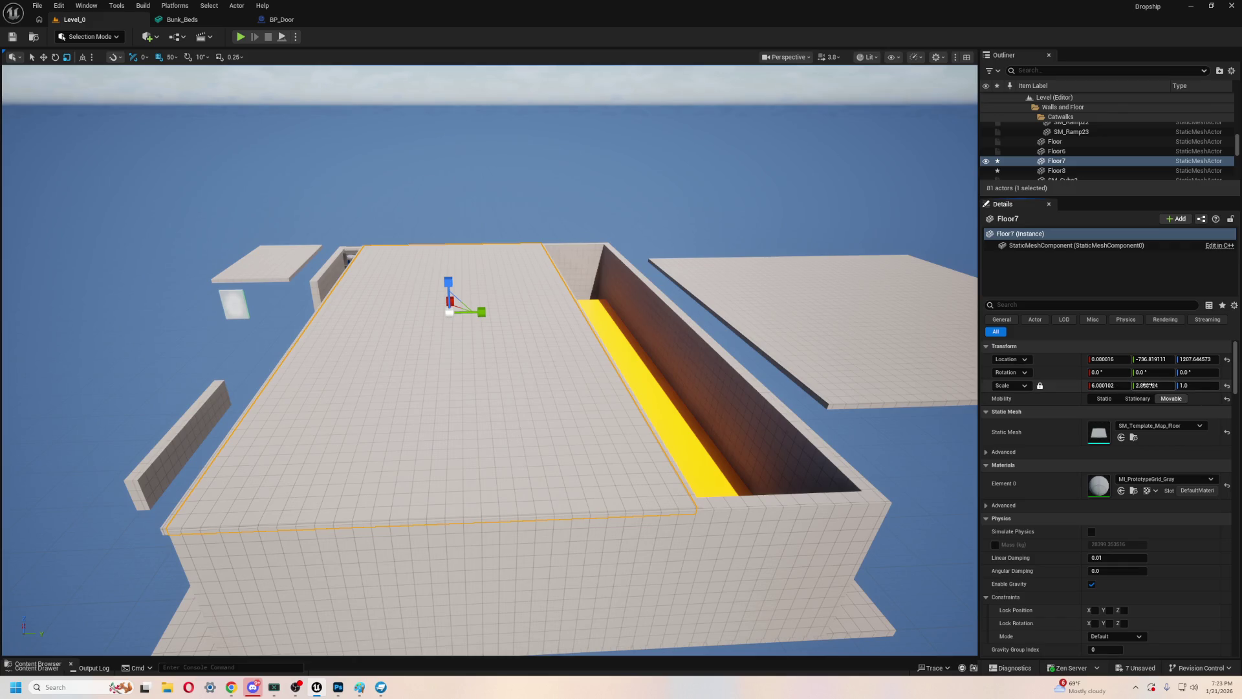
- Undo the accidental uniform shrink and slide Floor7 back along Y over the catwalk
left_click_drag(478, 312, 477, 311)
key("ctrl+z")
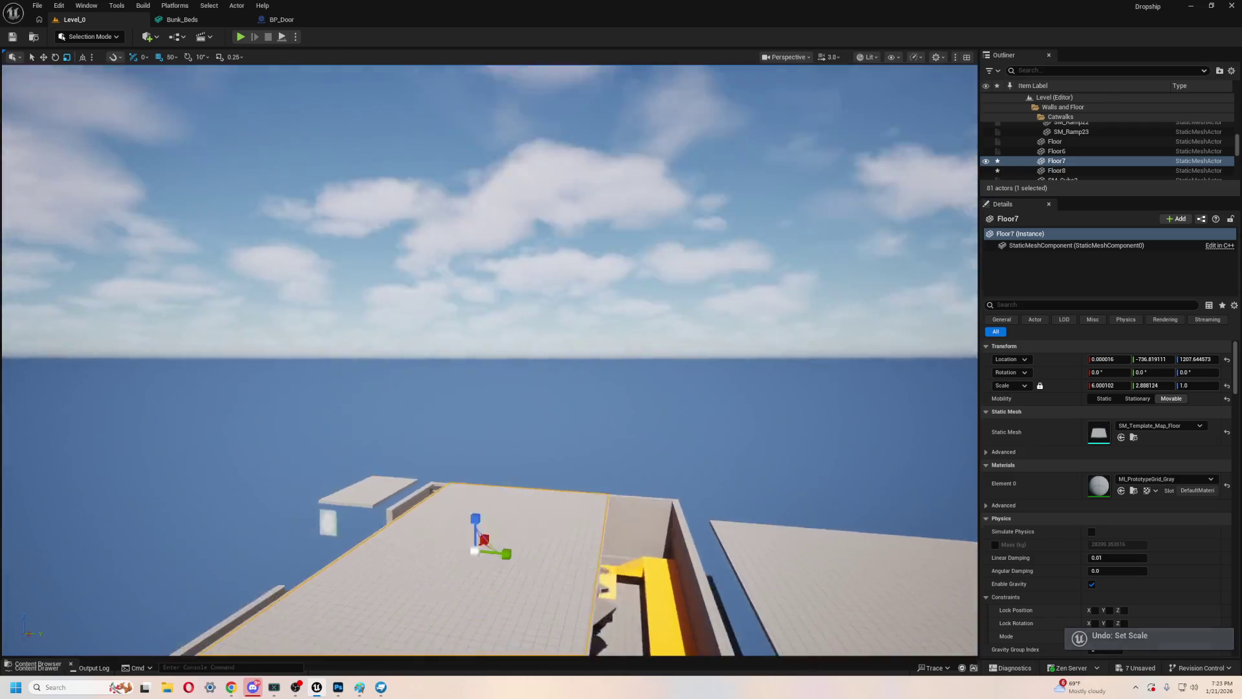
left_click_drag(592, 310, 592, 350)
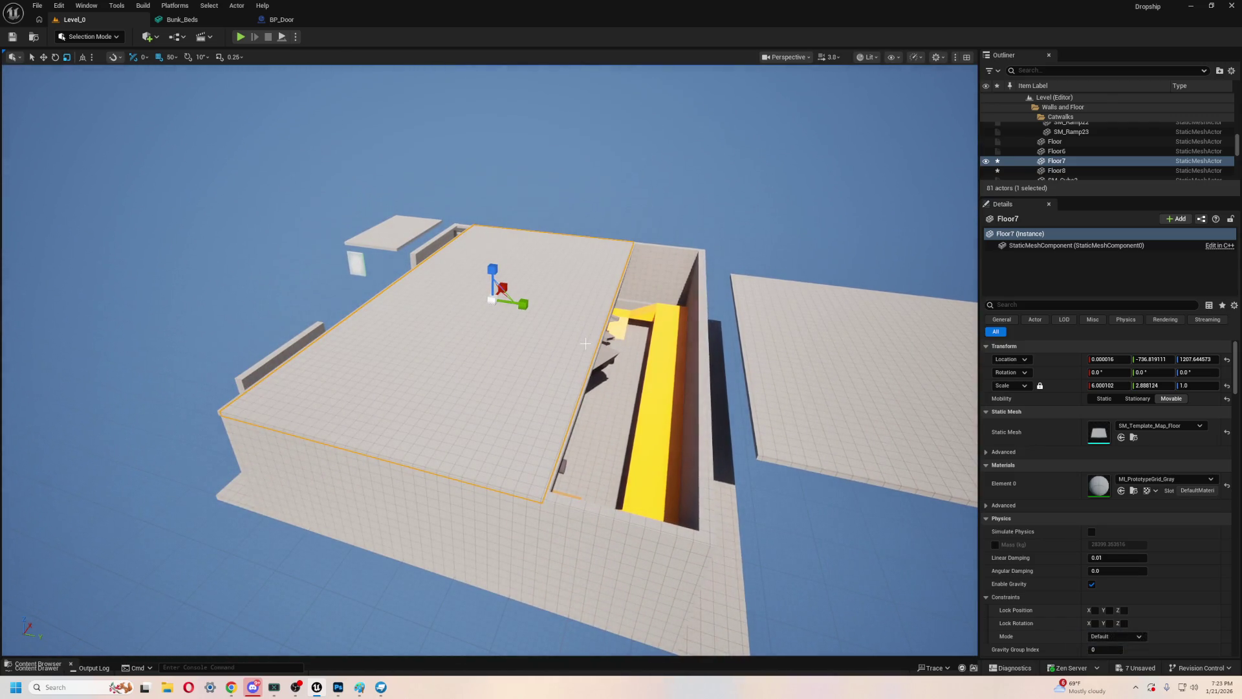
mouse_move(608, 440)
left_mouse_down()
mouse_move(607, 410)
mouse_move(539, 371)
left_mouse_up()
mouse_move(356, 337)
left_mouse_down()
mouse_move(453, 347)
mouse_move(472, 395)
left_mouse_up()
- Move Floor8 beside the far-right floor
key("e")
left_click(398, 447)
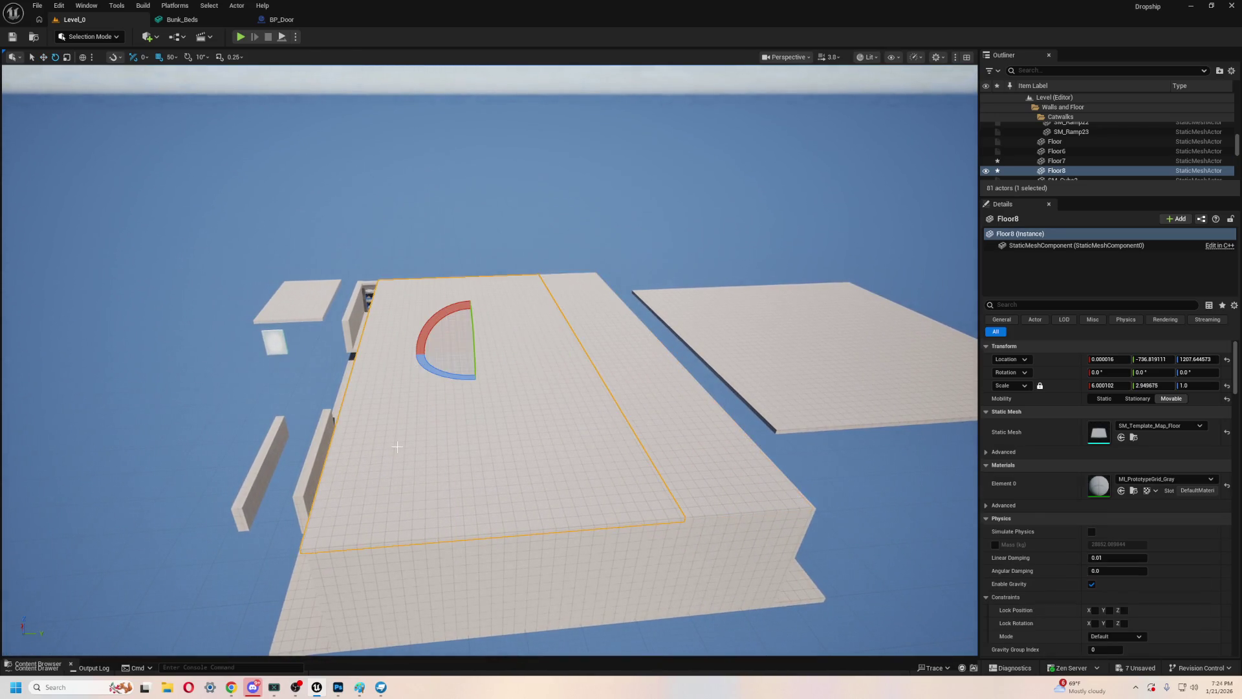
key("w")
mouse_move(511, 351)
left_mouse_down()
mouse_move(841, 333)
mouse_move(825, 328)
left_mouse_up()
- Stretch Floor7 along Y to a scale of about 4.47
left_click(558, 409)
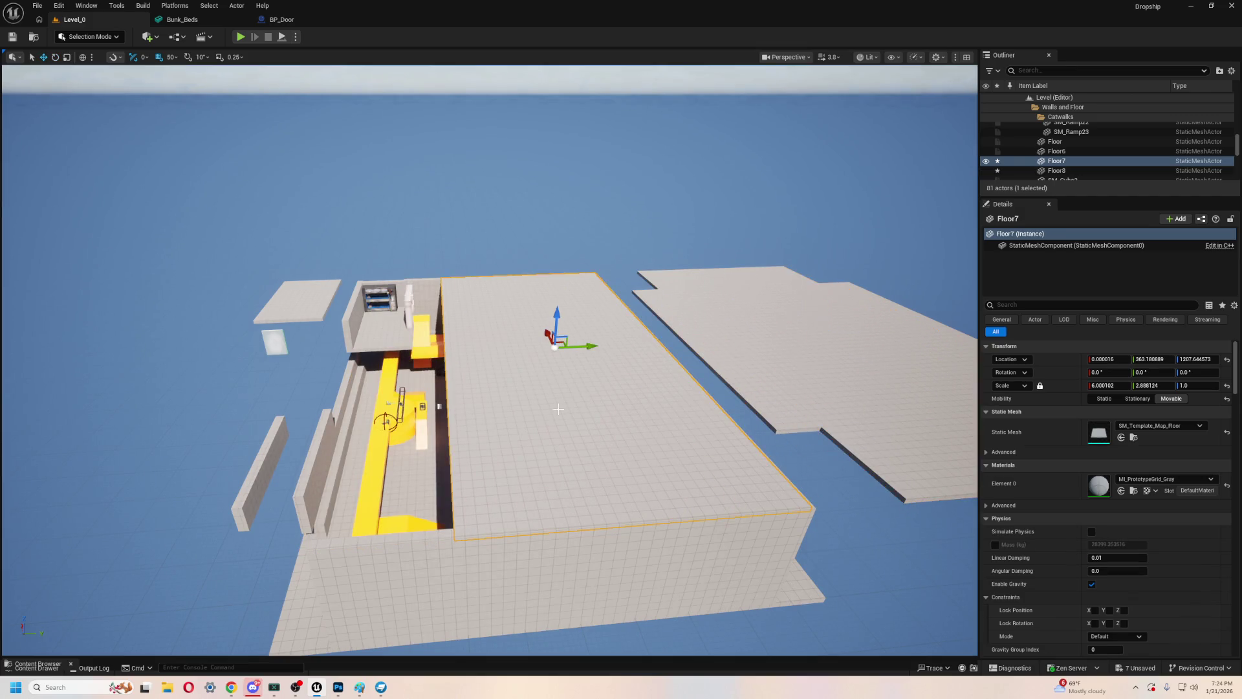
key("r")
mouse_move(586, 346)
left_mouse_down()
mouse_move(602, 346)
mouse_move(499, 352)
mouse_move(526, 357)
left_mouse_up()
scroll(490, 360, "up", 10)
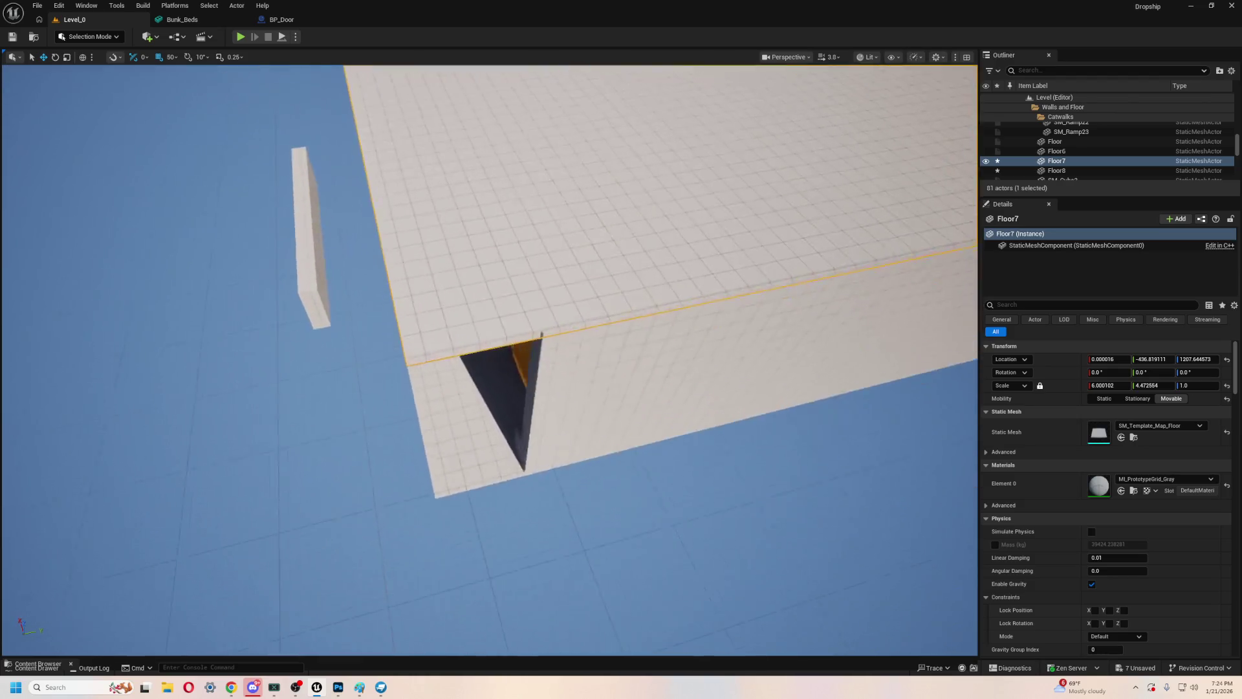
- Lift BP_Dropship_Scale to Location Z 550, just under the roof slab
scroll(535, 412, "up", 10)
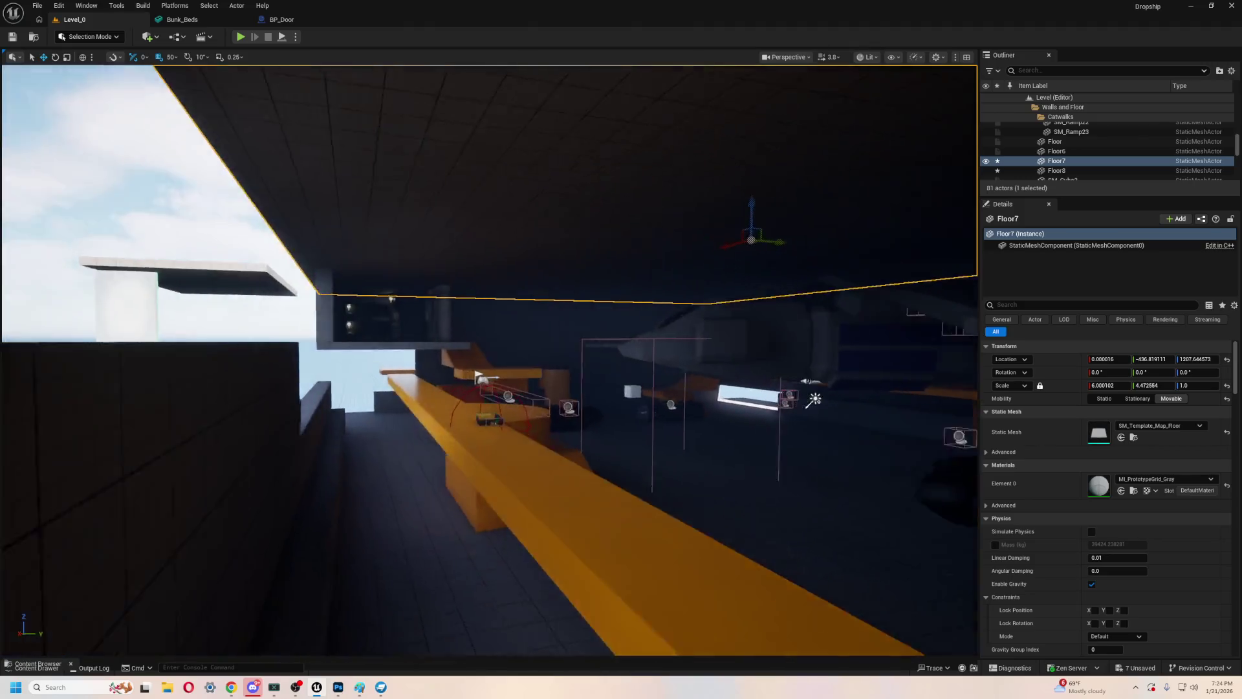
scroll(534, 411, "up", 5)
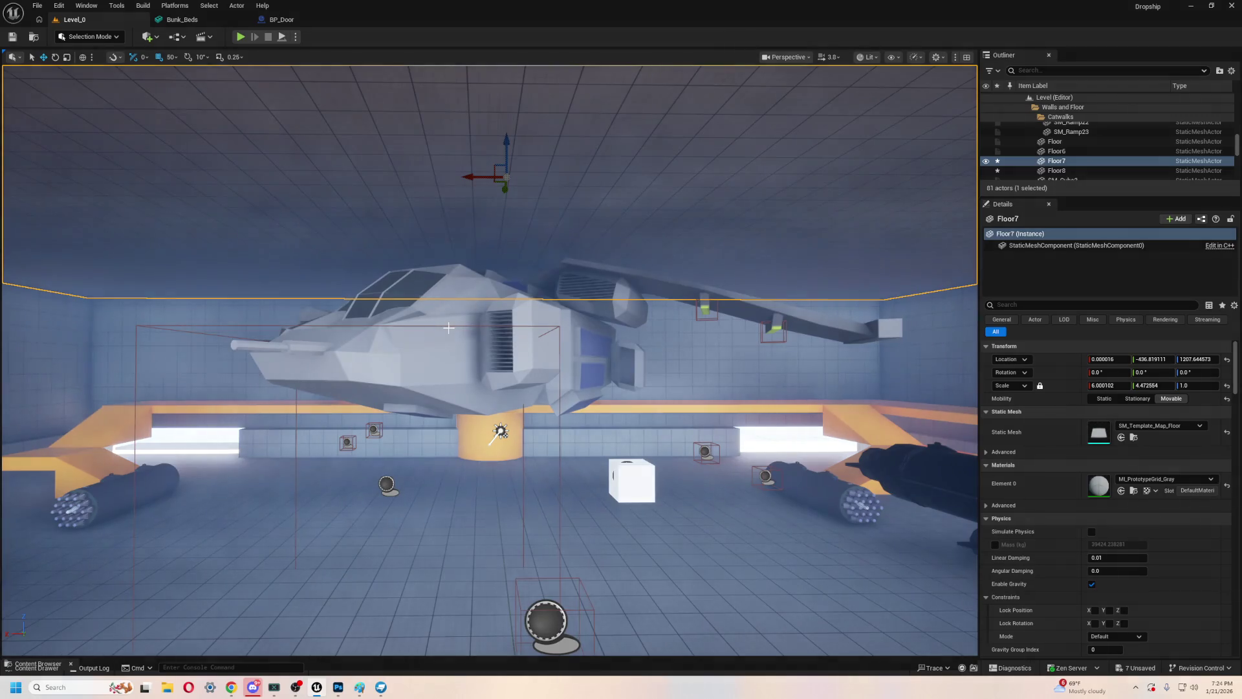
left_click(448, 284)
left_click_drag(495, 379, 495, 391)
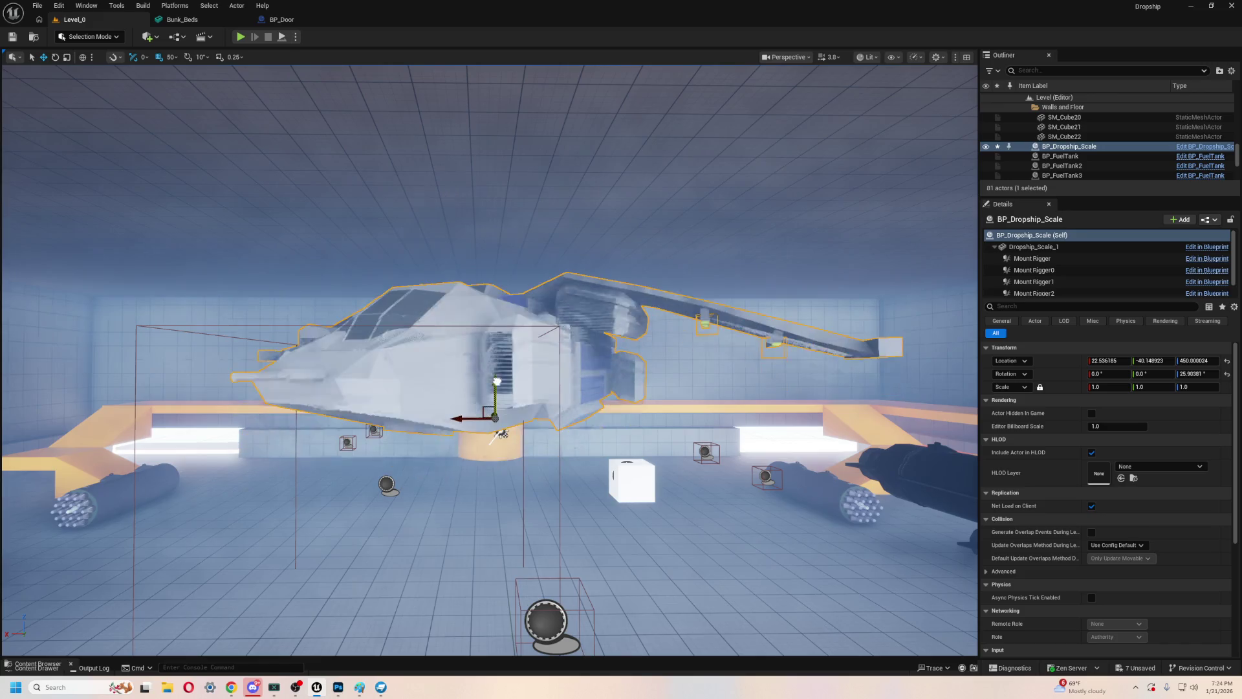
left_click_drag(489, 435, 500, 351)
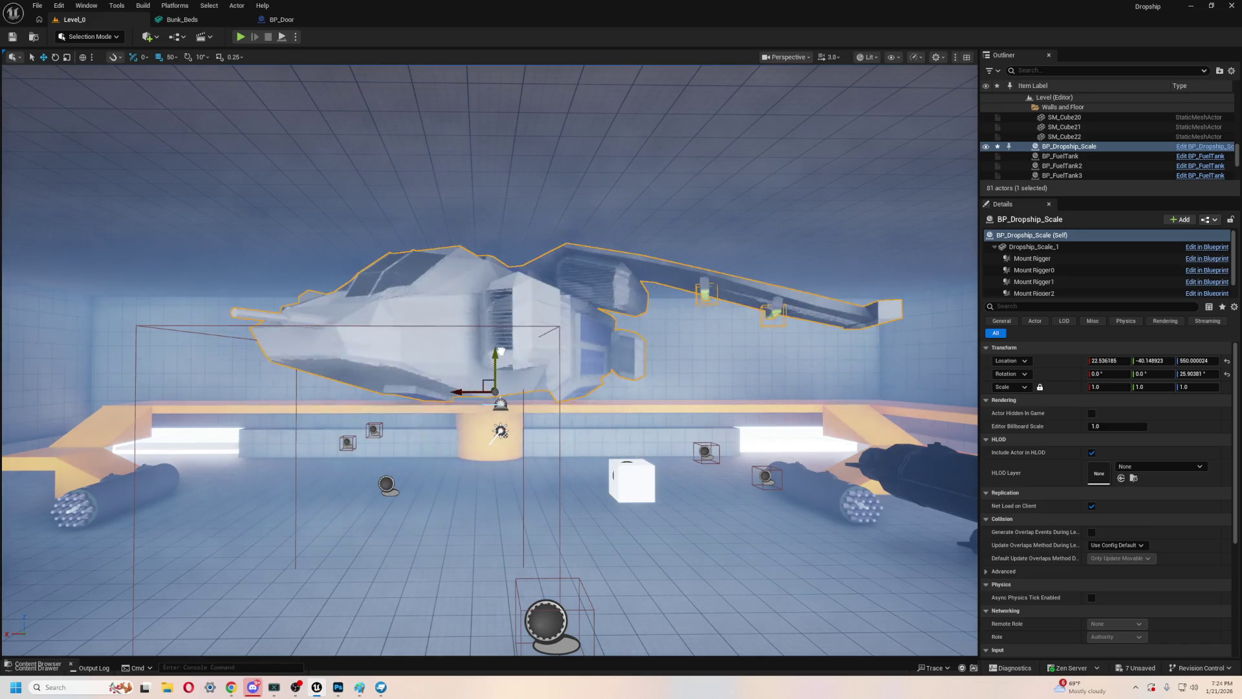
- Play-test the hangar in first person around the hovering dropship, then stop the session
mouse_move(594, 428)
left_mouse_down()
mouse_move(550, 414)
mouse_move(507, 507)
mouse_move(285, 583)
mouse_move(362, 517)
mouse_move(396, 208)
left_mouse_up()
left_click(240, 38)
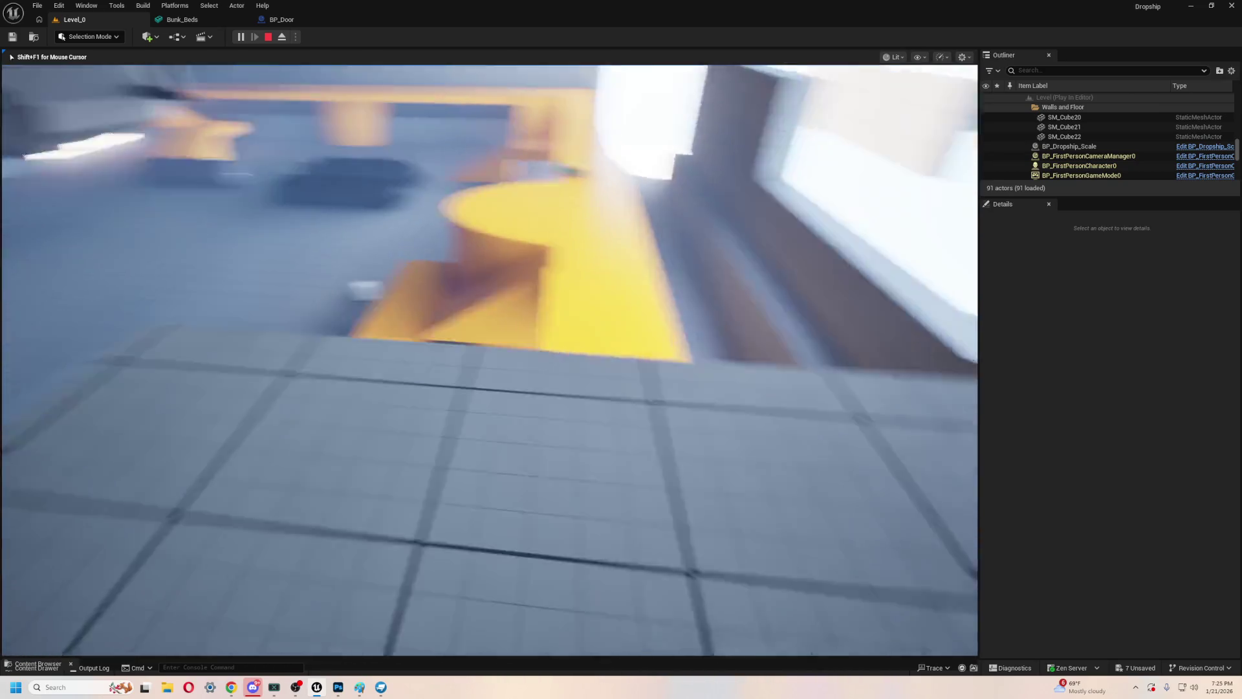
key("Escape")
- Rotate BP_Dropship_Scale to a Z rotation of -156.36
left_click_drag(183, 302, 183, 259)
left_click_drag(520, 285, 521, 302)
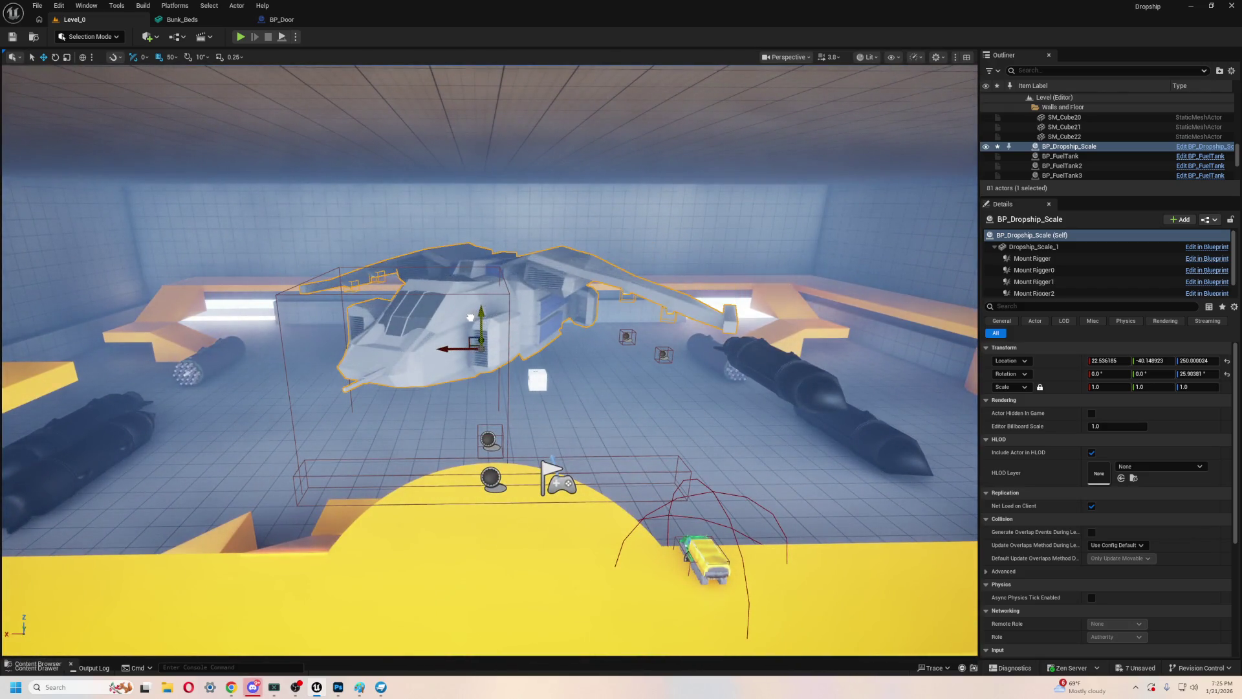
scroll(574, 350, "up", 5)
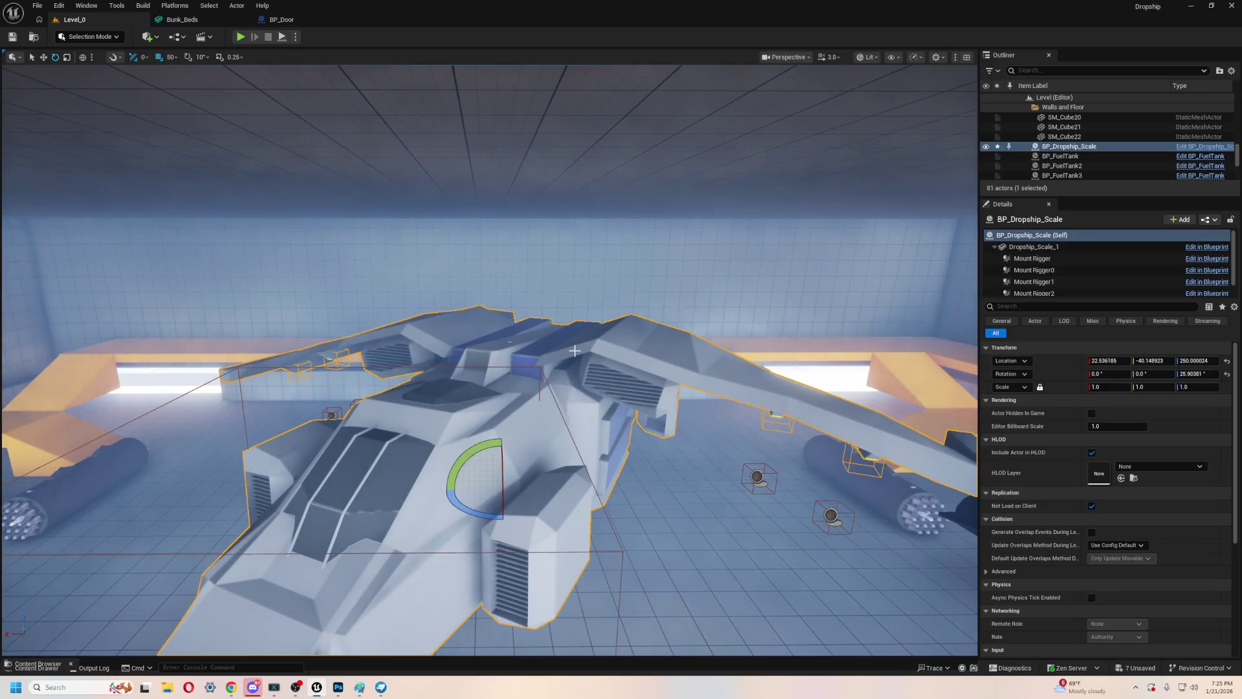
mouse_move(561, 416)
left_mouse_down()
mouse_move(477, 332)
mouse_move(585, 332)
left_mouse_up()
left_click_drag(585, 331, 467, 453)
- Lower the dropship to Location Z -50 so it rests on the hangar floor
key("w")
mouse_move(608, 319)
left_mouse_down()
mouse_move(592, 414)
mouse_move(590, 386)
mouse_move(530, 388)
mouse_move(589, 387)
mouse_move(563, 391)
mouse_move(582, 387)
mouse_move(582, 405)
left_mouse_up()
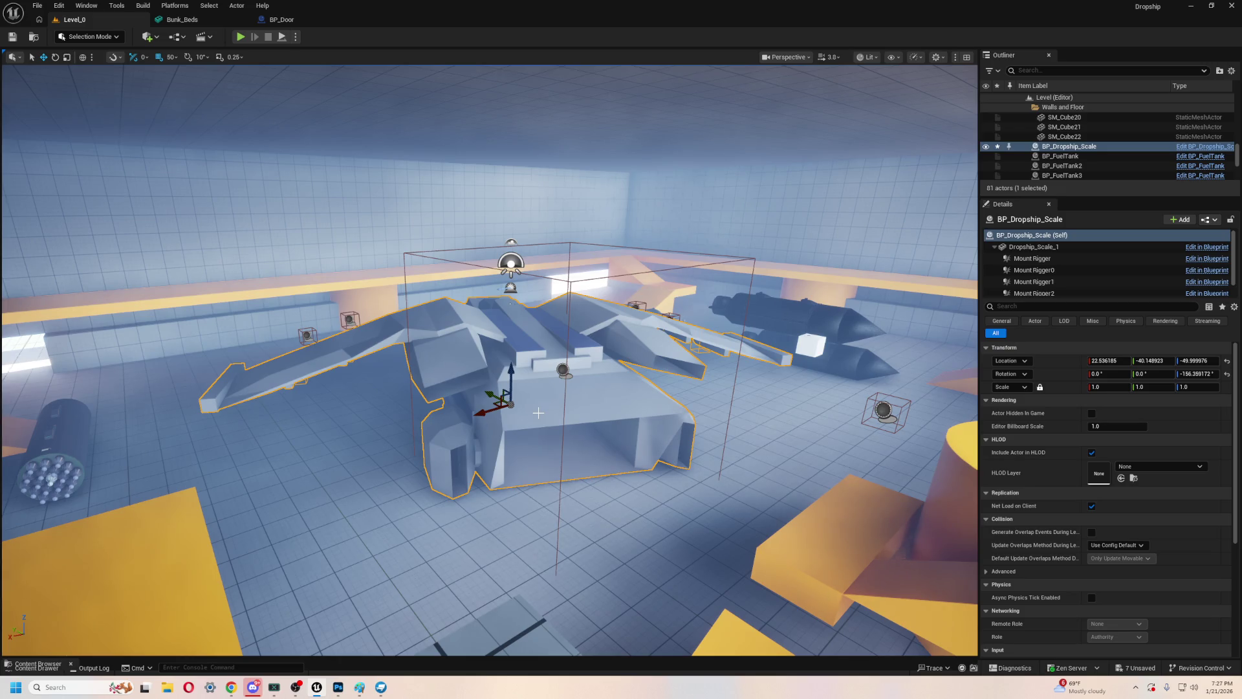
mouse_move(538, 412)
left_mouse_down()
mouse_move(530, 304)
mouse_move(505, 304)
mouse_move(491, 337)
left_mouse_up()
mouse_move(267, 216)
left_mouse_down()
mouse_move(252, 219)
mouse_move(456, 217)
left_mouse_up()
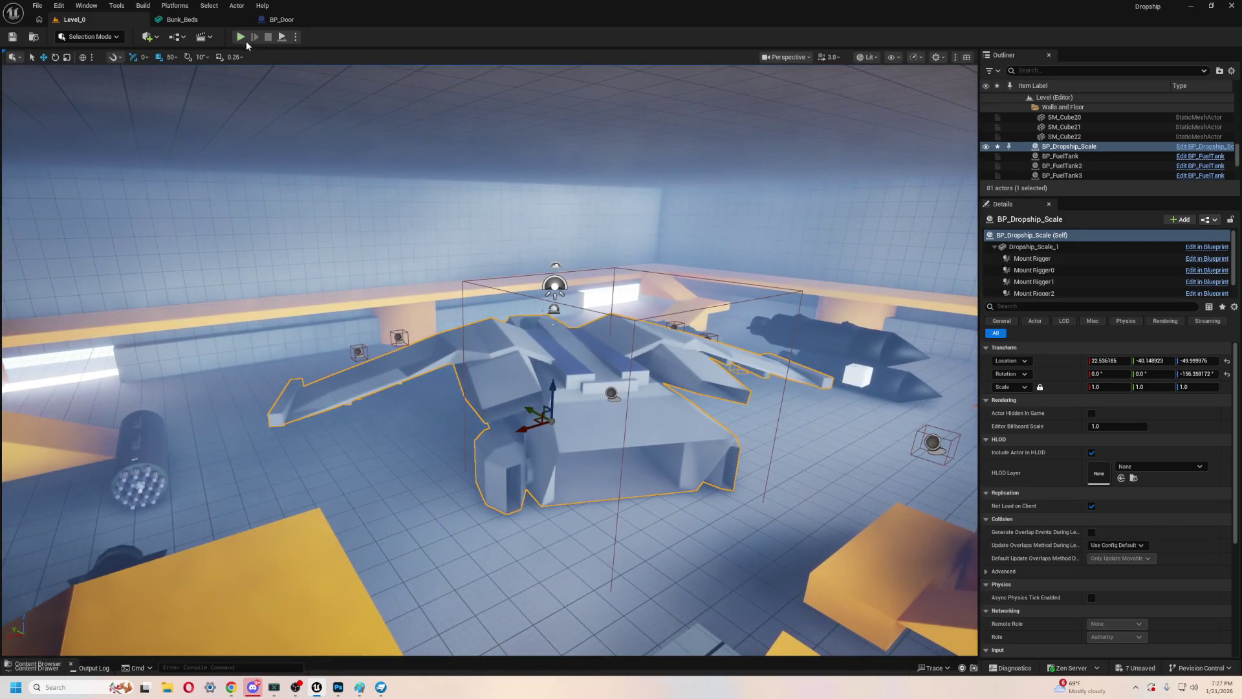
- Start a first-person playtest and climb via the orange ledge onto the yellow platform
key("Escape")
key("alt+p")
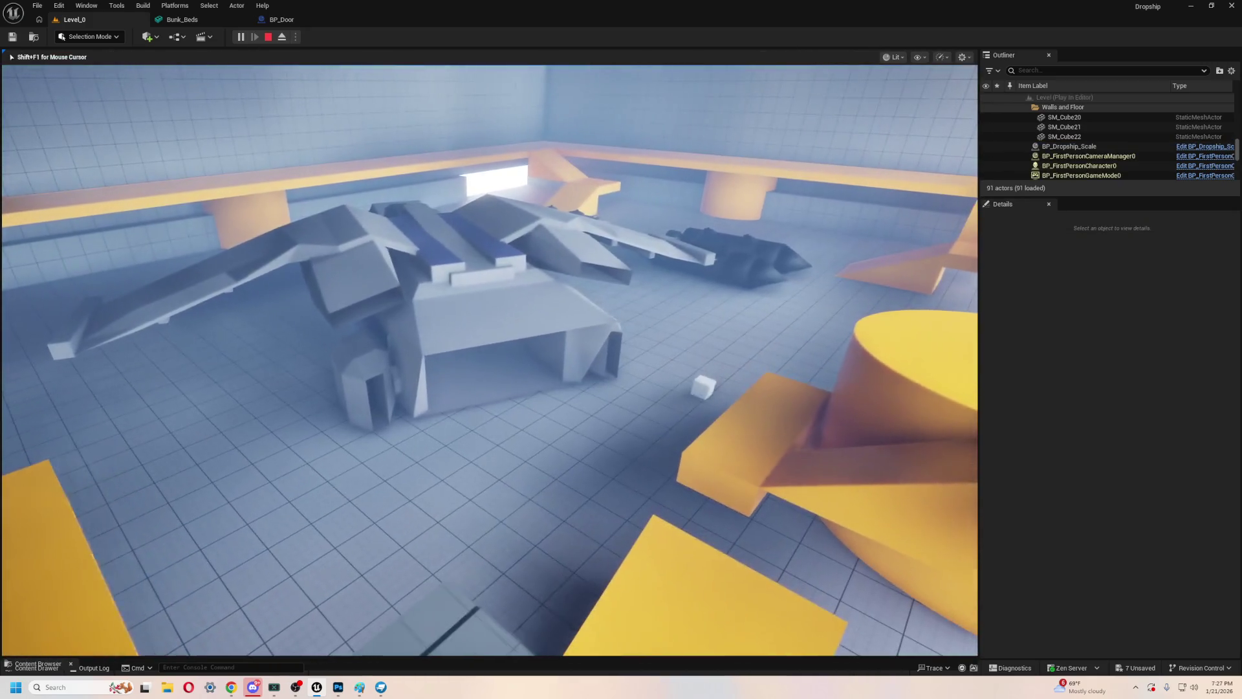
key("s")
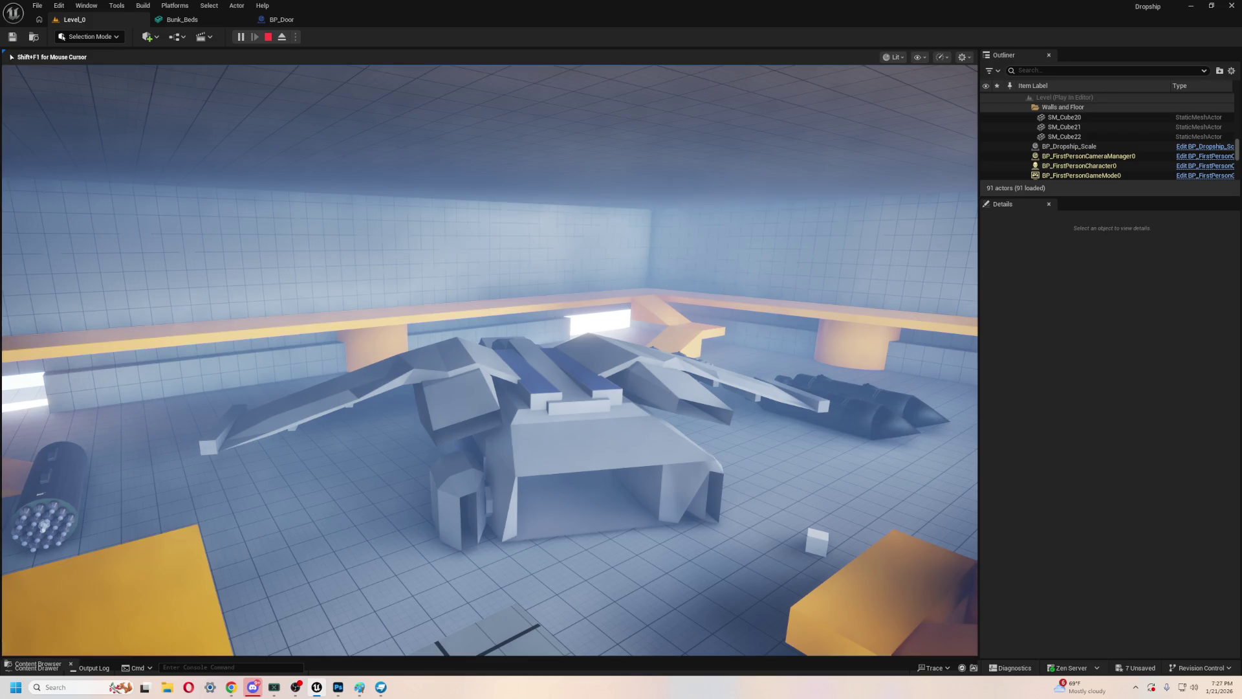
key("w")
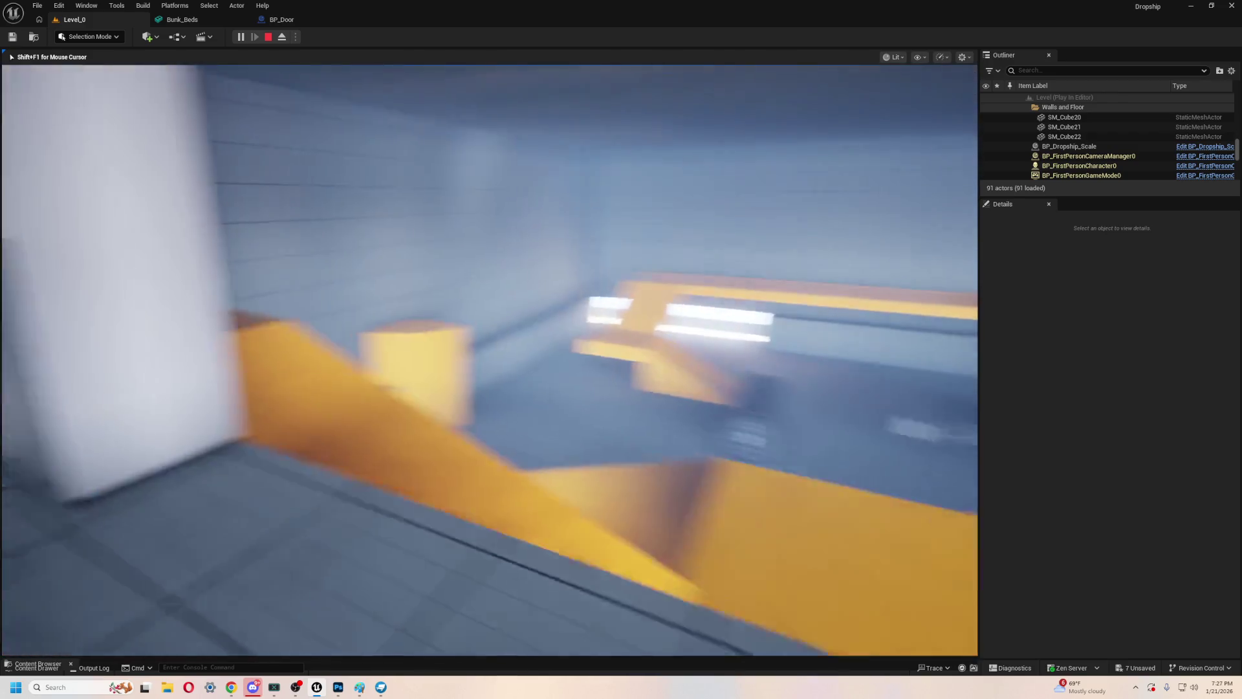
key("space")
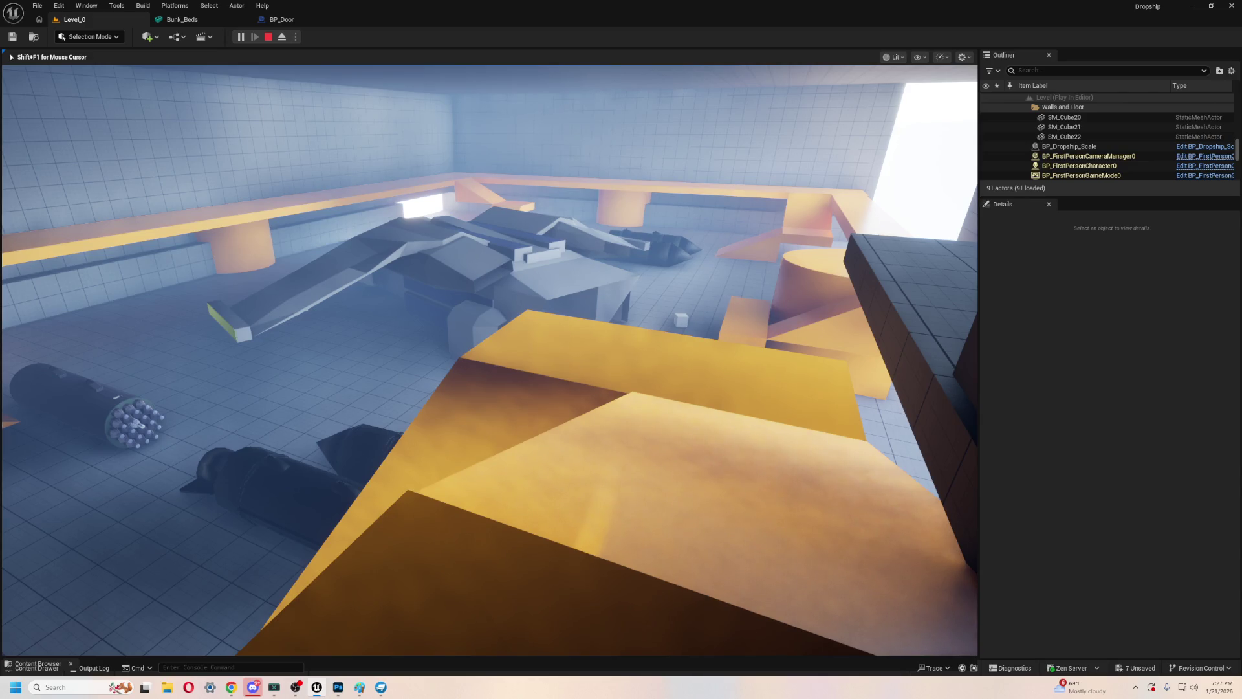
key("w")
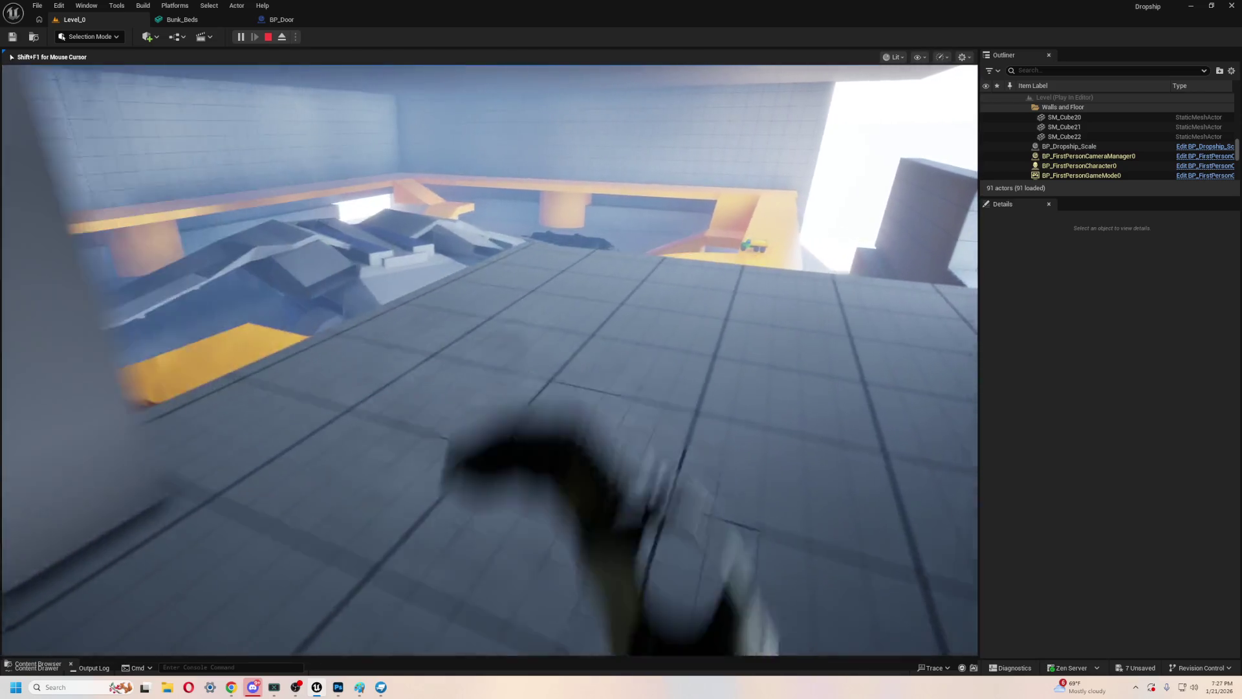
key("space")
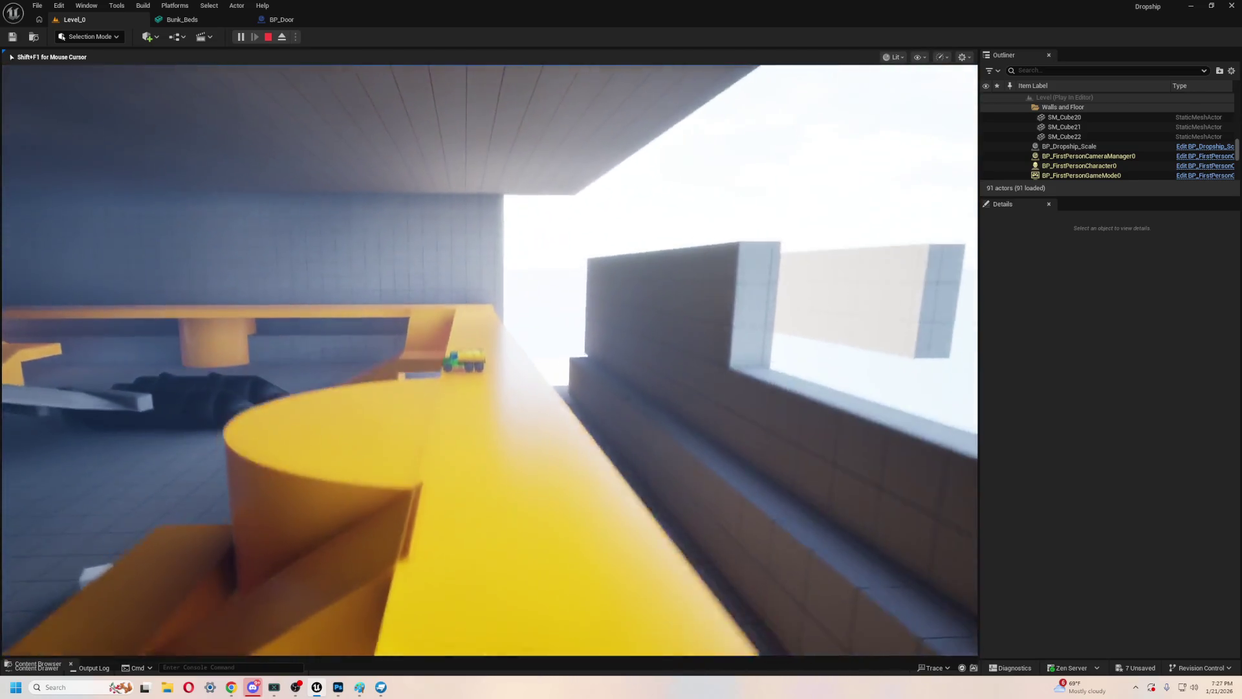
- Grab the toy truck, carry it around, then stop Play In Editor
key("w")
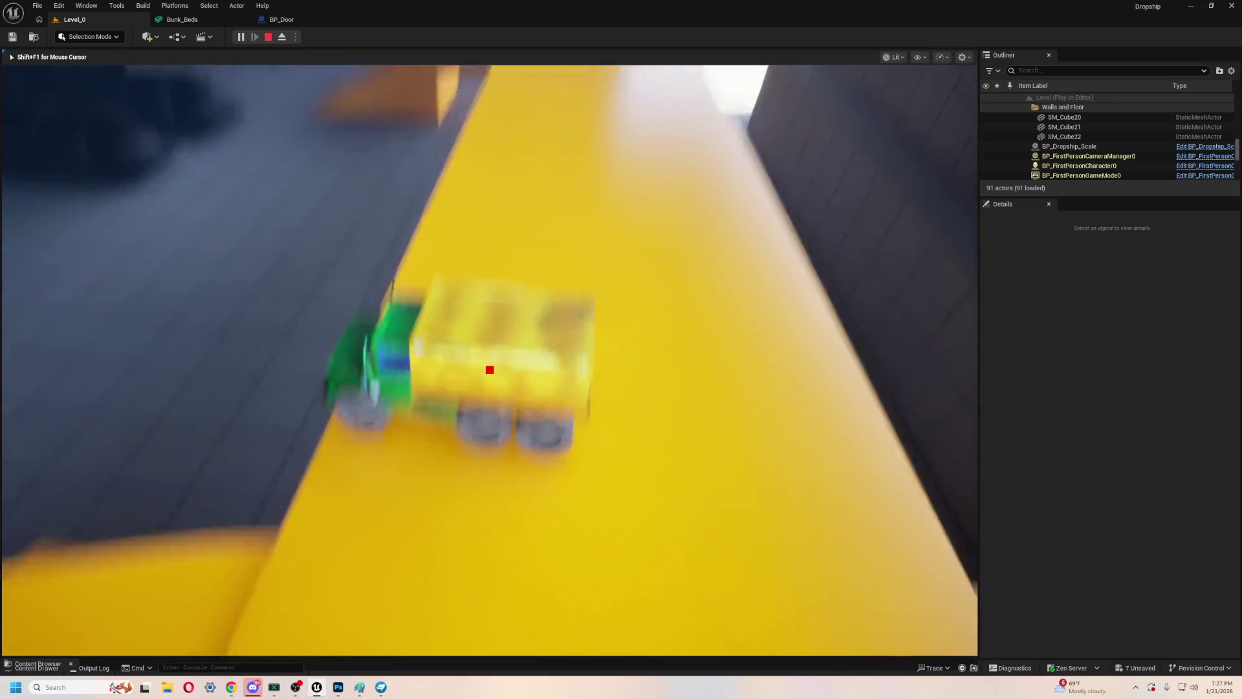
key("w")
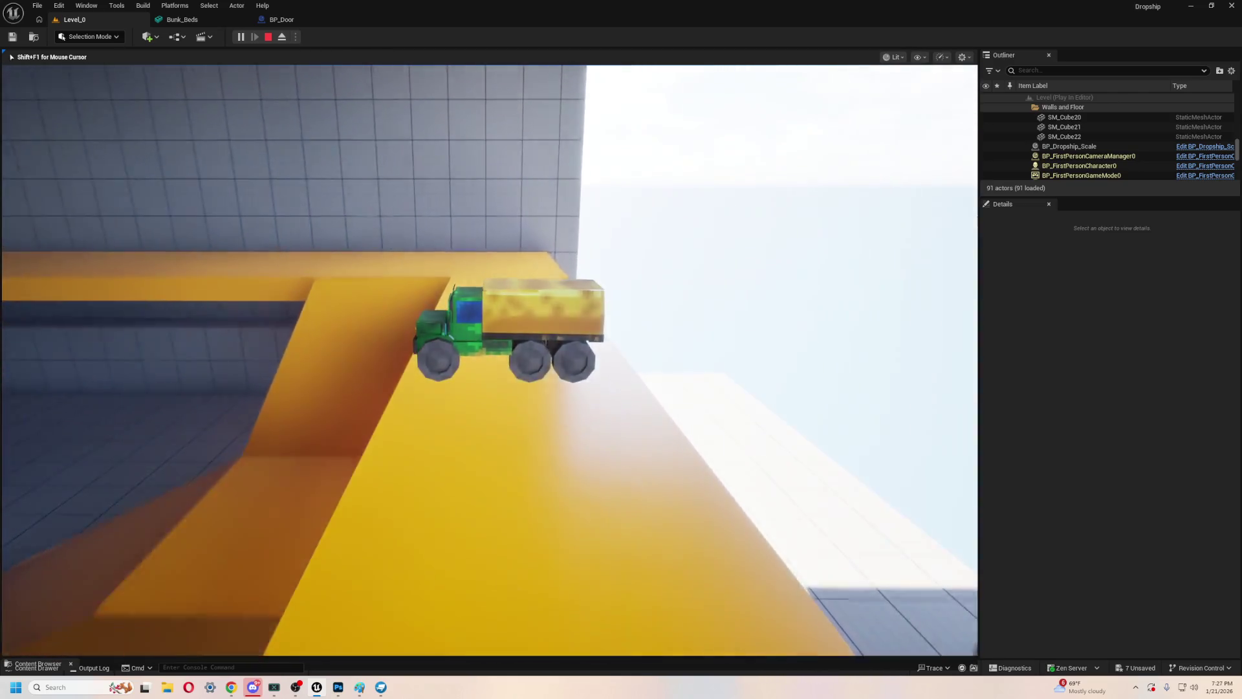
key("e")
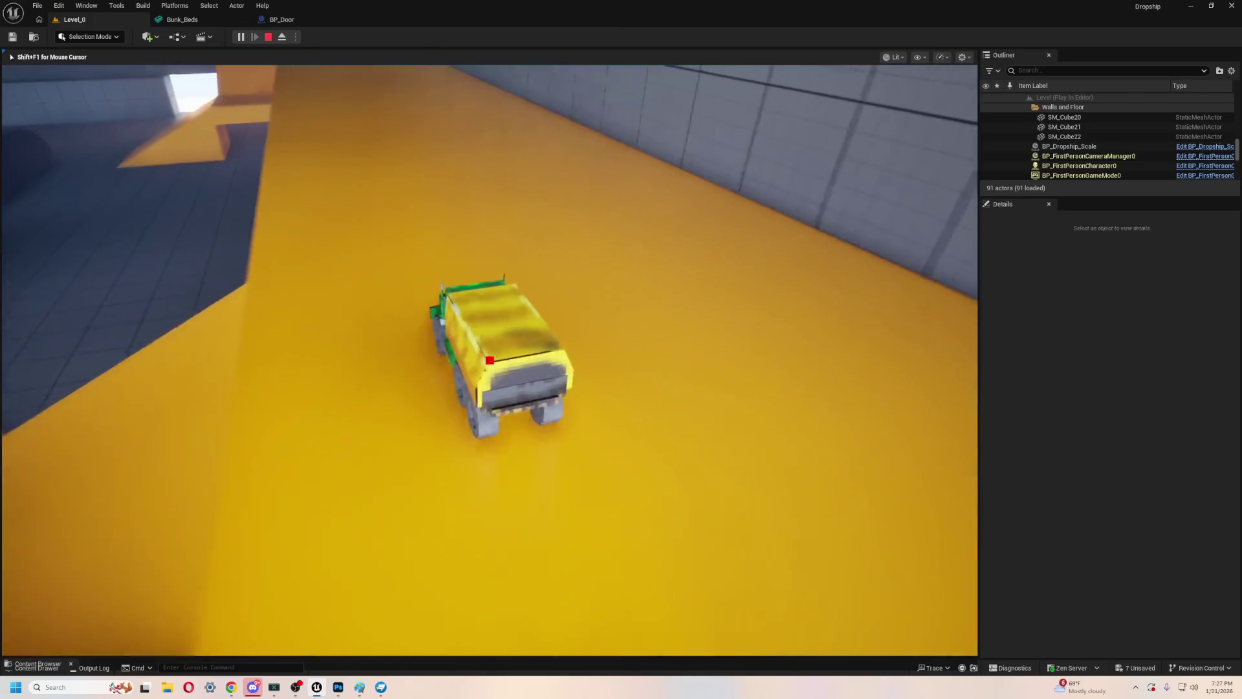
key("w")
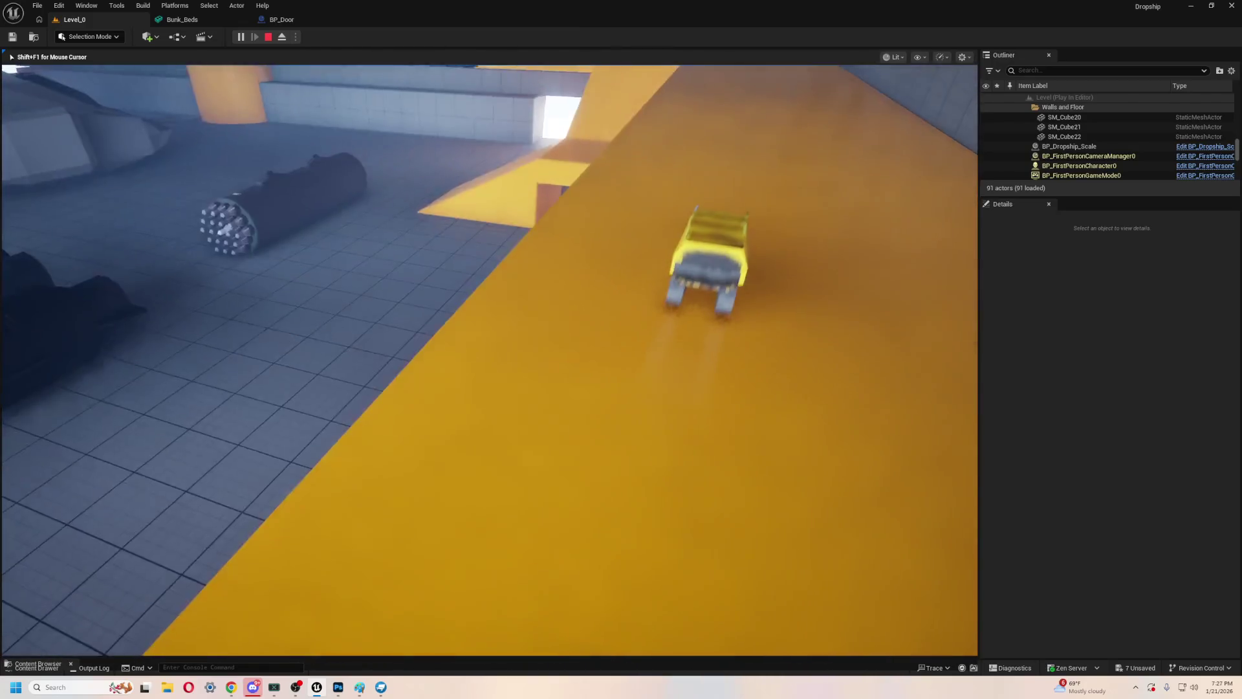
key("Escape")
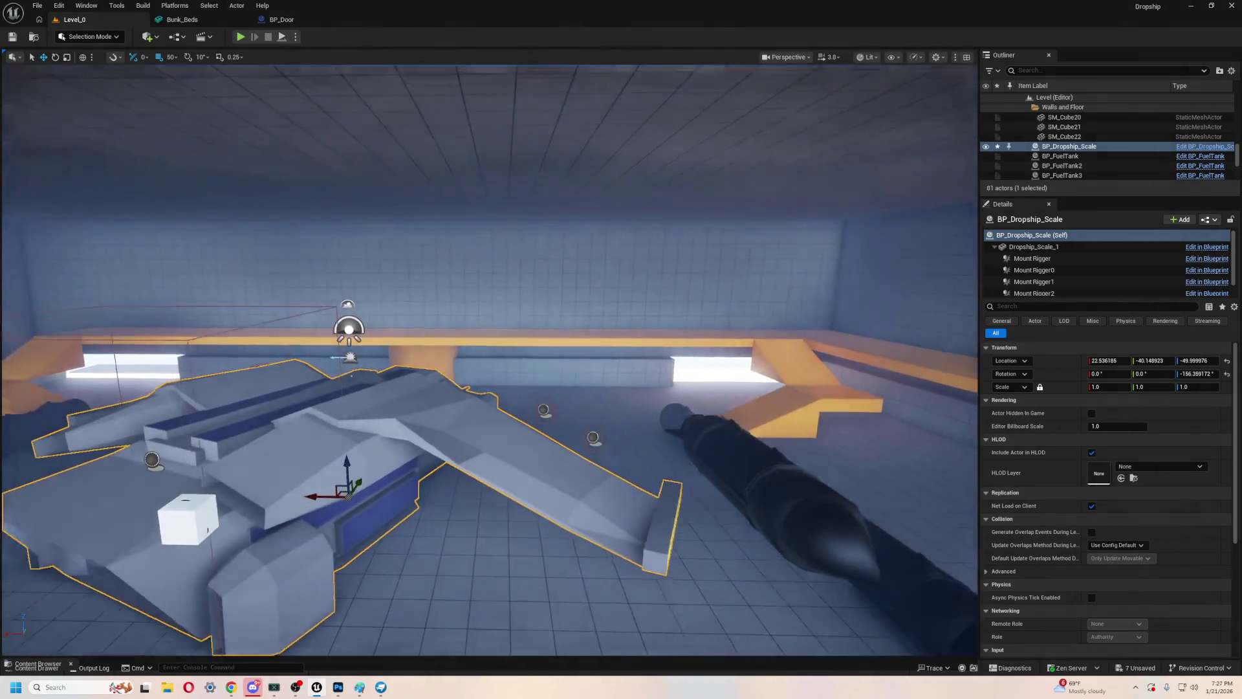
- Tilt SM_Cube20 to a Y rotation of 45°
scroll(487, 316, "up", 3)
scroll(545, 382, "down", 10)
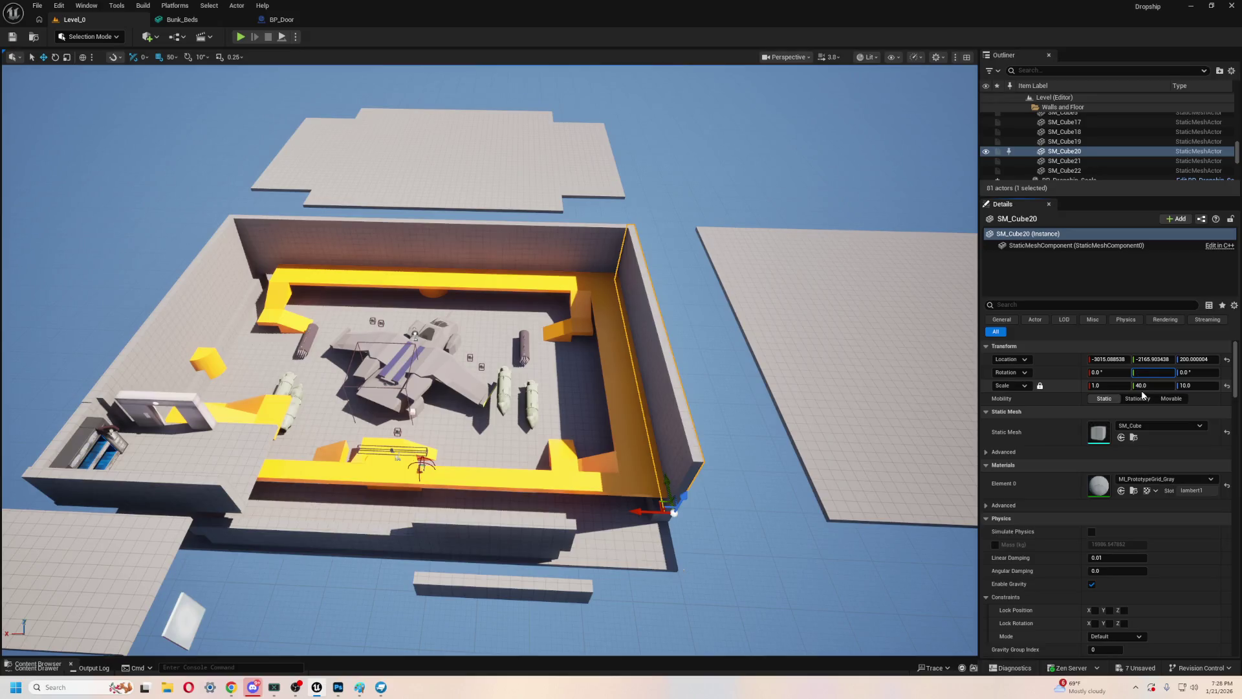
type("45")
key("Return")
- Slide the tilted slab inward along X and lower it to about Z -100
scroll(784, 288, "up", 5)
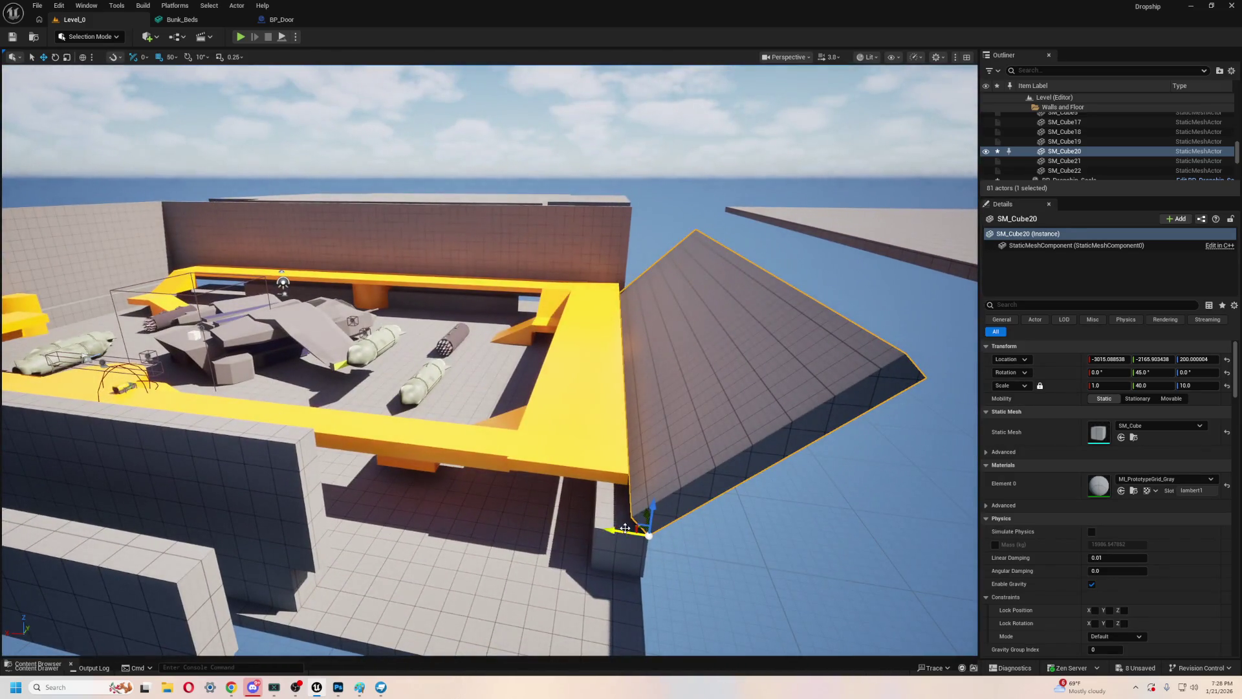
mouse_move(625, 528)
left_mouse_down()
mouse_move(310, 487)
mouse_move(323, 487)
left_mouse_up()
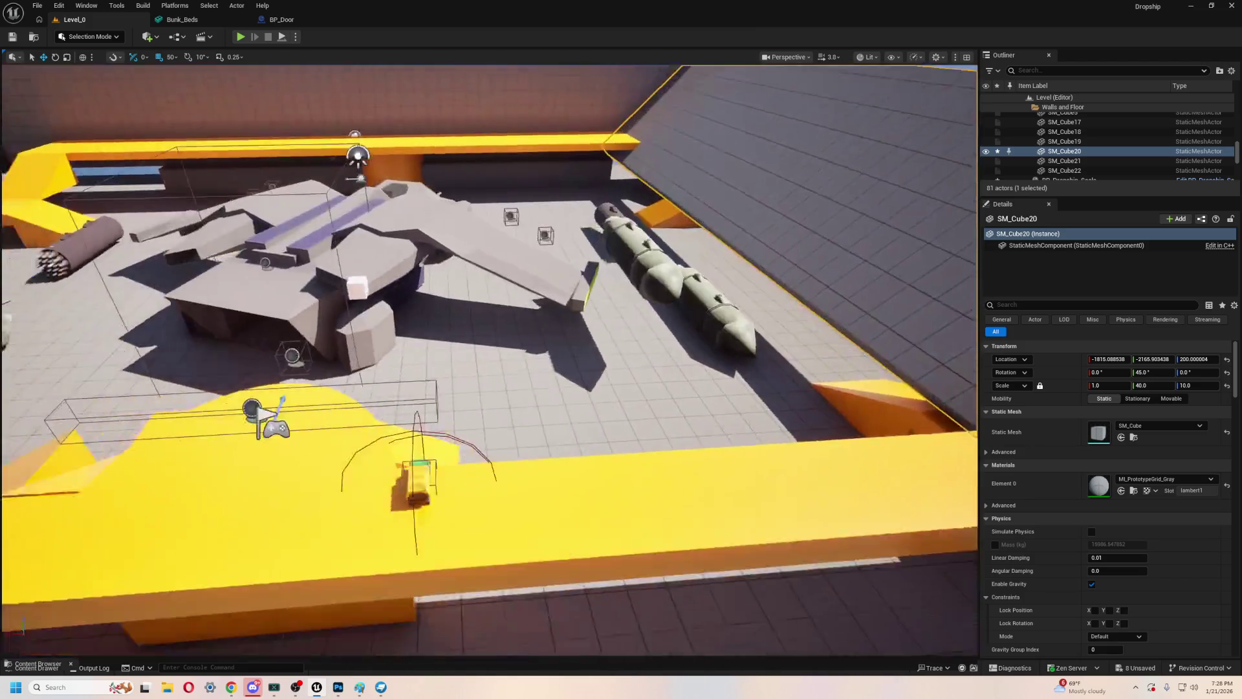
scroll(748, 488, "down", 5)
left_click_drag(801, 495, 777, 547)
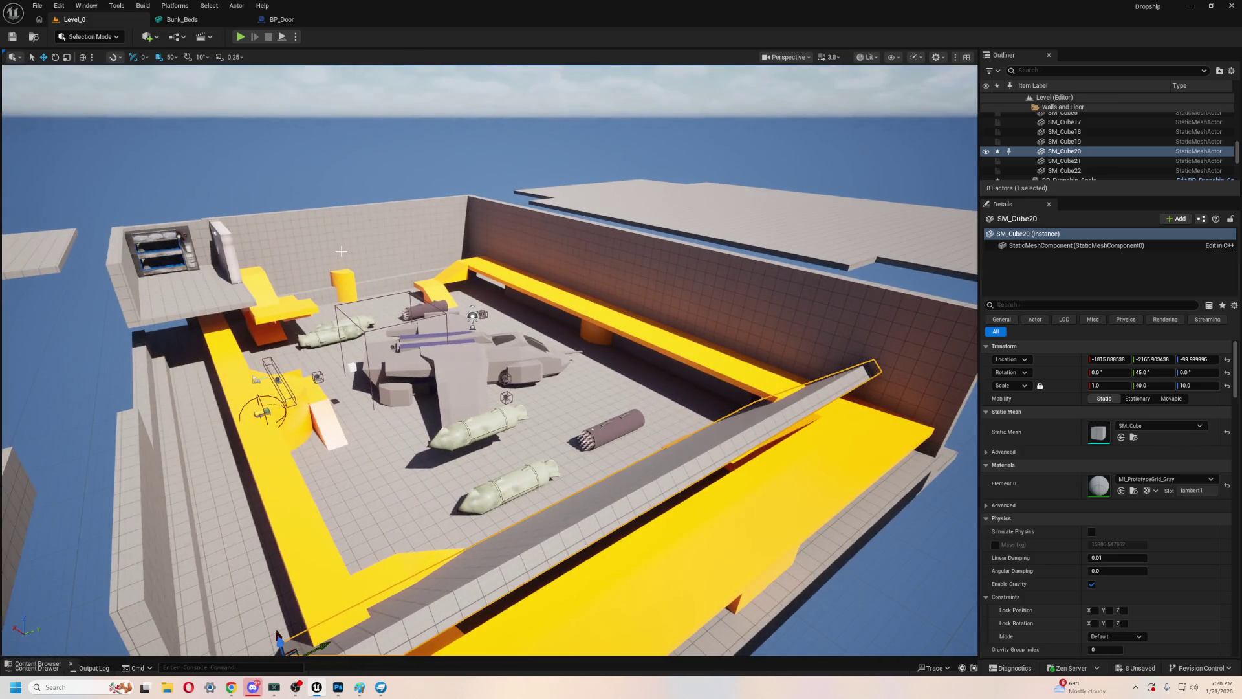
left_click(341, 251)
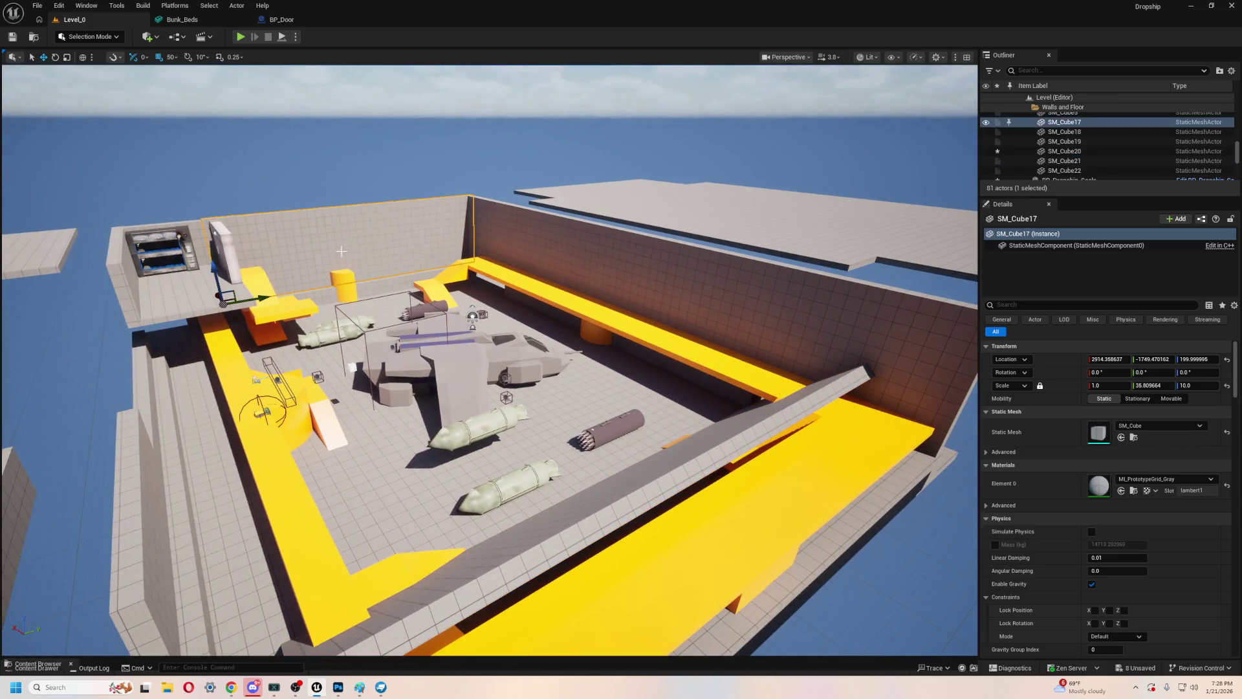
- Set SM_Cube17's pitch rotation to -45°
left_click(1140, 373)
type("-45")
key("Return")
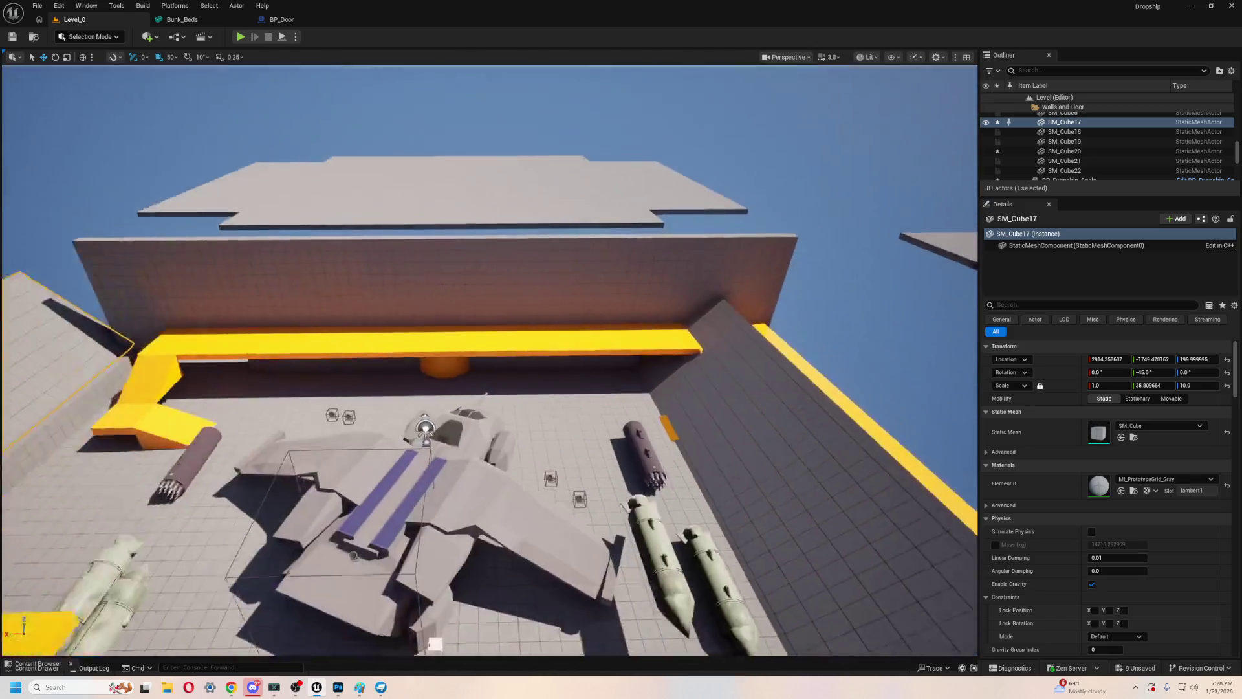
- Shift the tilted SM_Cube17 slab into the hangar along X and Y
mouse_move(436, 453)
left_mouse_down()
mouse_move(363, 401)
mouse_move(375, 372)
left_mouse_up()
mouse_move(484, 594)
left_mouse_down()
mouse_move(568, 582)
mouse_move(615, 555)
mouse_move(770, 563)
mouse_move(764, 575)
mouse_move(757, 518)
mouse_move(757, 563)
left_mouse_up()
mouse_move(344, 505)
left_mouse_down()
mouse_move(348, 528)
mouse_move(359, 504)
mouse_move(427, 466)
left_mouse_up()
left_click_drag(394, 394, 446, 266)
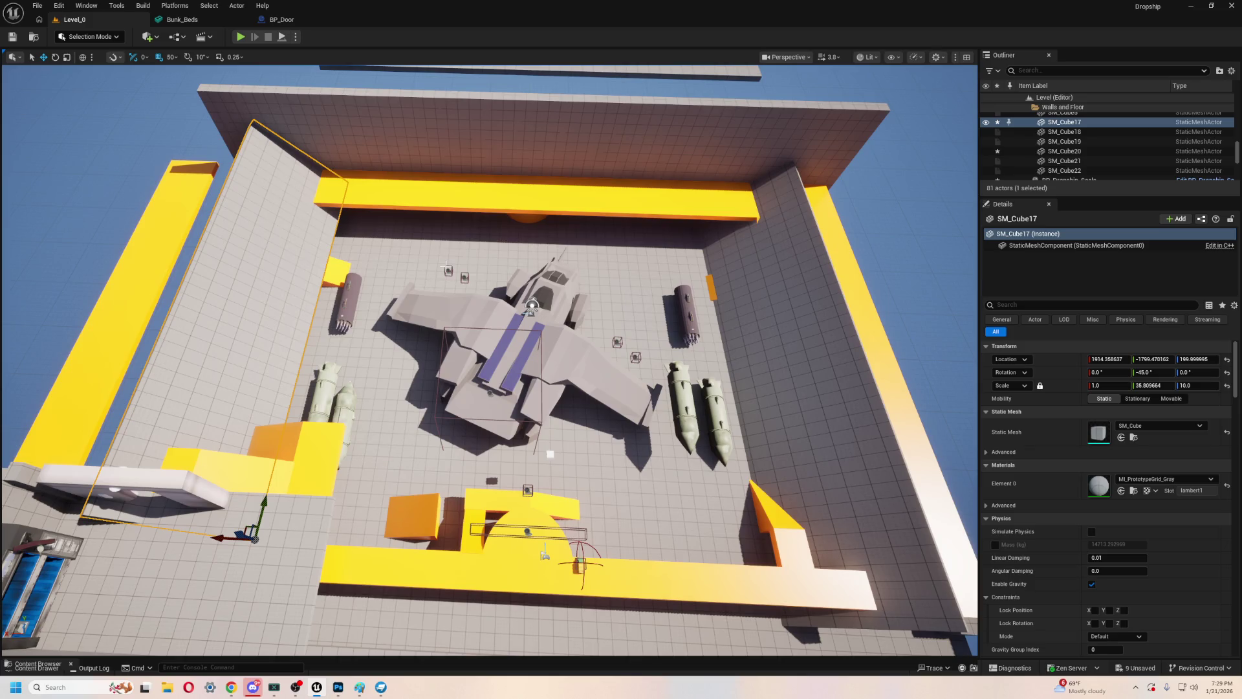
- Lower the ramp to floor level at Z 0 and start a playtest
left_click_drag(446, 271, 472, 256)
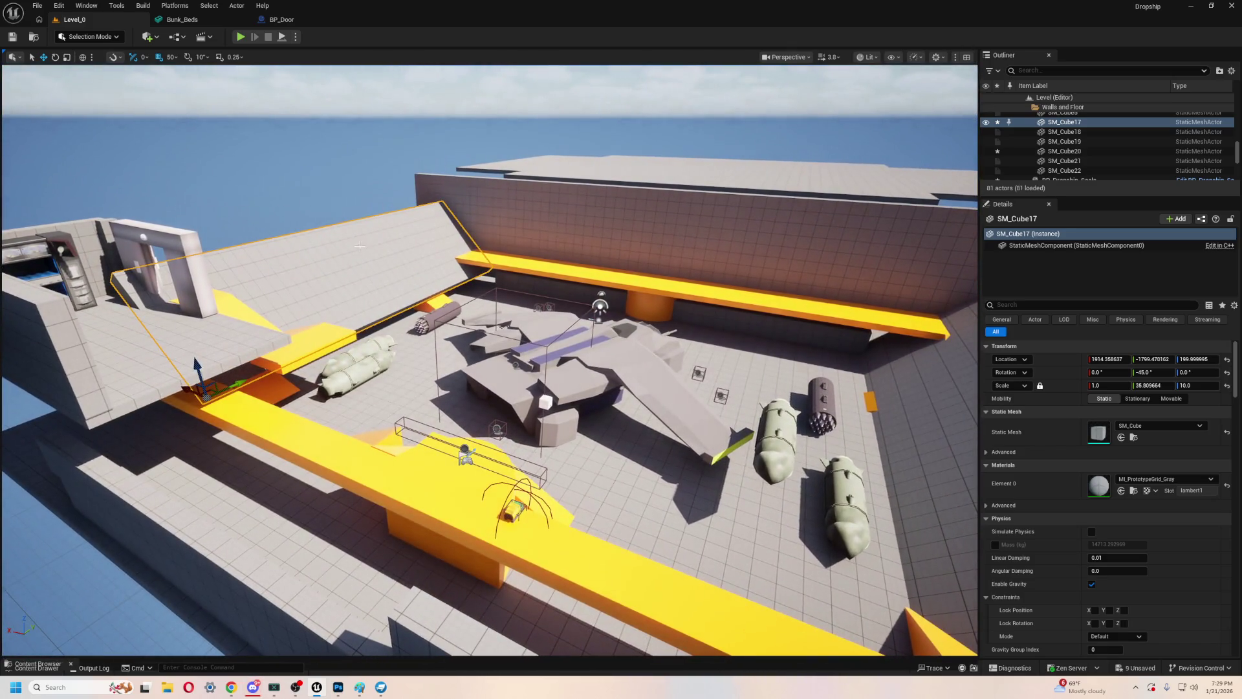
left_click_drag(194, 366, 197, 393)
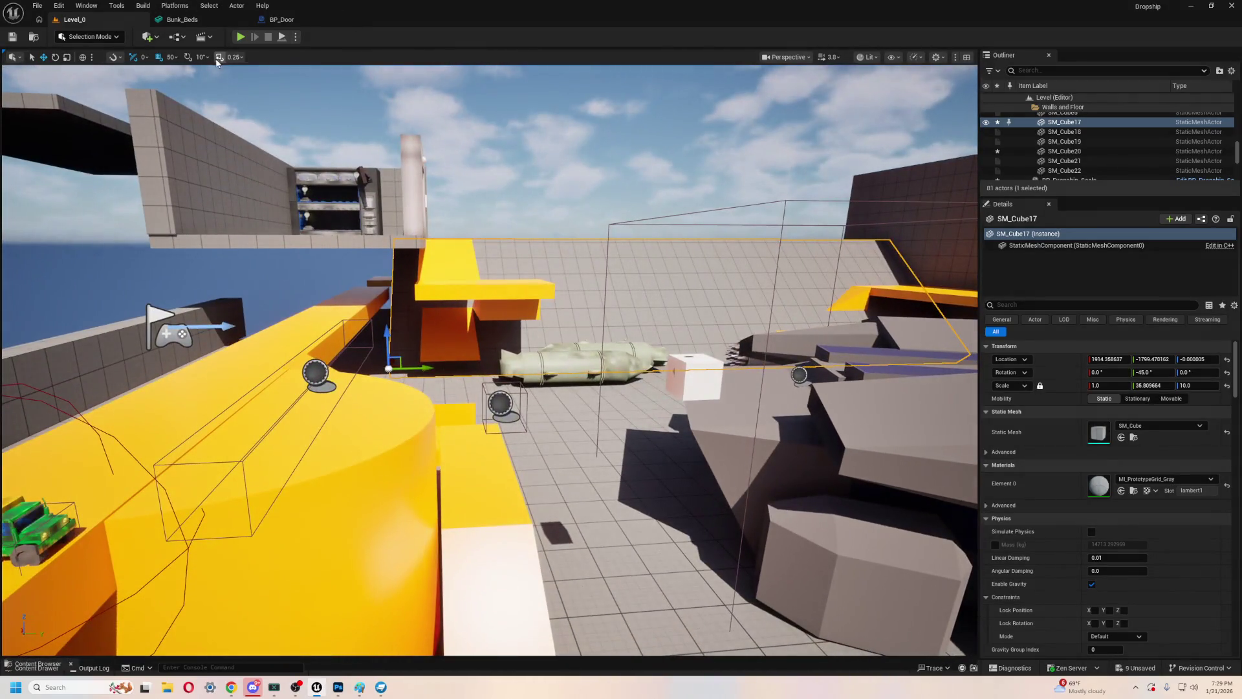
left_click(240, 38)
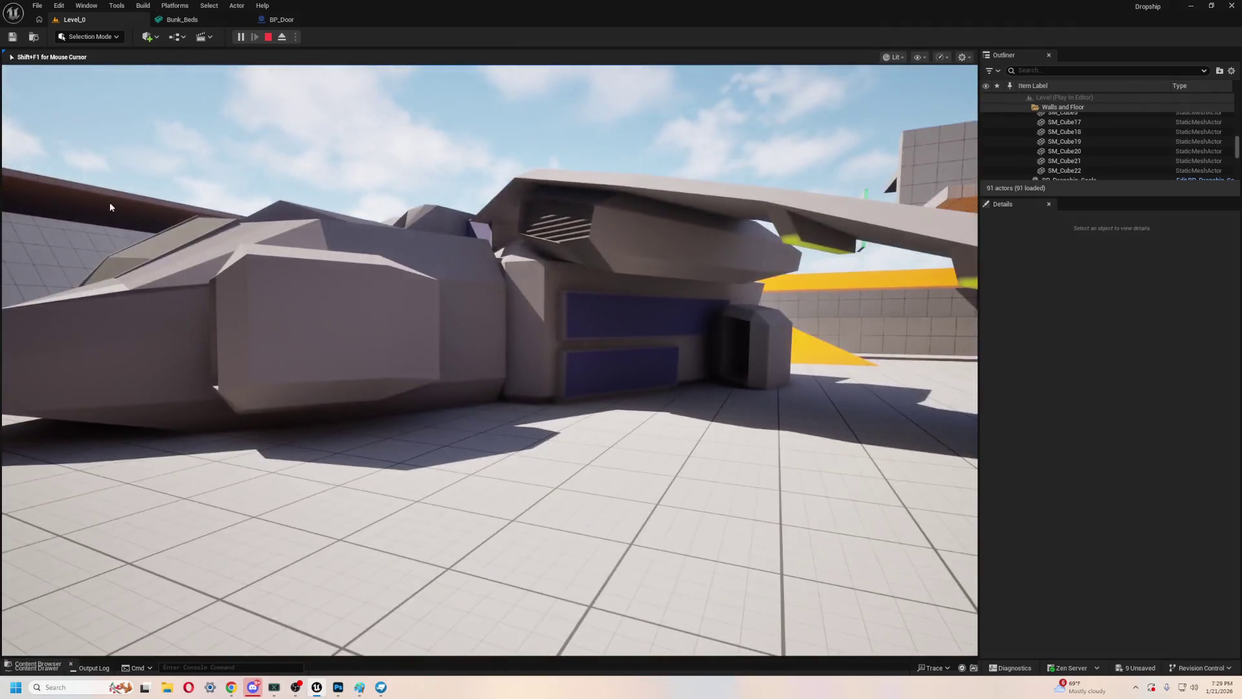
- Snap BP_Dropship_Scale down so it rests on the hangar floor at Z 0
key("Escape")
left_click(364, 307)
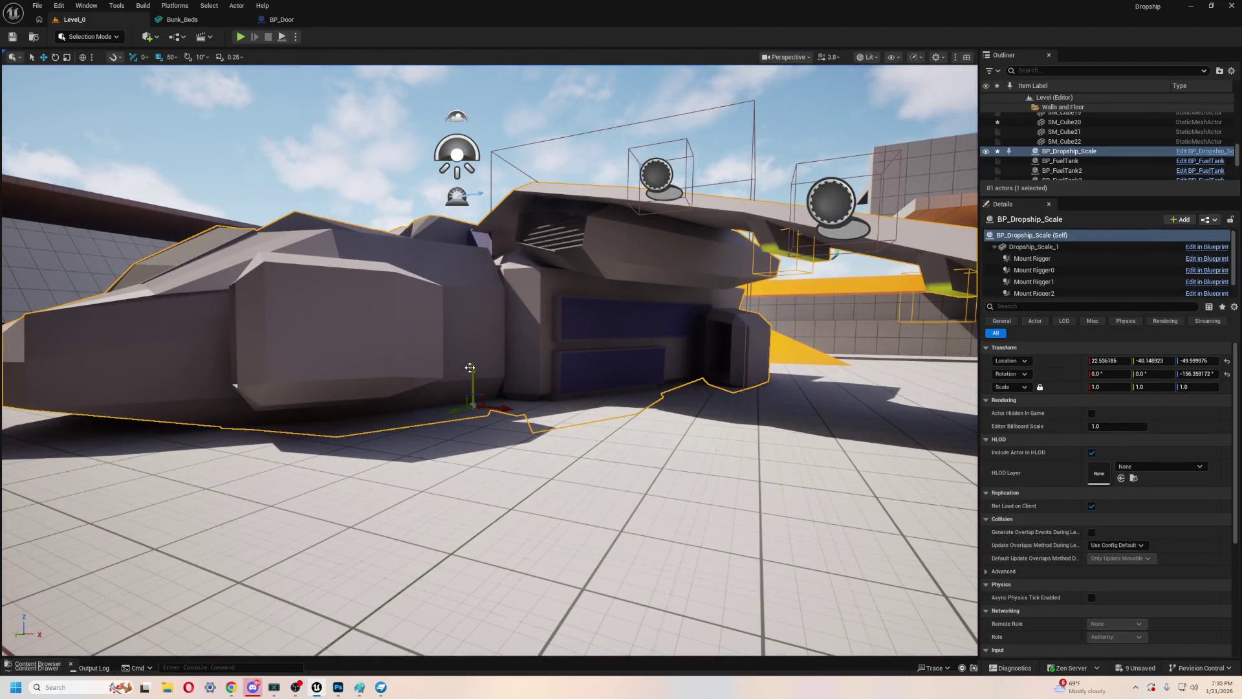
key("End")
key("f")
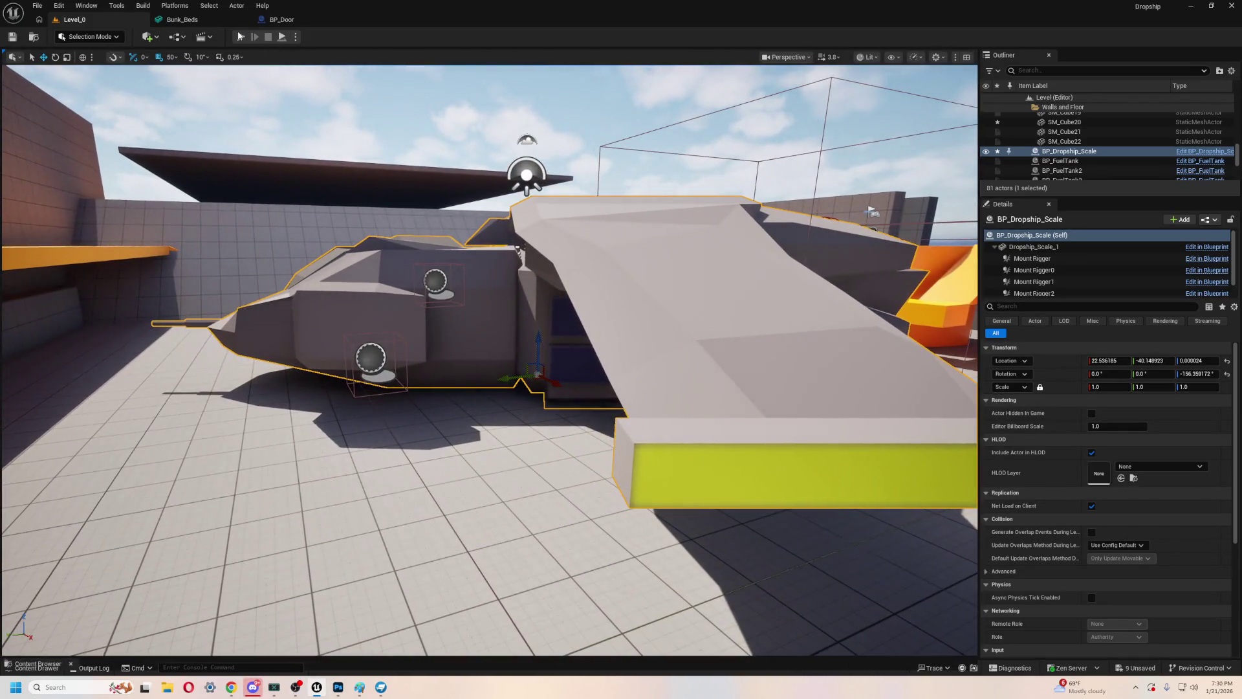
- Playtest walking past the orange-trimmed wall toward the vehicles, then stop
left_click(239, 35)
key("w")
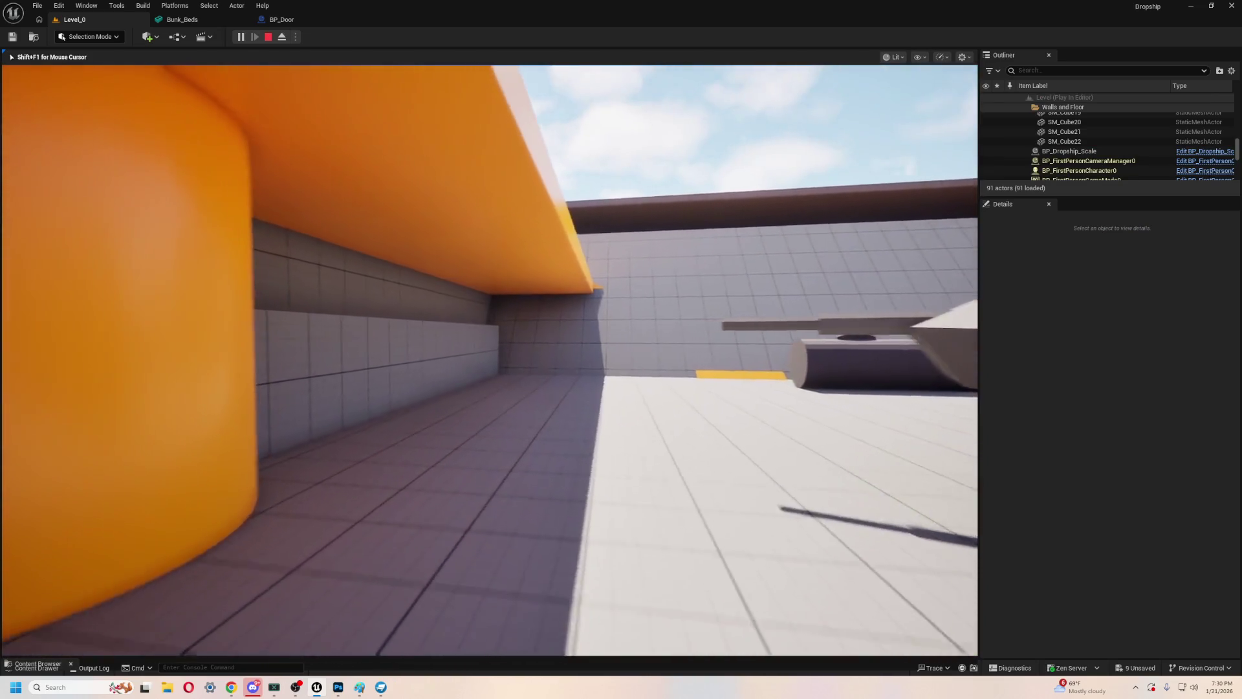
key("w")
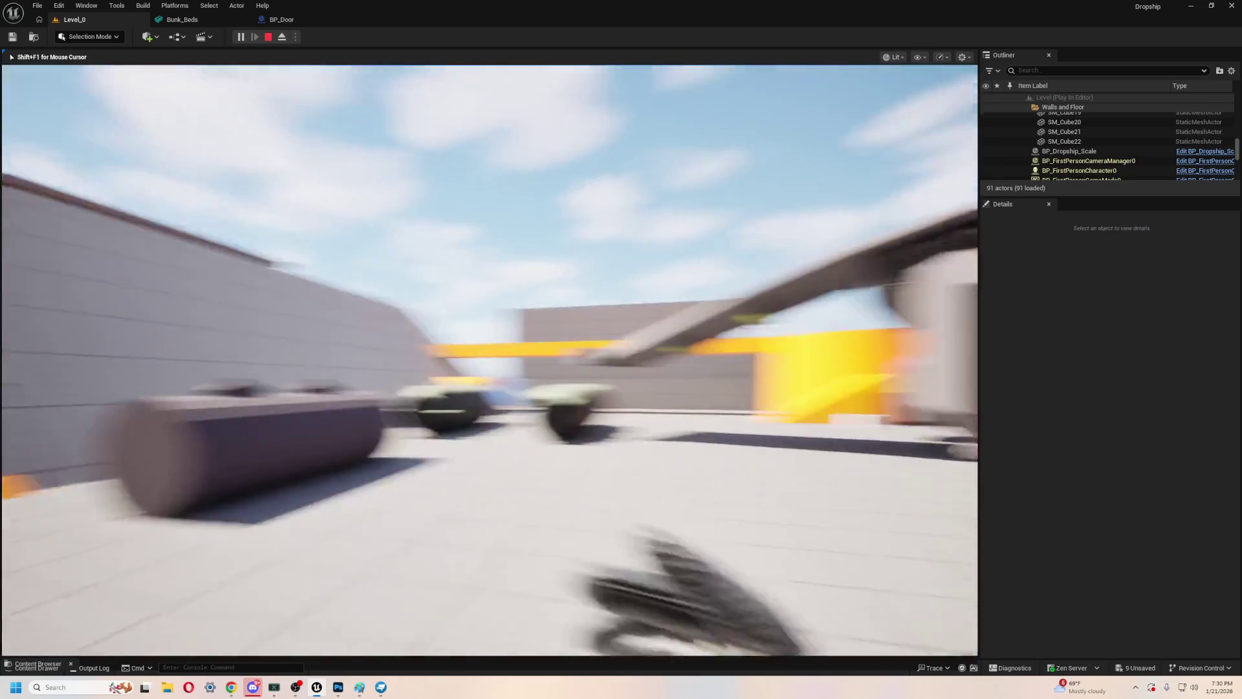
key("w")
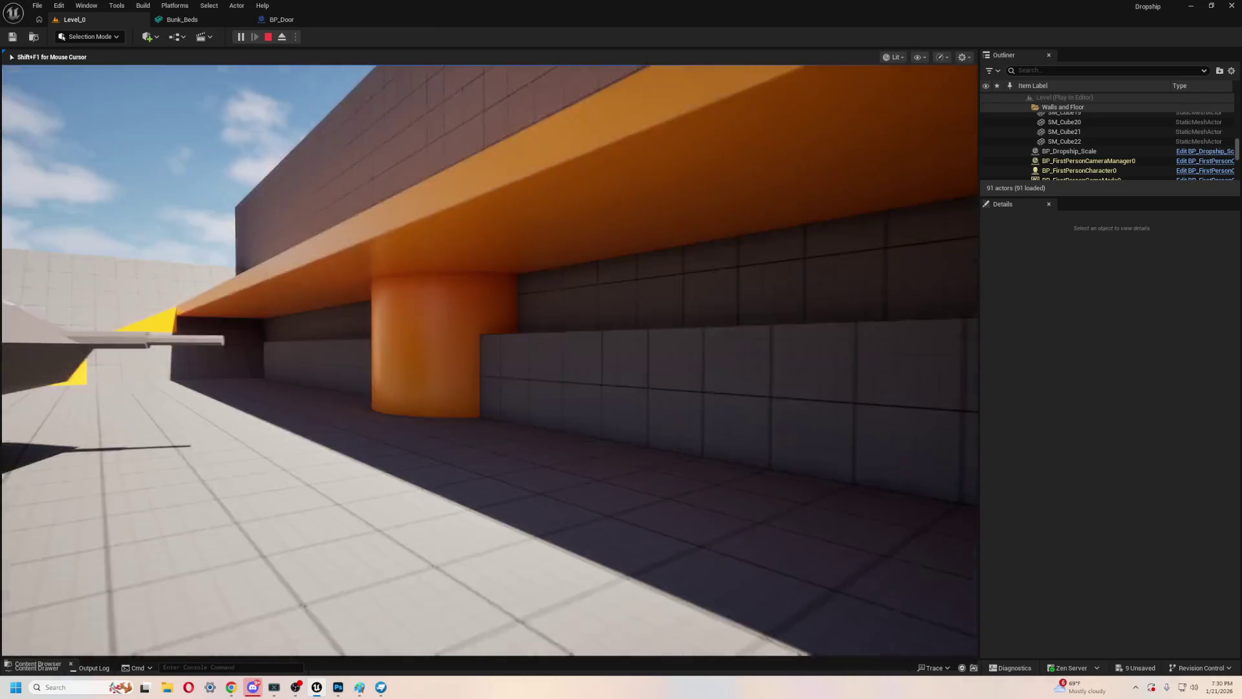
key("Escape")
key("f")
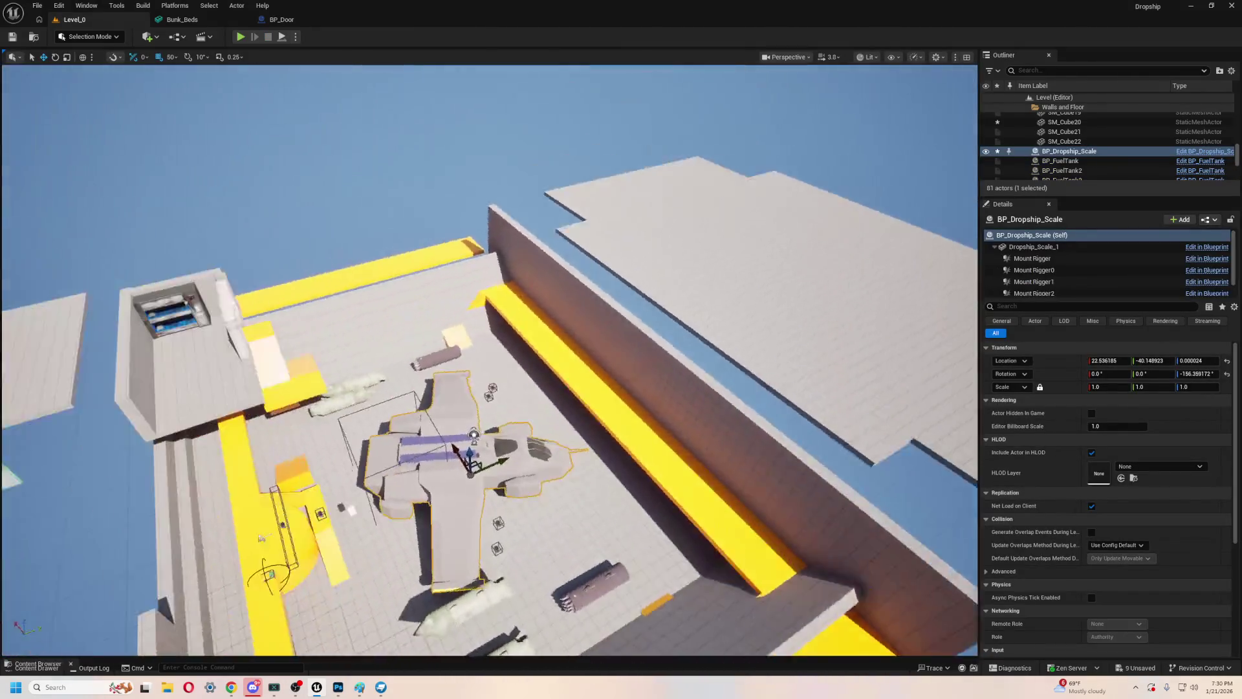
- Stretch the SM_Cube19 wall slab along Y to a scale of about 59.76
left_click(430, 388)
key("f")
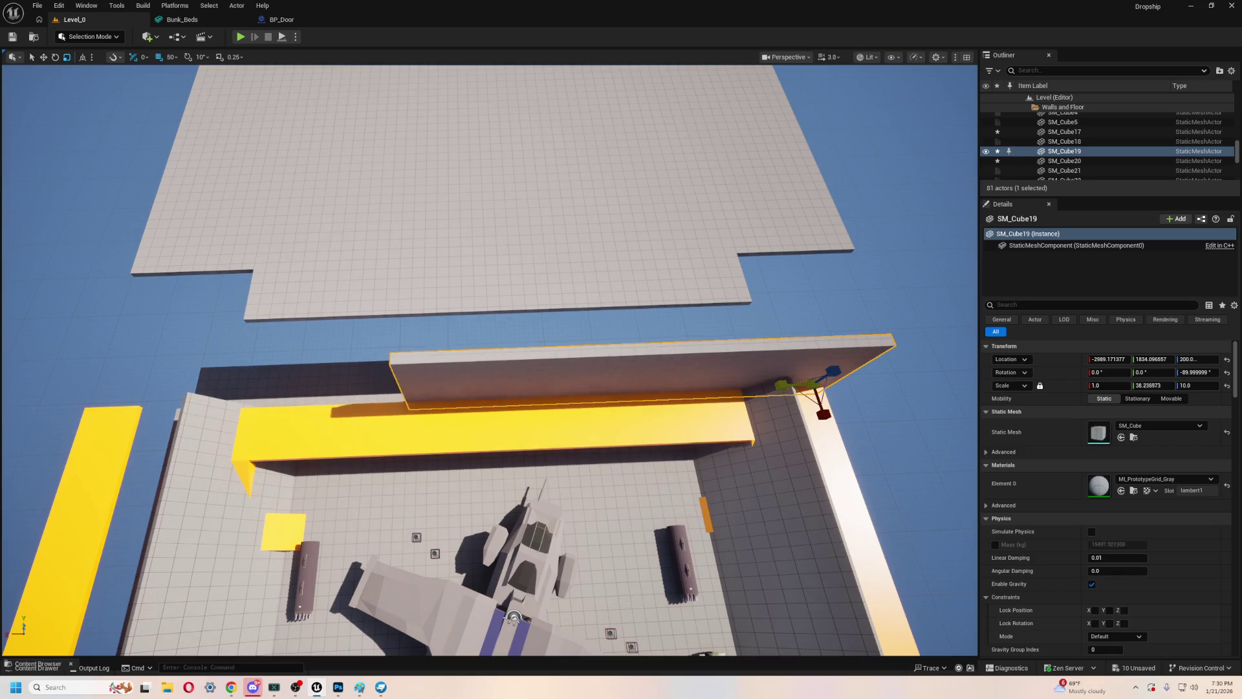
scroll(783, 386, "up", 10)
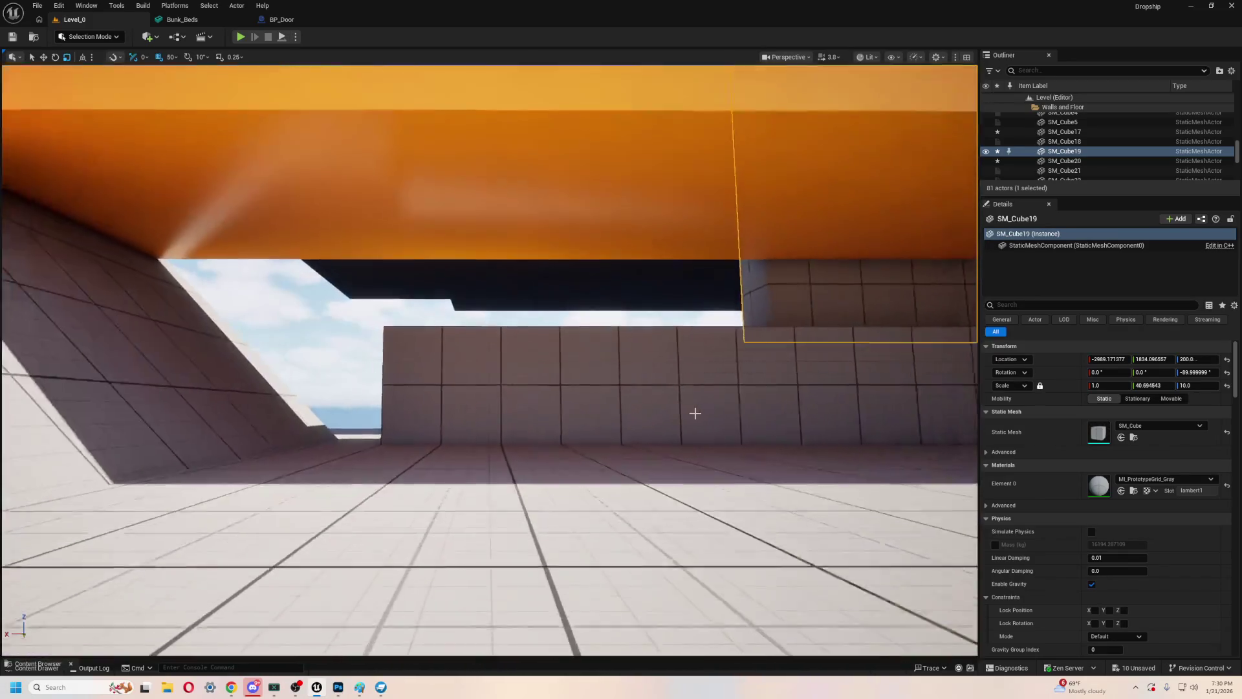
left_click(604, 399)
left_click(771, 304)
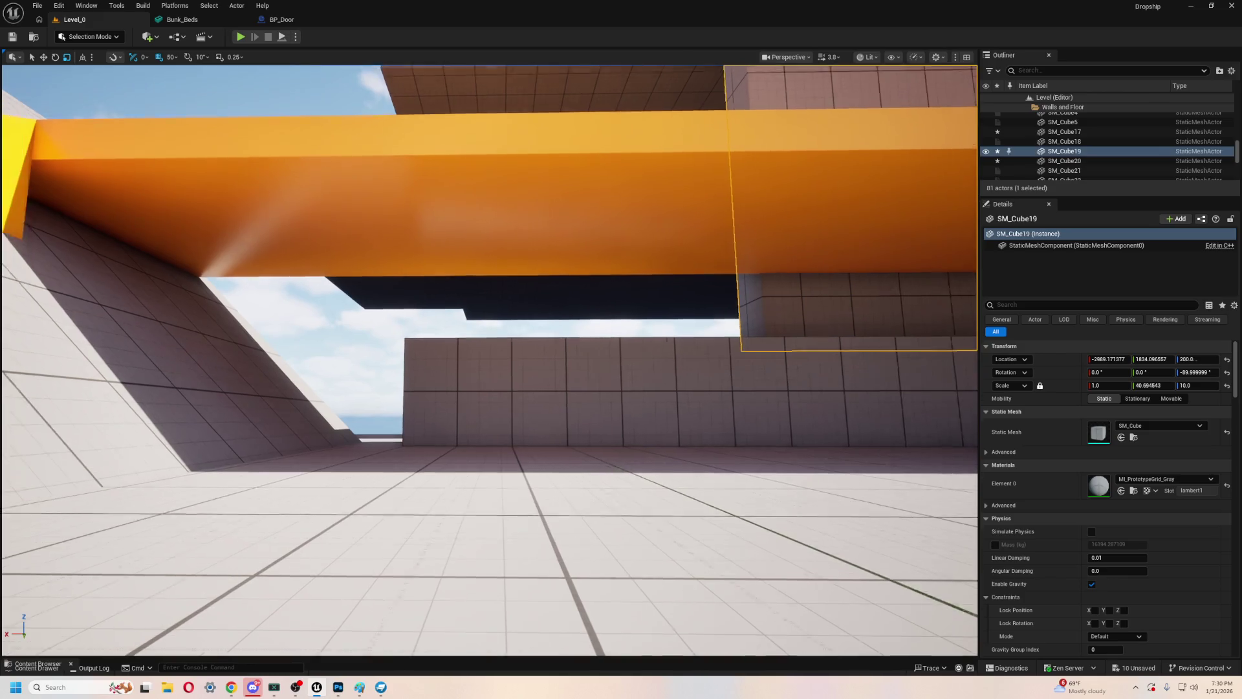
key("ctrl+z")
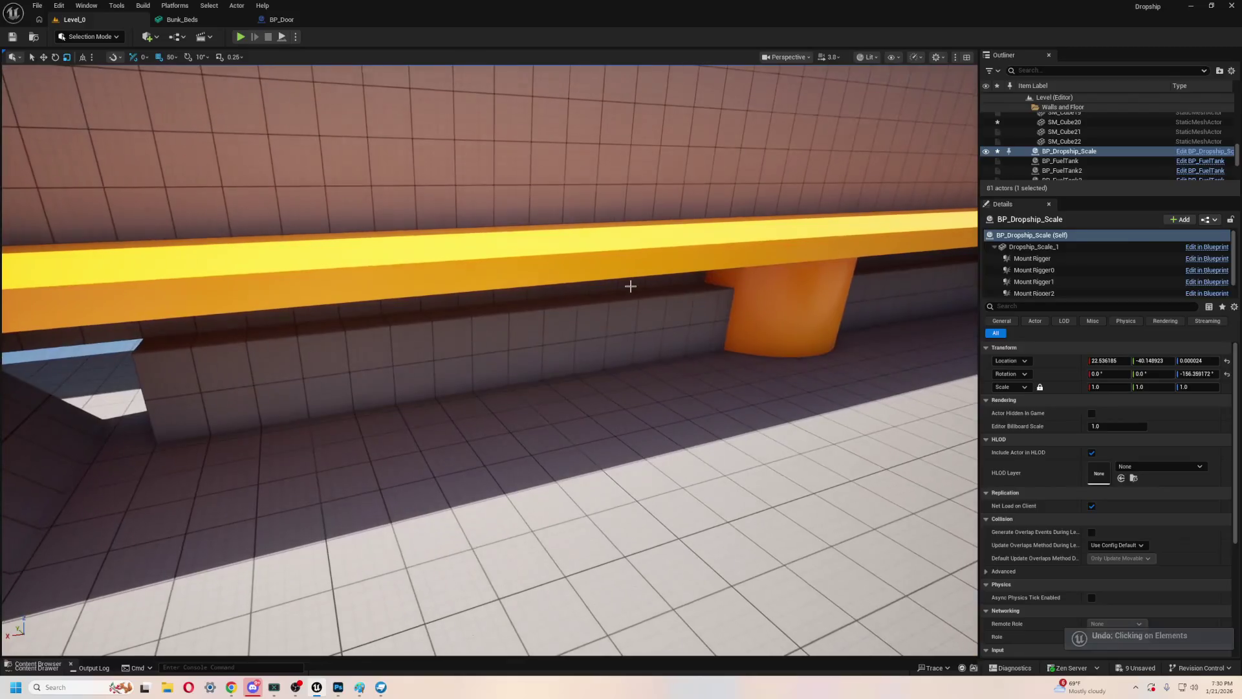
left_click(563, 330)
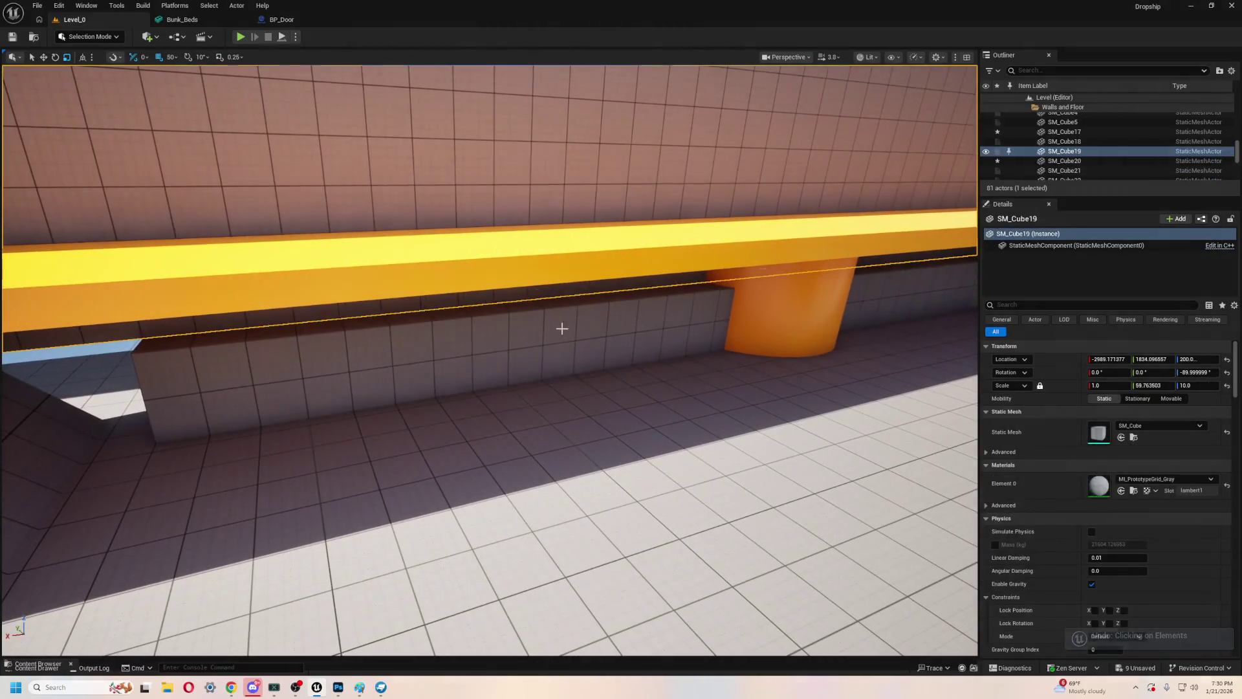
scroll(473, 353, "down", 5)
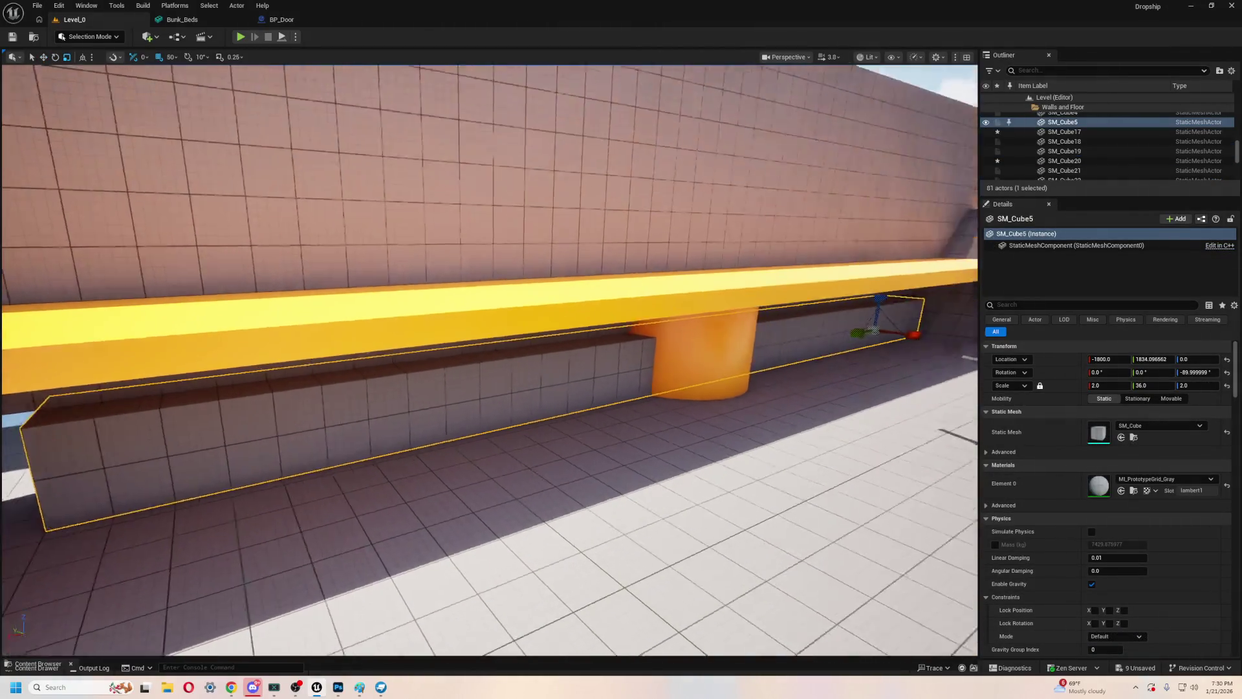
- Shorten the SM_Cube5 low wall and slide a duplicate along X to the other side
mouse_move(1155, 384)
left_mouse_down()
mouse_move(1106, 385)
mouse_move(1135, 385)
left_mouse_up()
scroll(510, 358, "down", 1)
key("ctrl+d")
key("w")
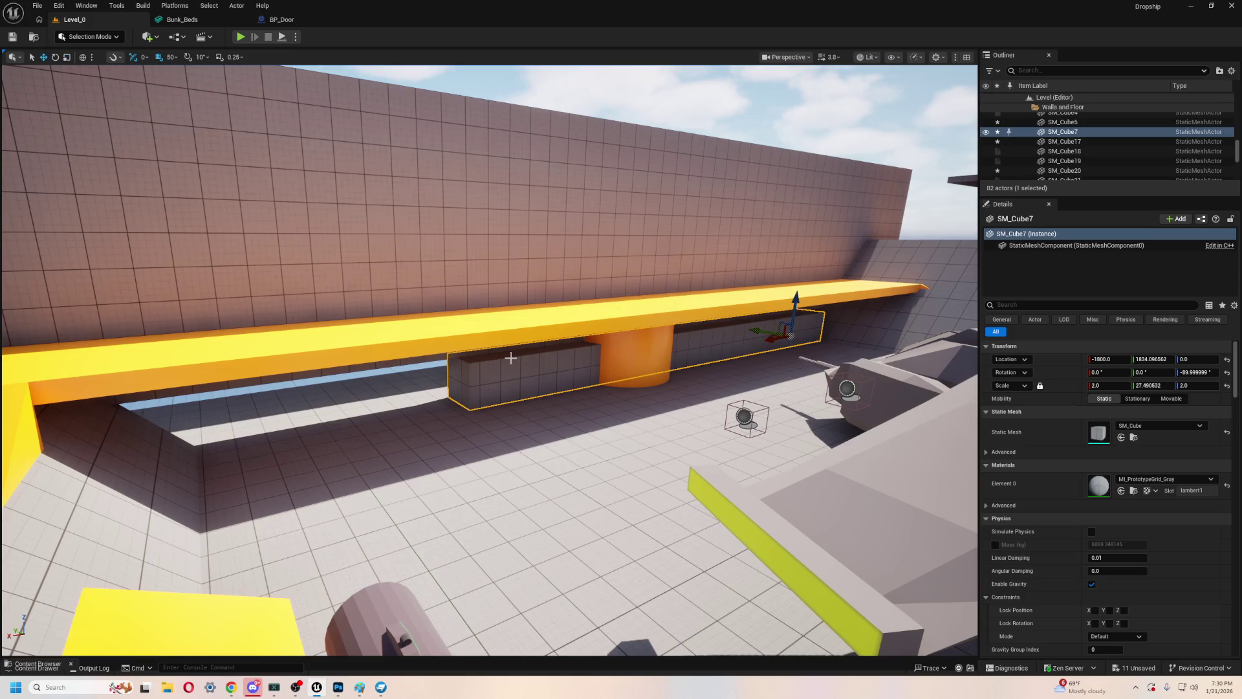
left_click_drag(773, 342, 324, 416)
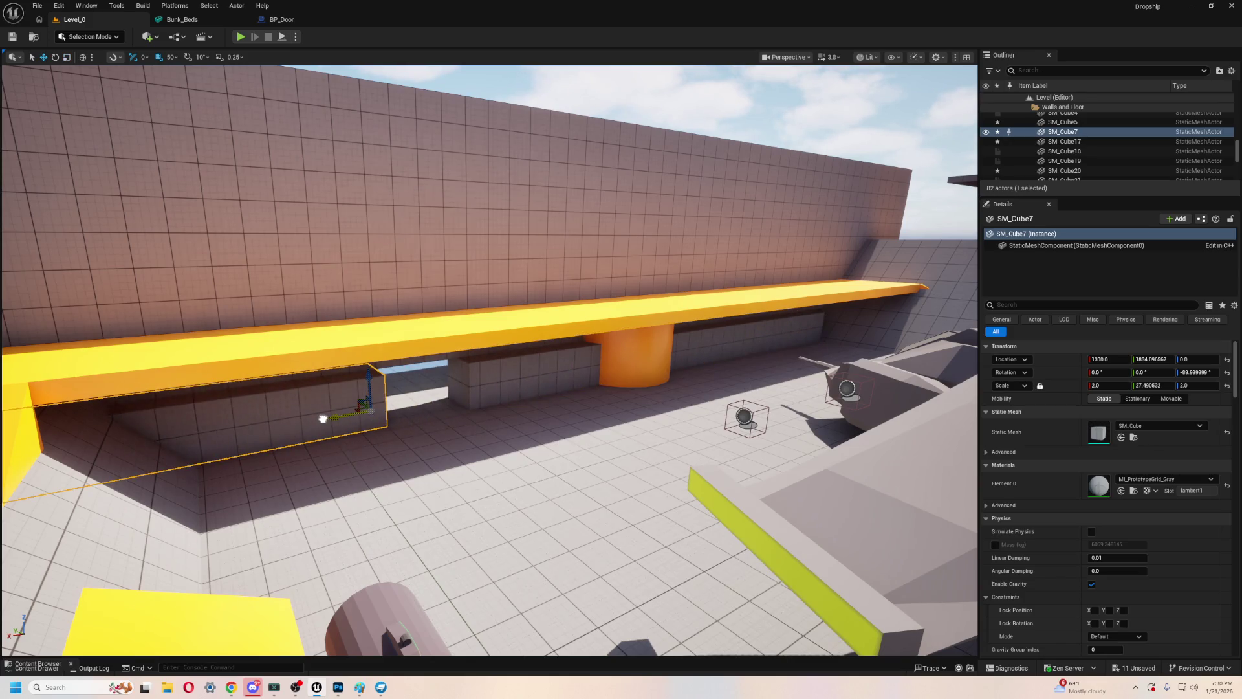
key("f")
- Shrink the copied SM_Cube7 wall to Y scale about 13.03 at X 1150, leaving a doorway gap
key("e")
key("r")
scroll(465, 413, "down", 3)
left_click_drag(570, 359, 567, 359)
key("f")
key("e")
key("w")
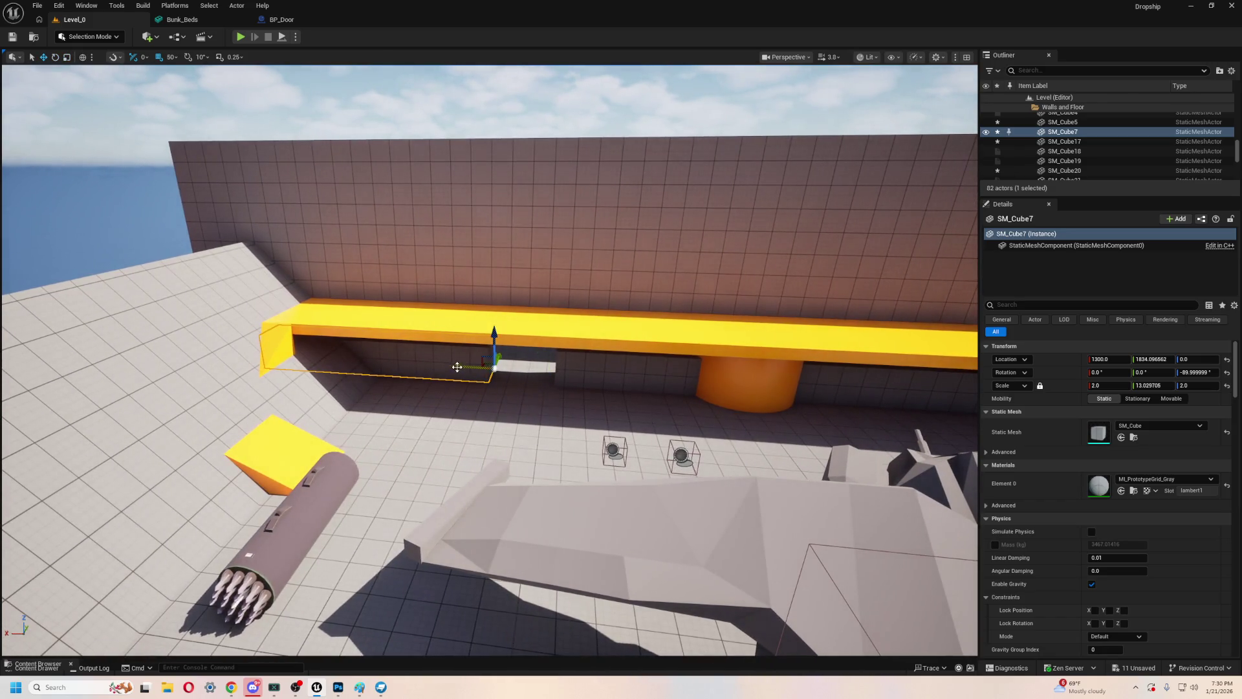
key("f")
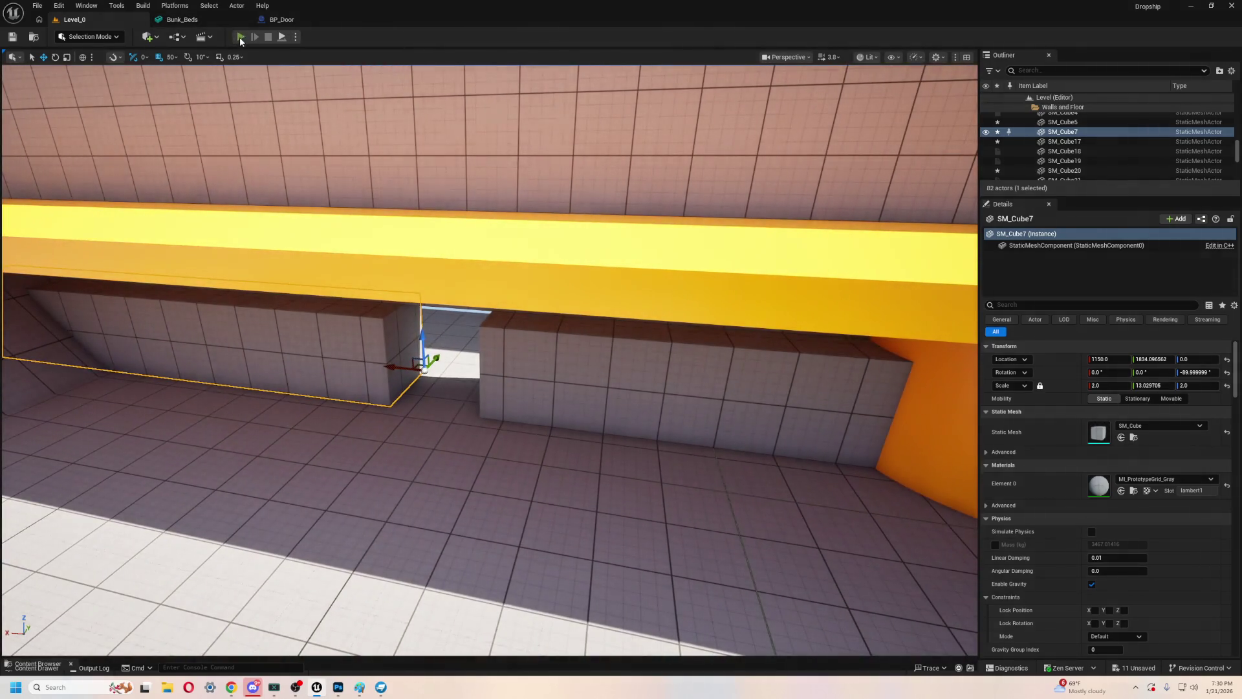
left_click(239, 37)
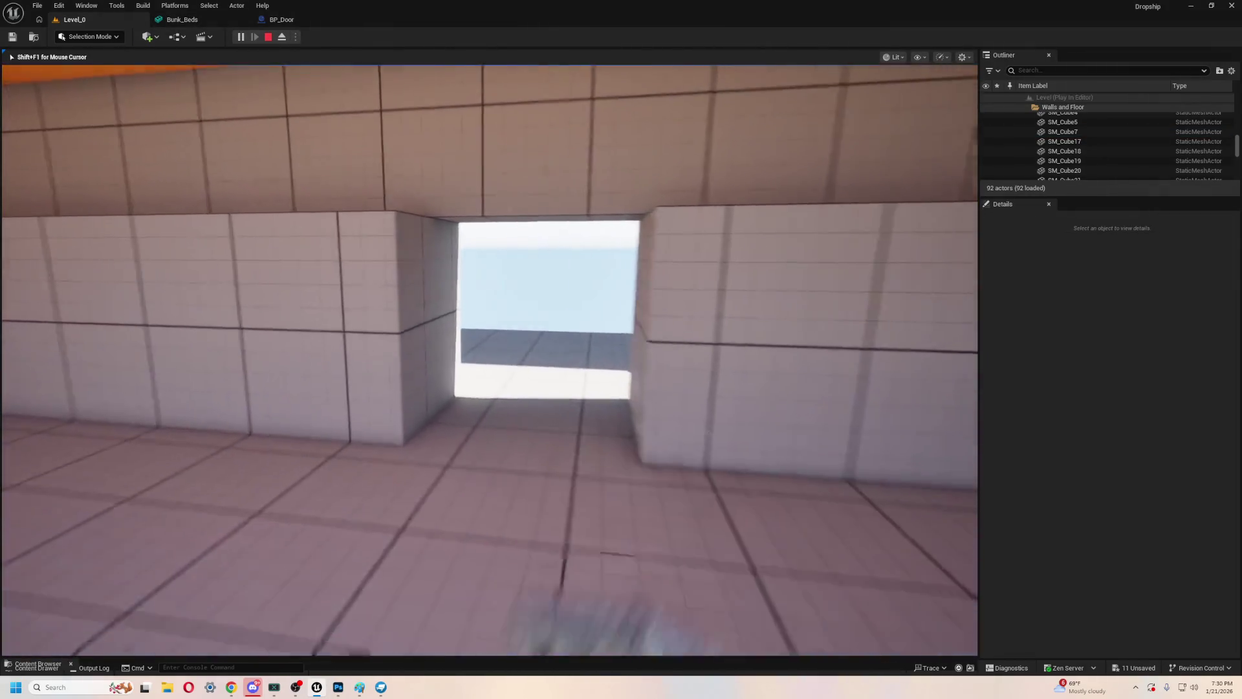
key("w")
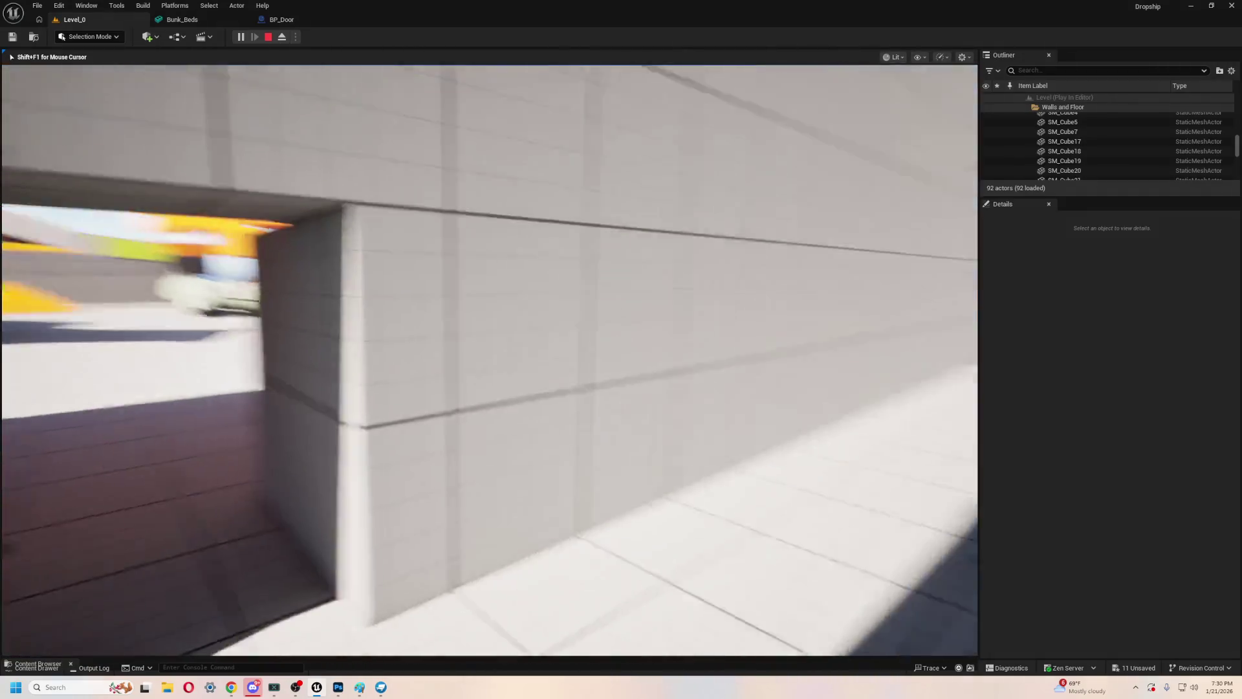
key("w")
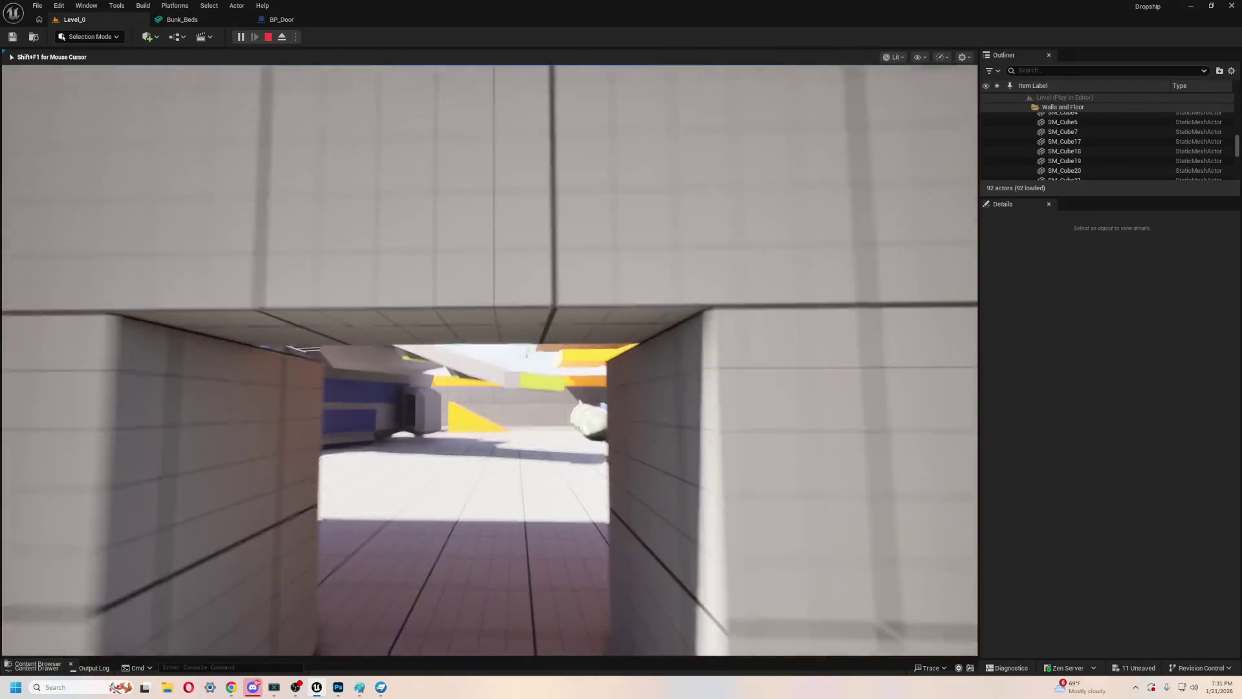
key("s")
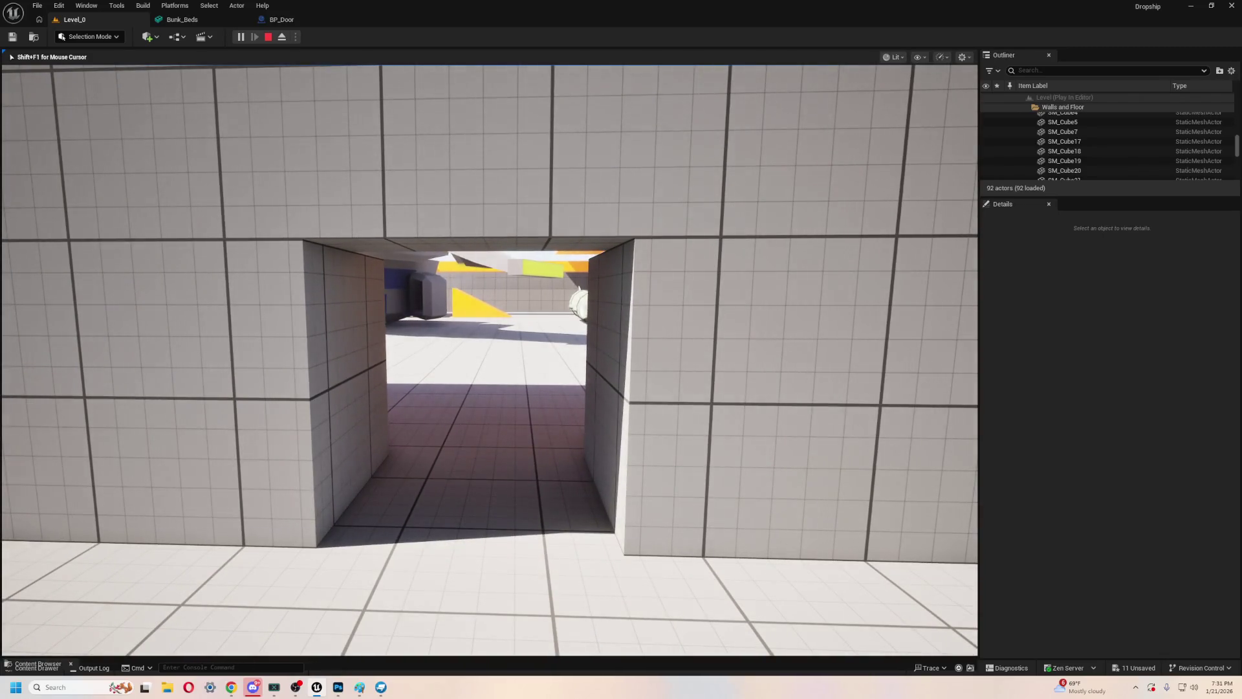
key("w")
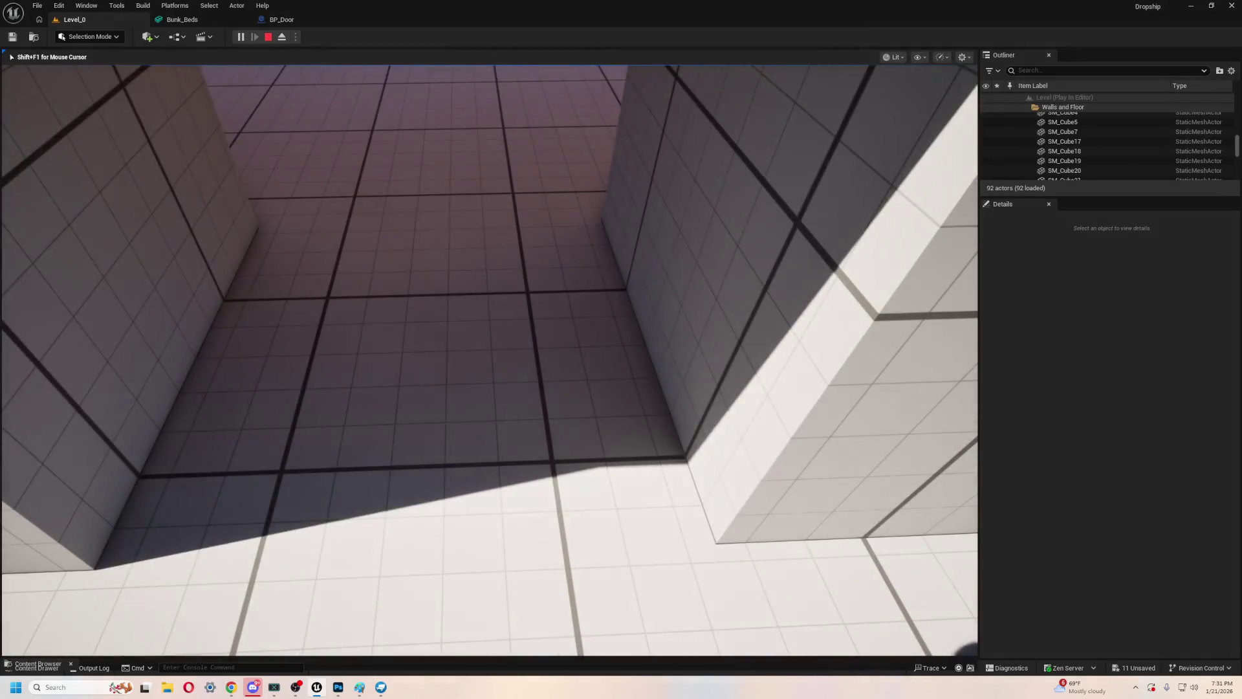
key("s")
key("w")
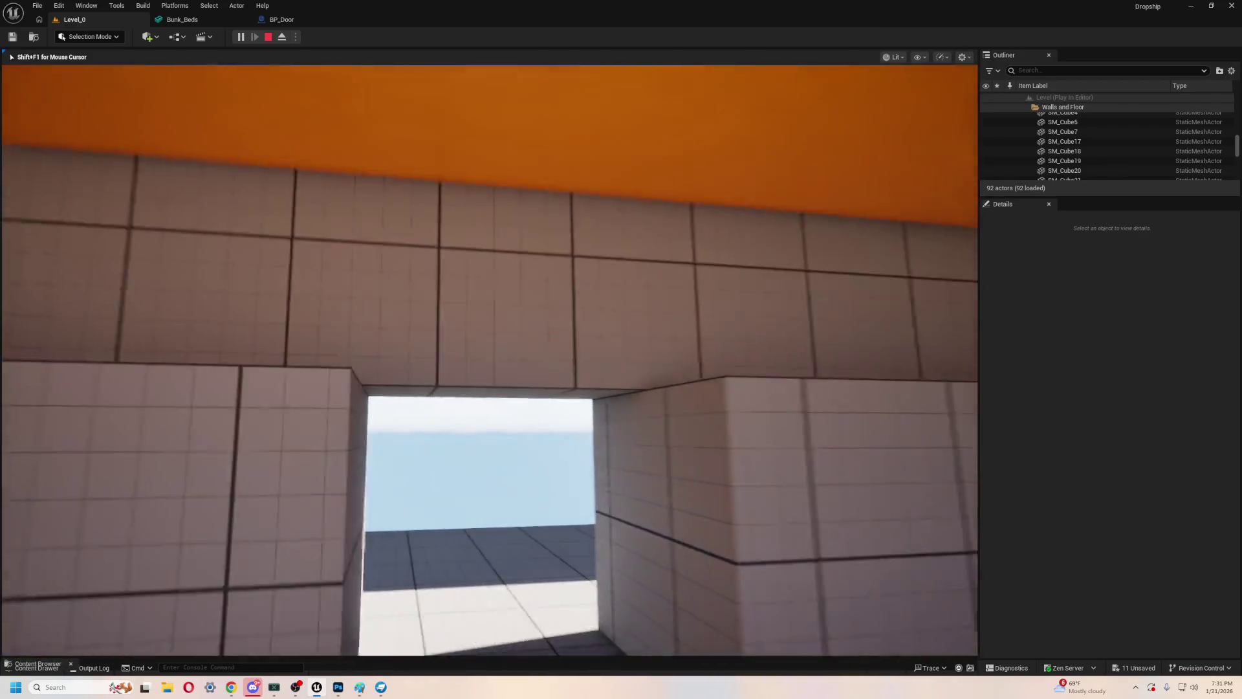
key("w")
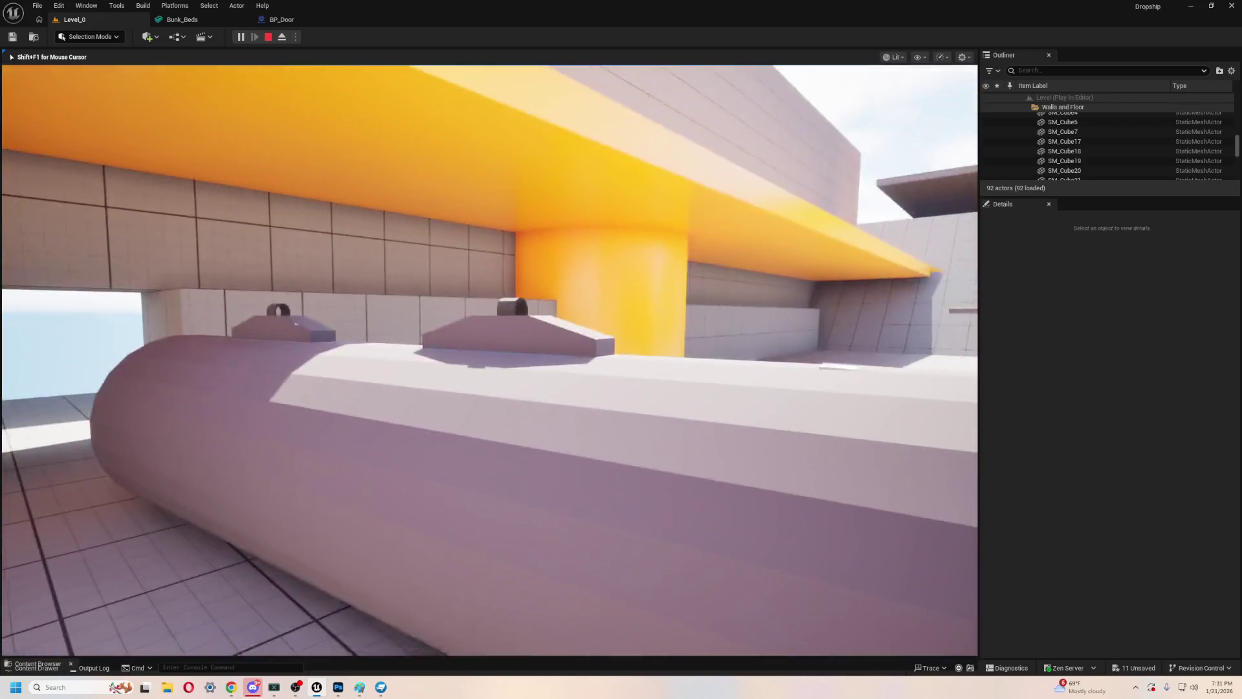
- Stop play and open BP_FirstPersonCharacter from the FirstPerson > Blueprints folder
key("Escape")
key("ctrl+space")
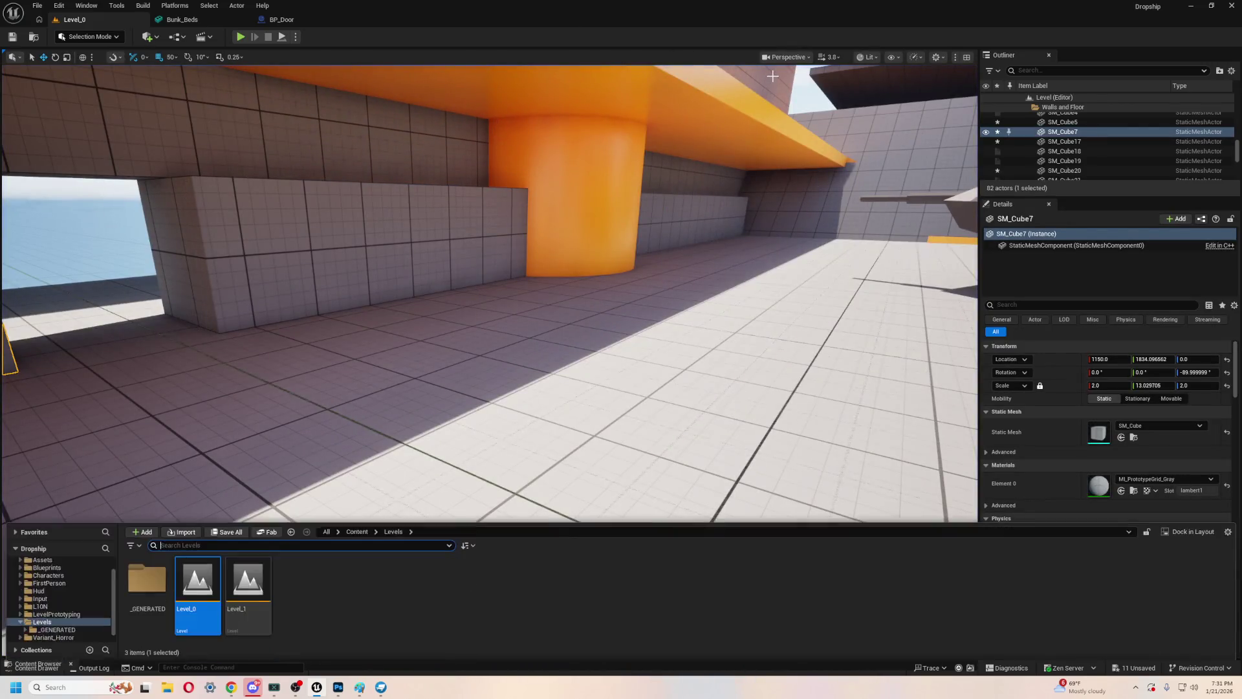
double_click(63, 574)
scroll(72, 602, "up", 2)
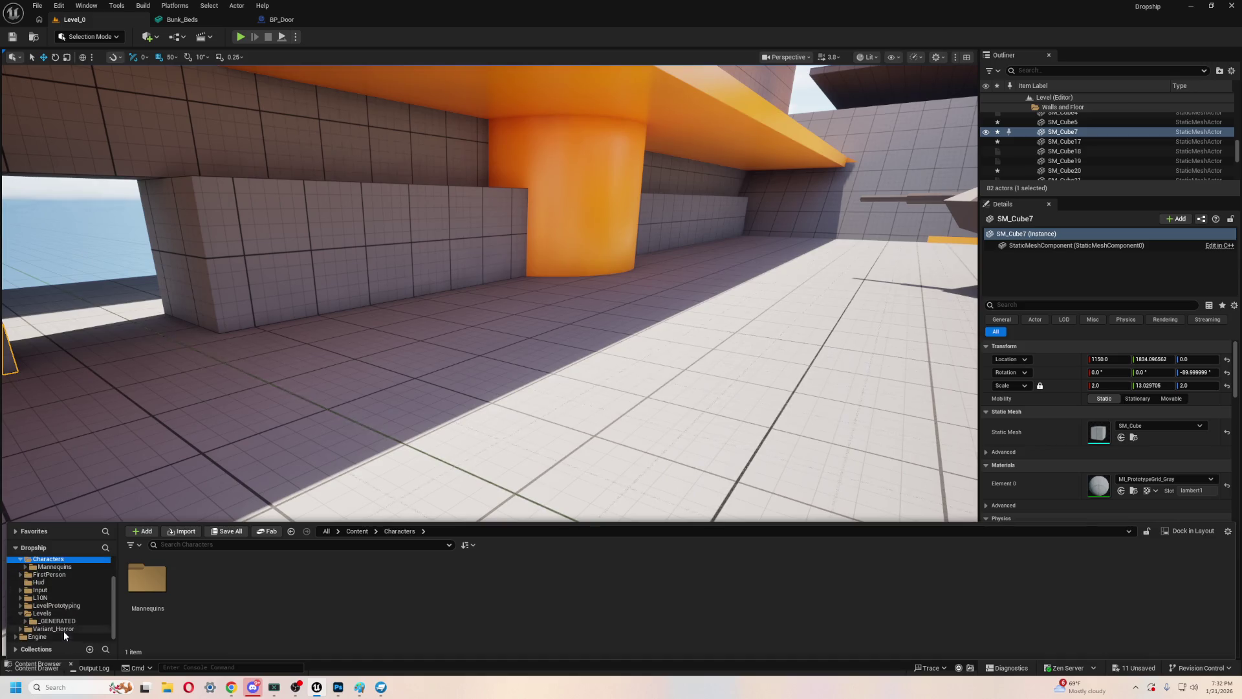
scroll(64, 630, "down", 2)
double_click(60, 589)
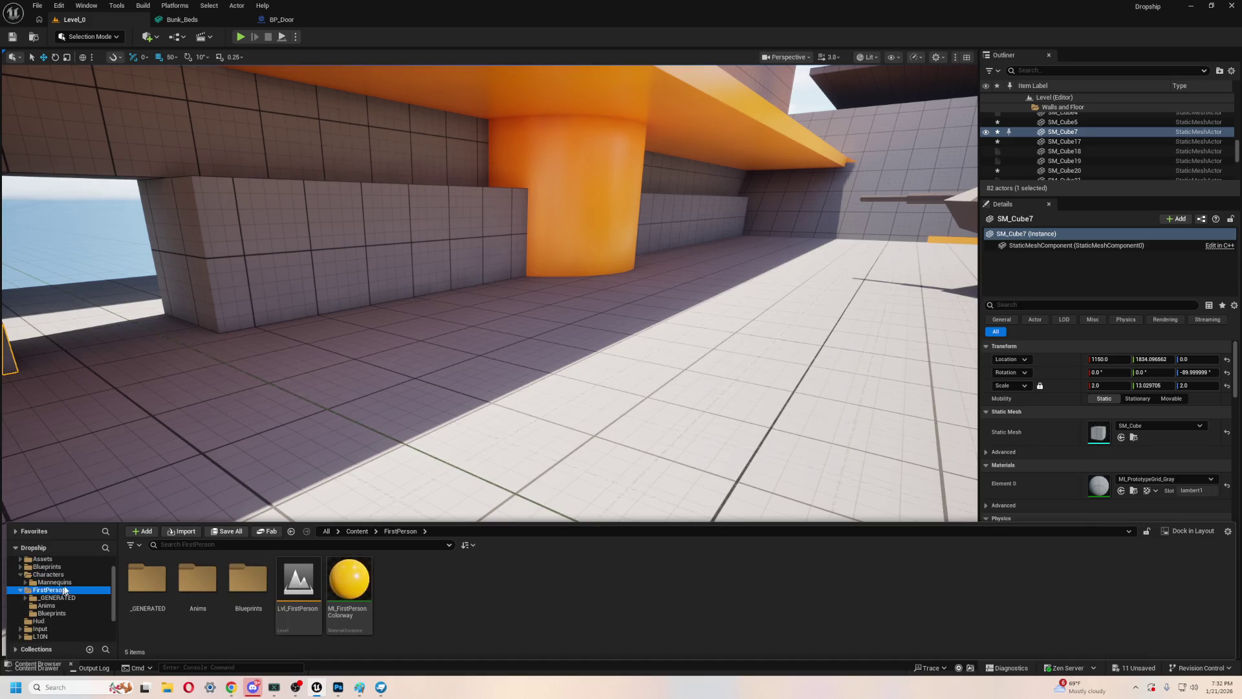
double_click(247, 585)
double_click(207, 576)
- Pan the Event Graph past the MouseLook nodes to the Grabbing System's 300.0 multiplier
scroll(608, 257, "down", 5)
scroll(823, 336, "up", 4)
scroll(466, 357, "up", 3)
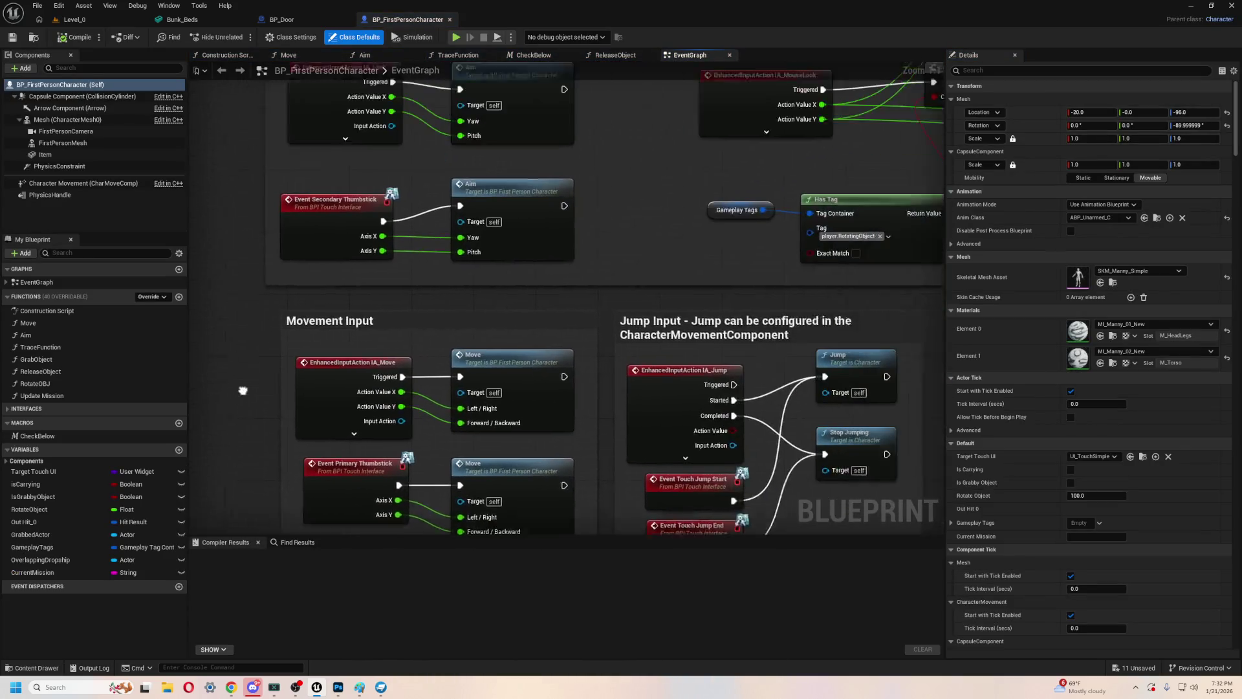
mouse_move(844, 313)
left_mouse_down()
mouse_move(841, 433)
mouse_move(848, 456)
mouse_move(877, 458)
mouse_move(450, 451)
left_mouse_up()
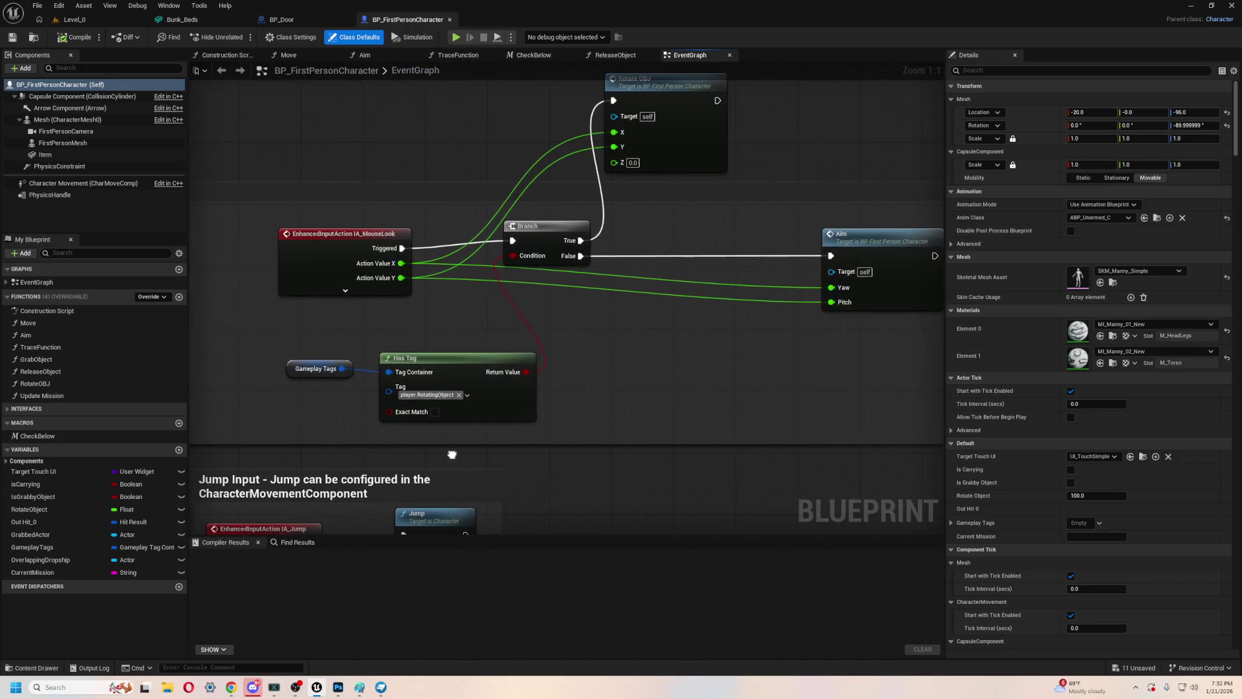
scroll(599, 418, "down", 1)
left_click_drag(599, 419, 525, 484)
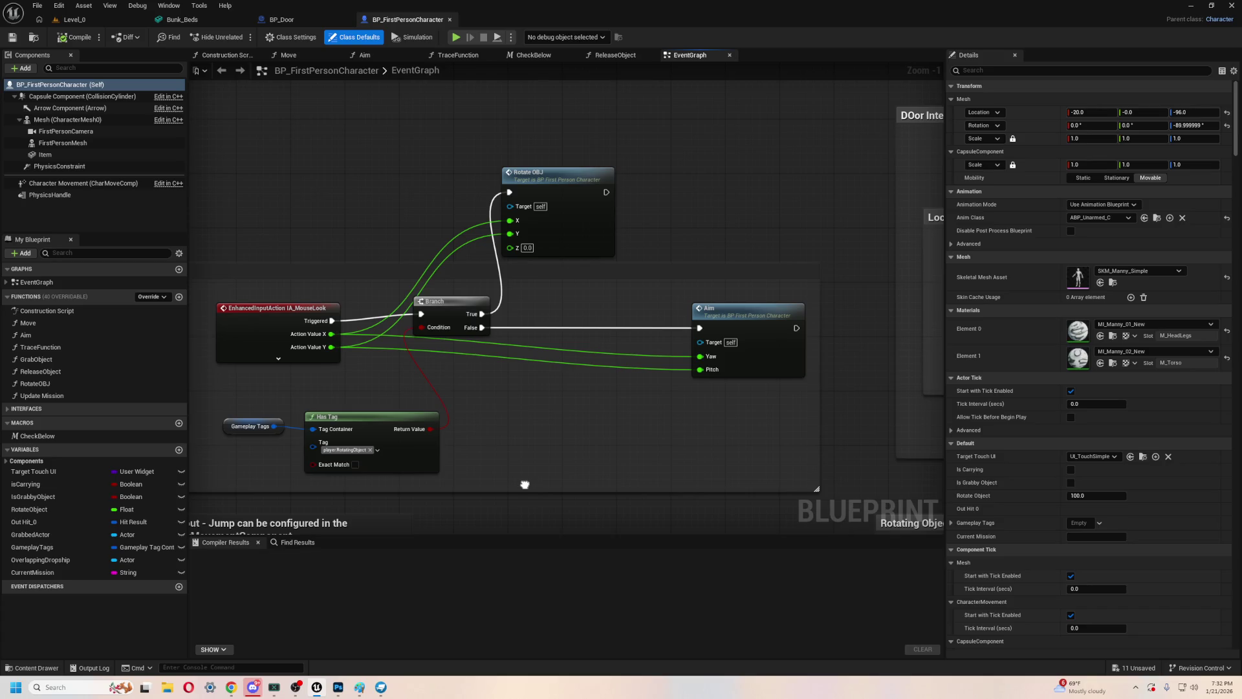
left_click_drag(711, 187, 712, 194)
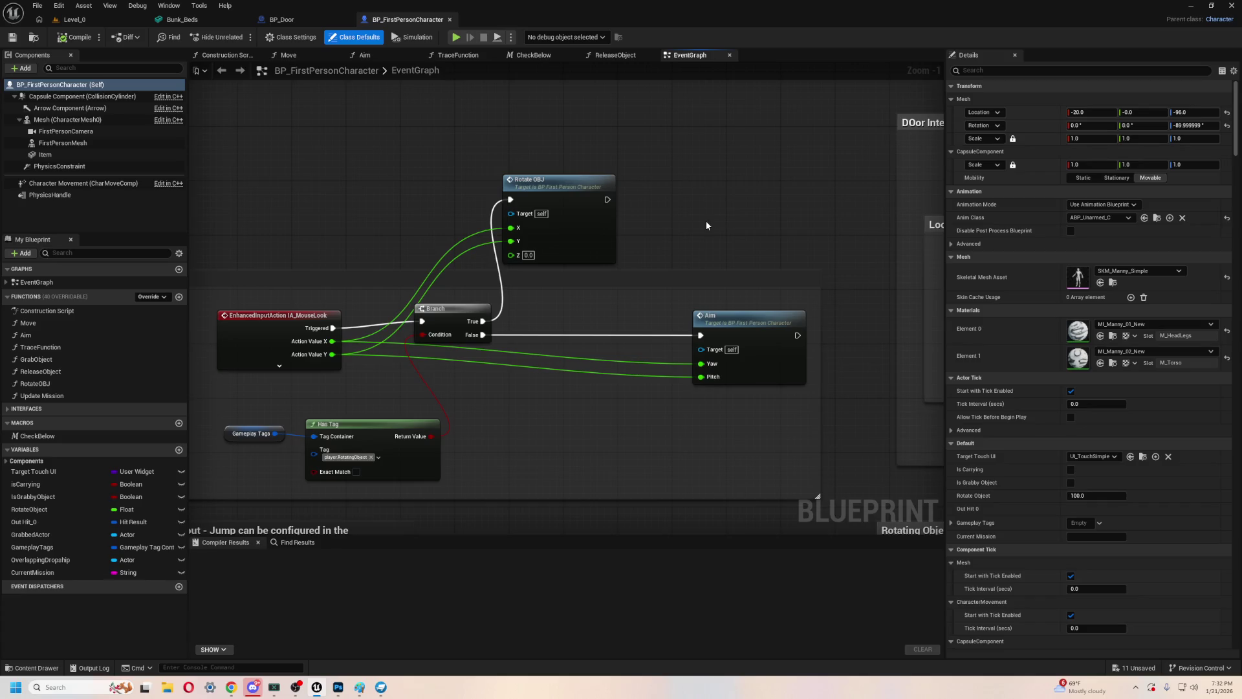
scroll(706, 225, "down", 6)
scroll(701, 233, "up", 5)
scroll(353, 271, "down", 3)
left_click_drag(354, 272, 505, 377)
scroll(505, 377, "up", 4)
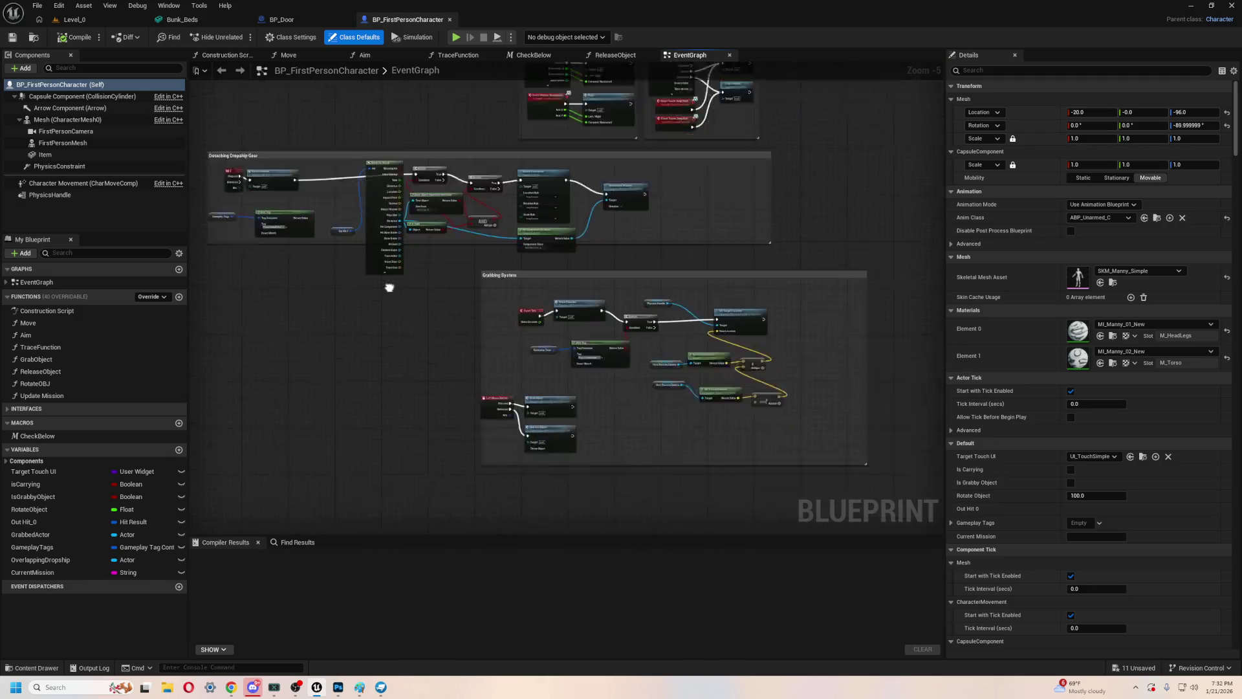
left_click_drag(642, 413, 549, 399)
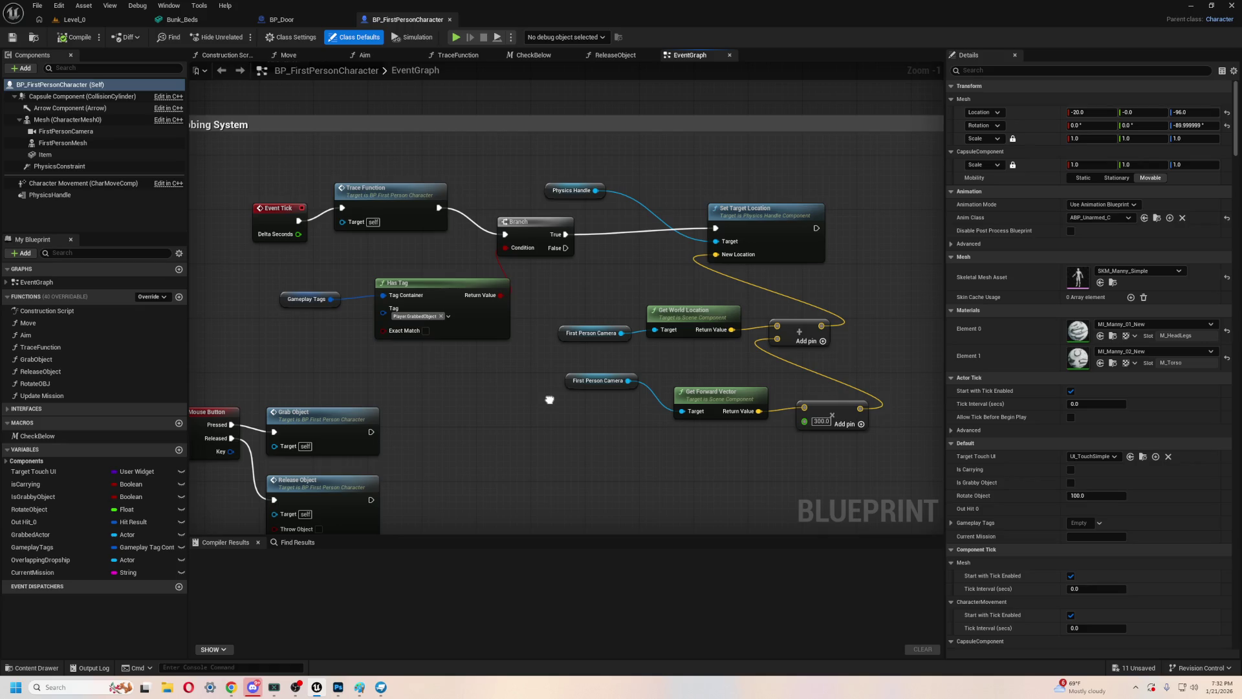
left_click_drag(549, 399, 380, 403)
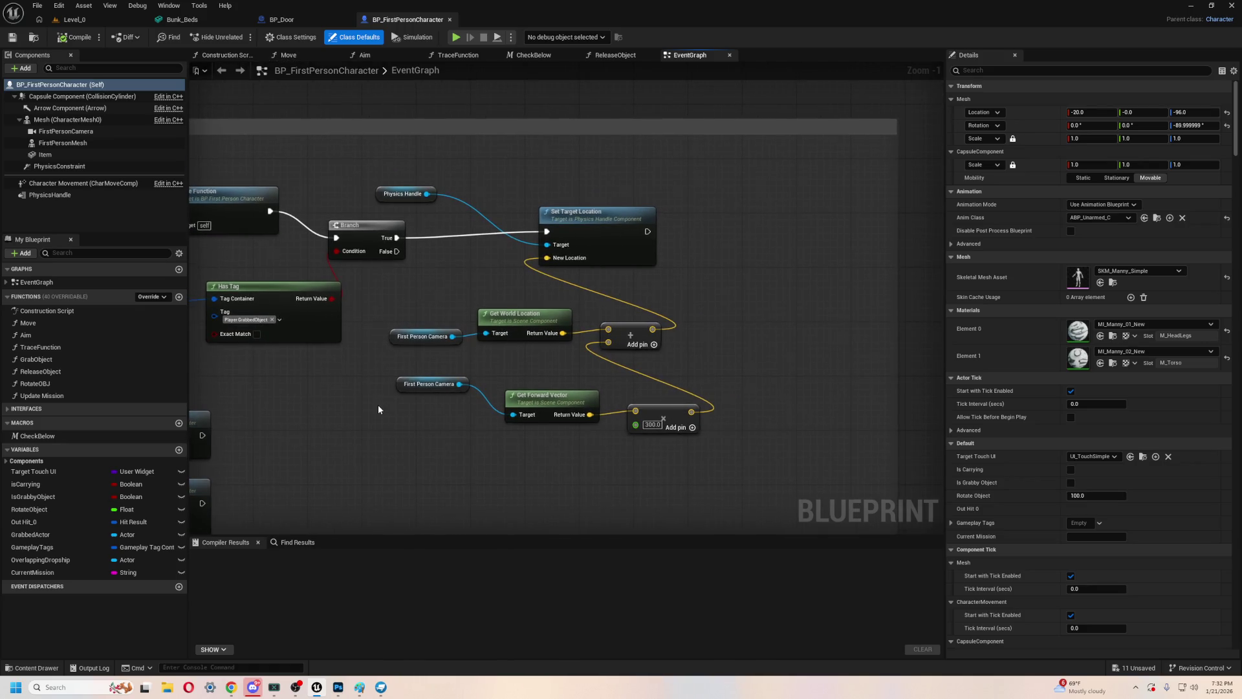
scroll(379, 408, "up", 1)
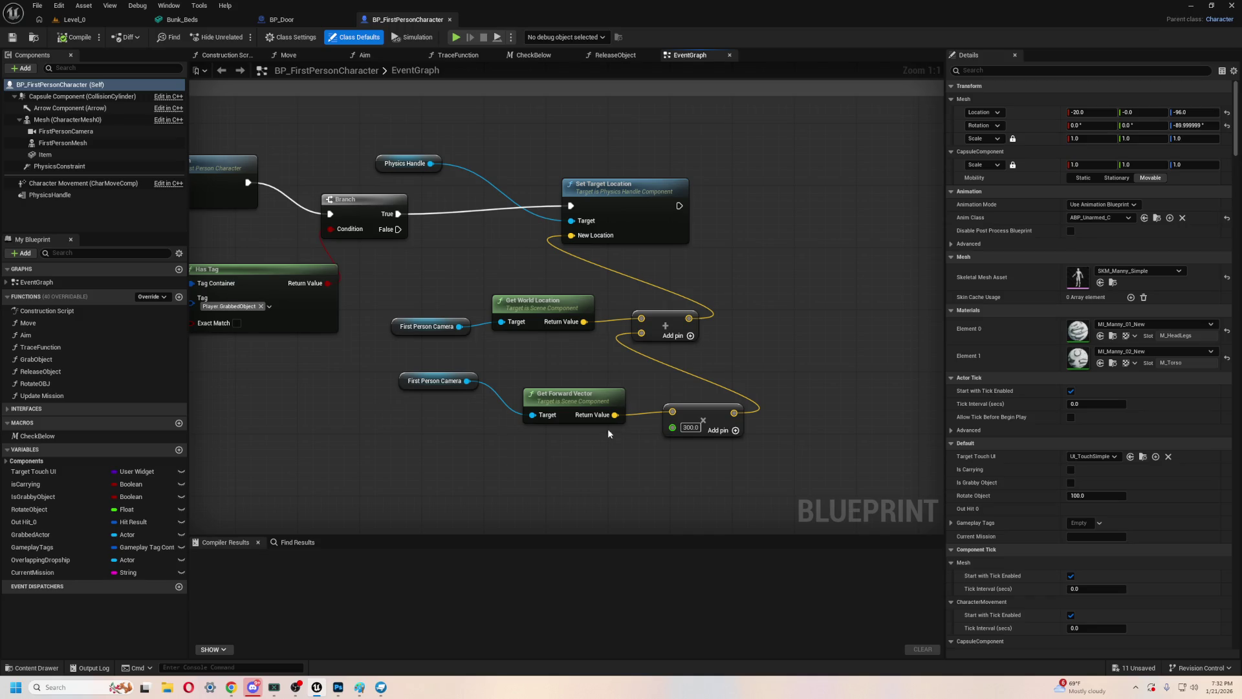
- Change the hold-distance multiplier from 300.0 to 350.0 and compile the blueprint
key("Delete")
type("3")
type("5")
key("Return")
left_click(76, 37)
- Playtest Level_0, carrying the rocket pod to the low doorway, then stop
left_click(72, 19)
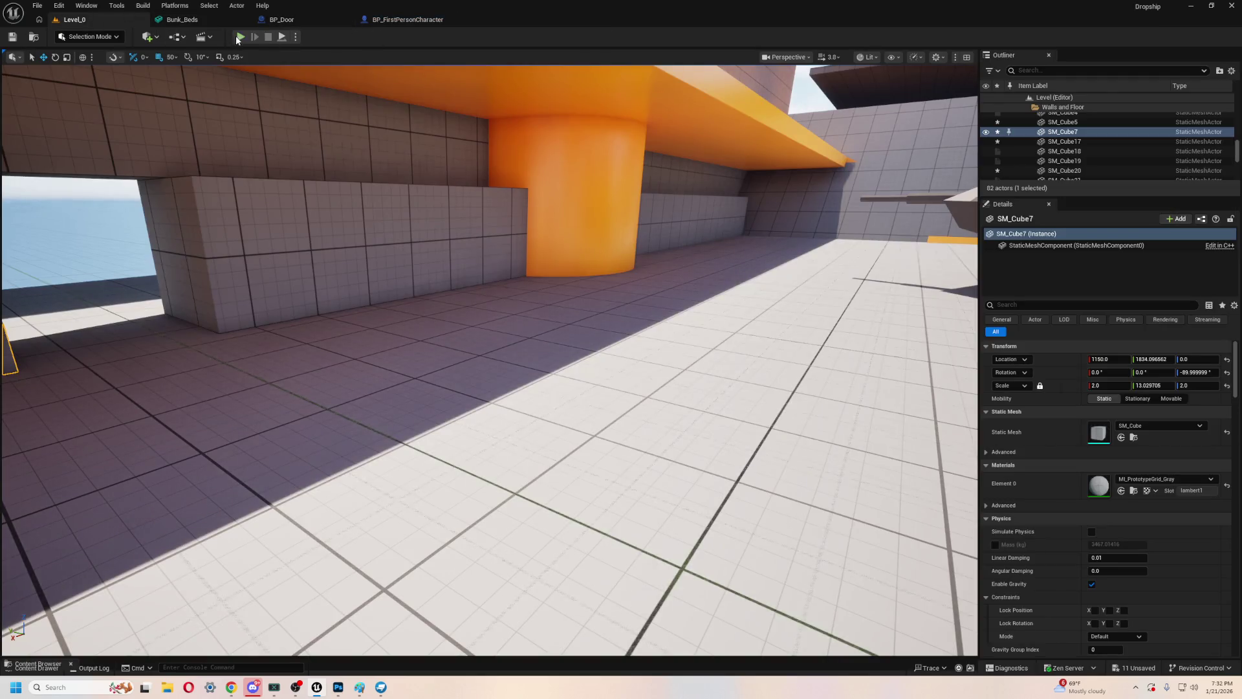
left_click(240, 37)
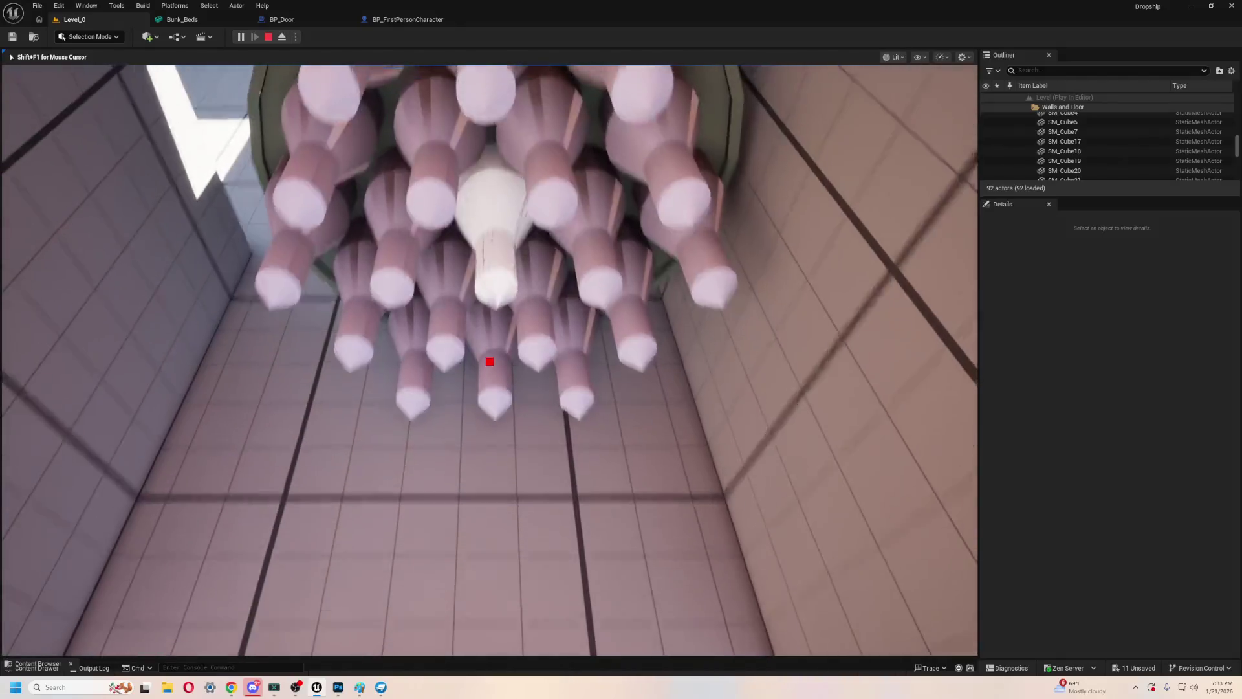
key("Escape")
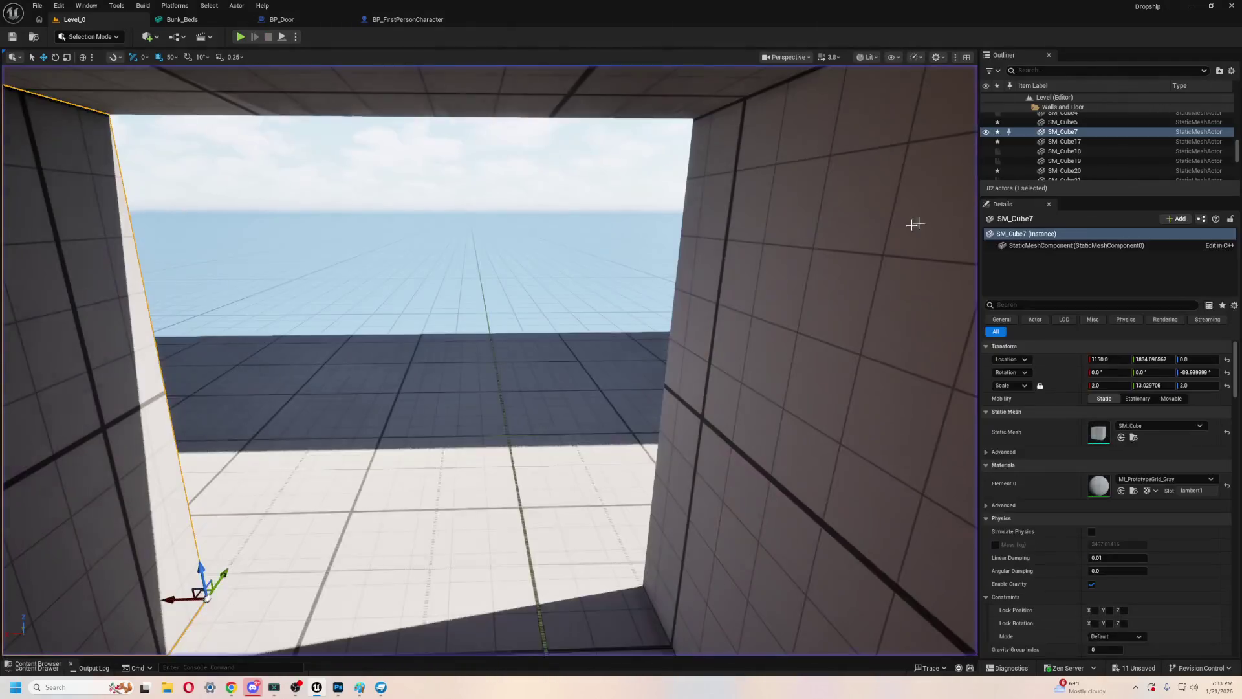
- Set the hold-distance multiplier to 400.0, compile and save the blueprint, then play Level_0
key("ctrl+space")
double_click(195, 615)
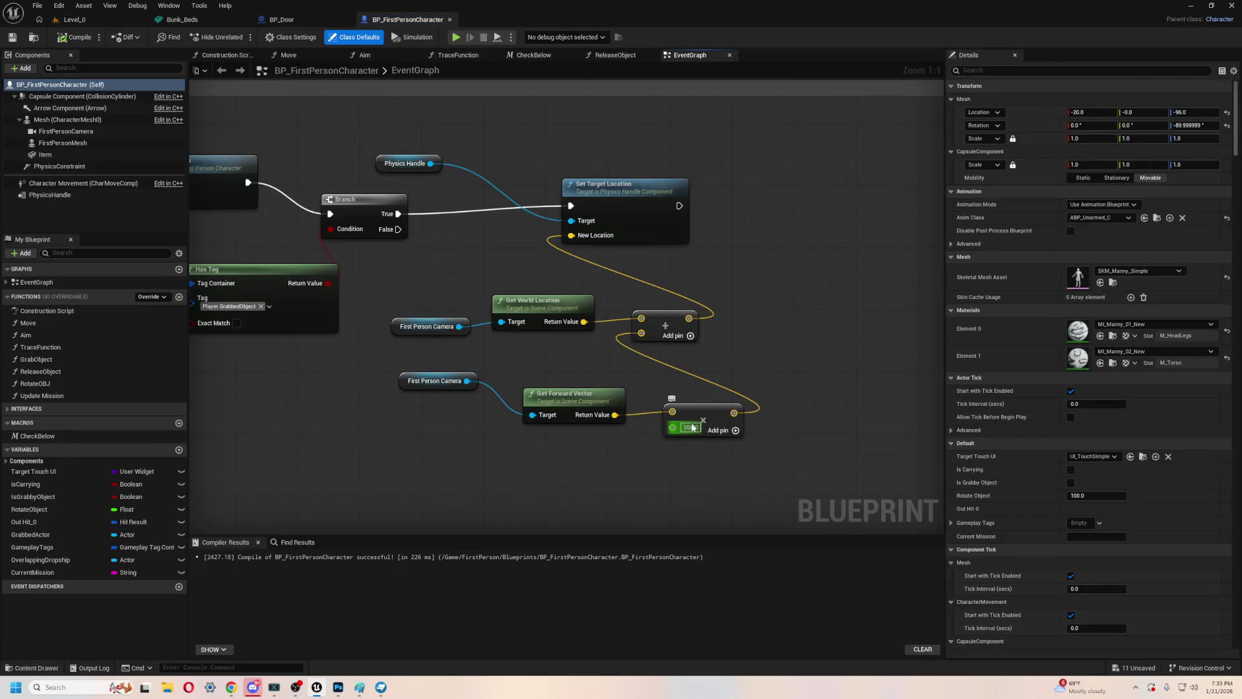
left_click(691, 427)
type("400")
key("Return")
left_click(76, 37)
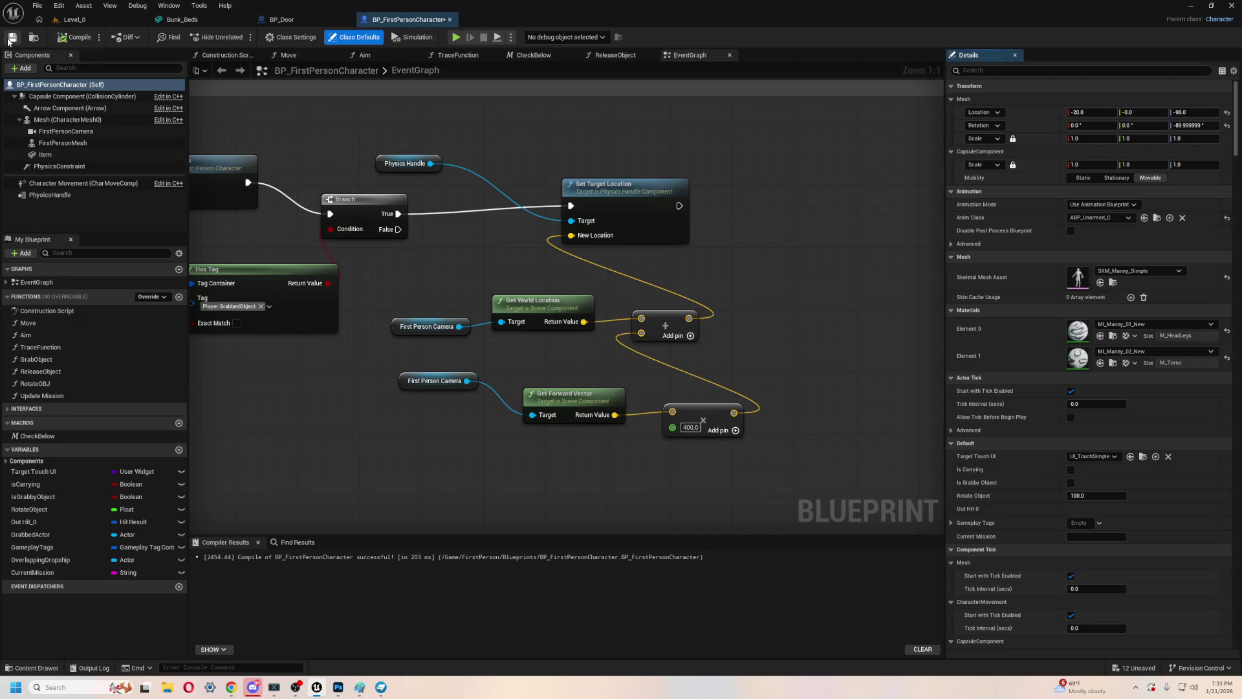
left_click(76, 24)
key("alt+p")
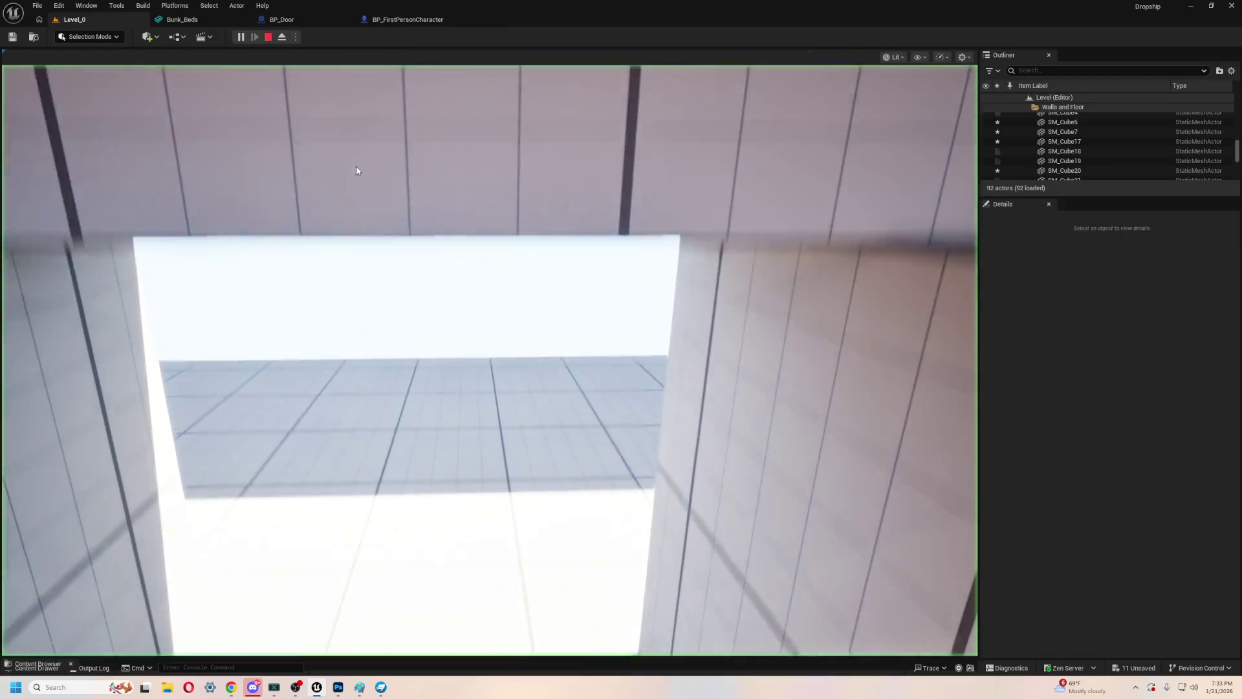
key("w")
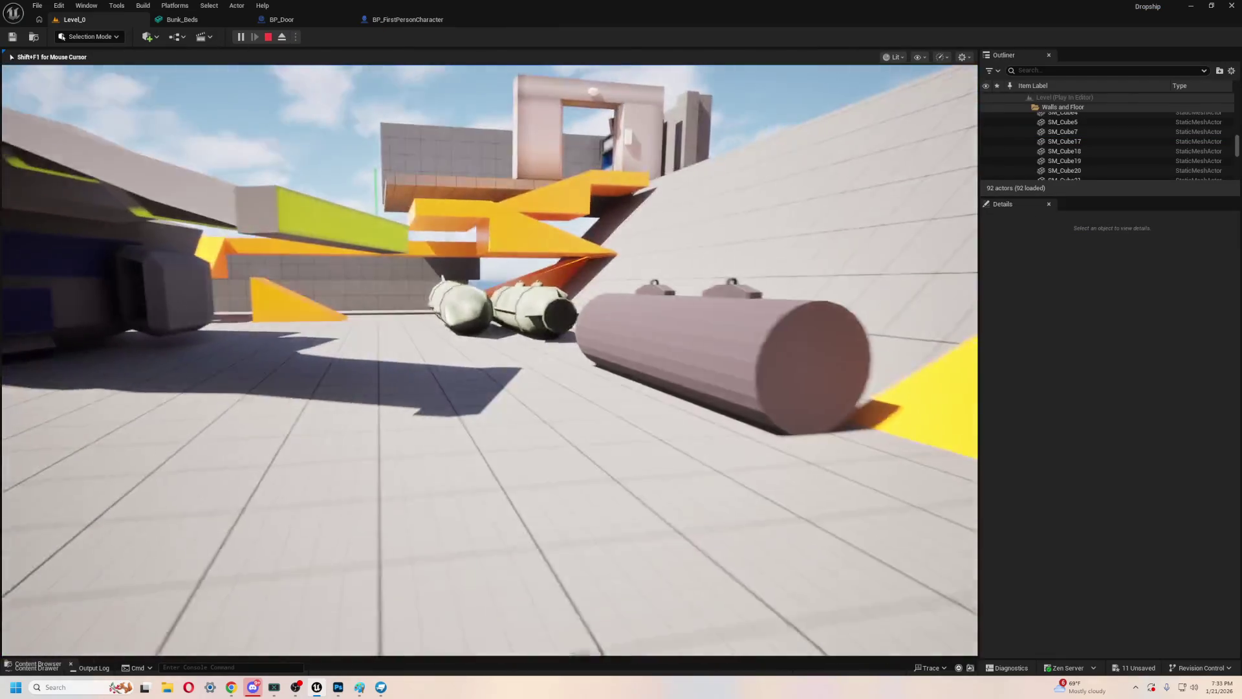
key("w")
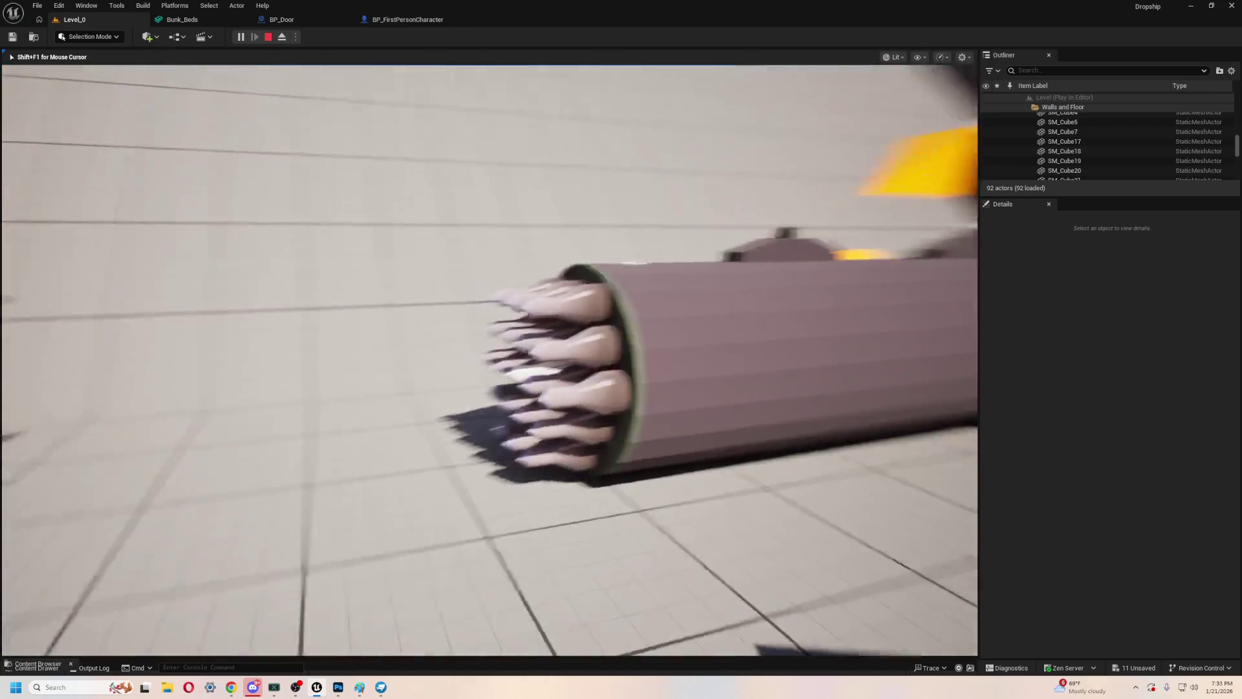
key("a")
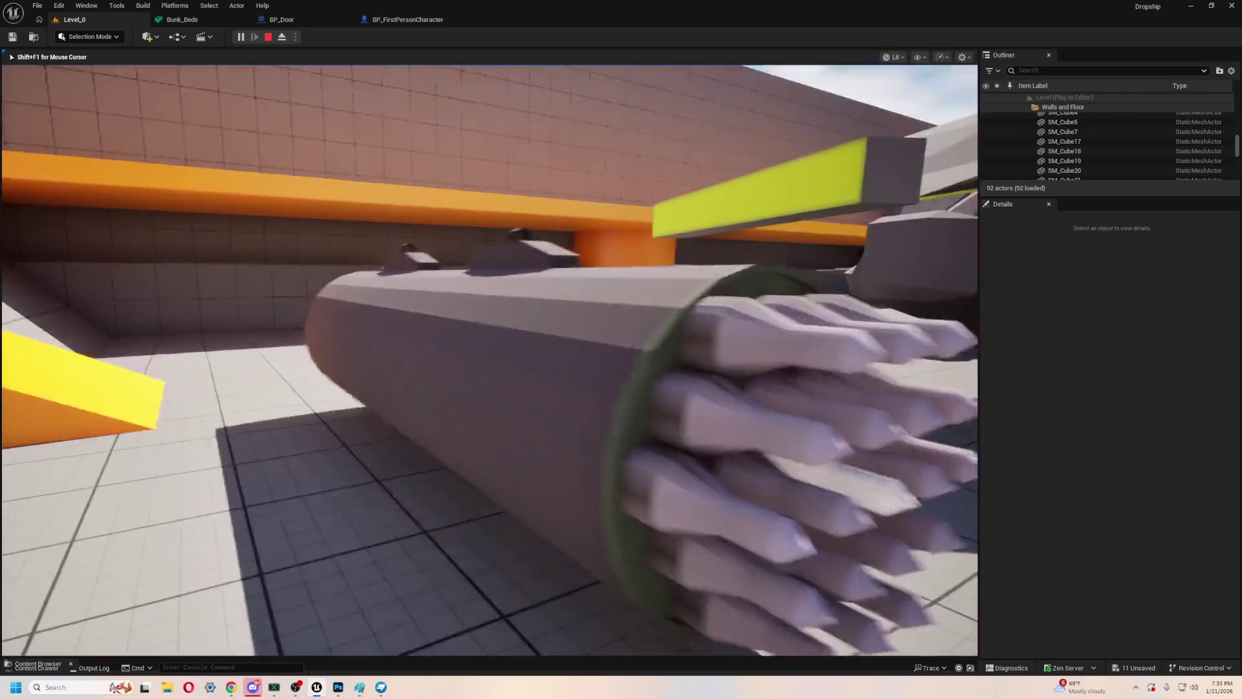
key("a")
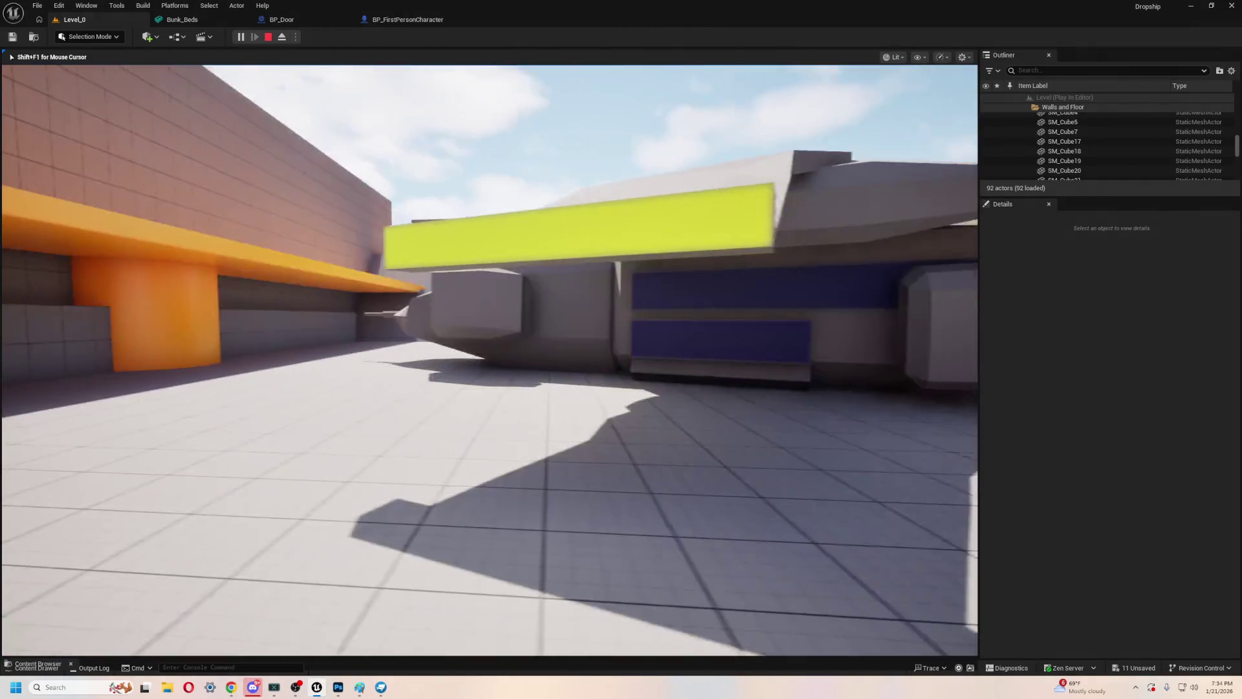
key("w")
key("w")
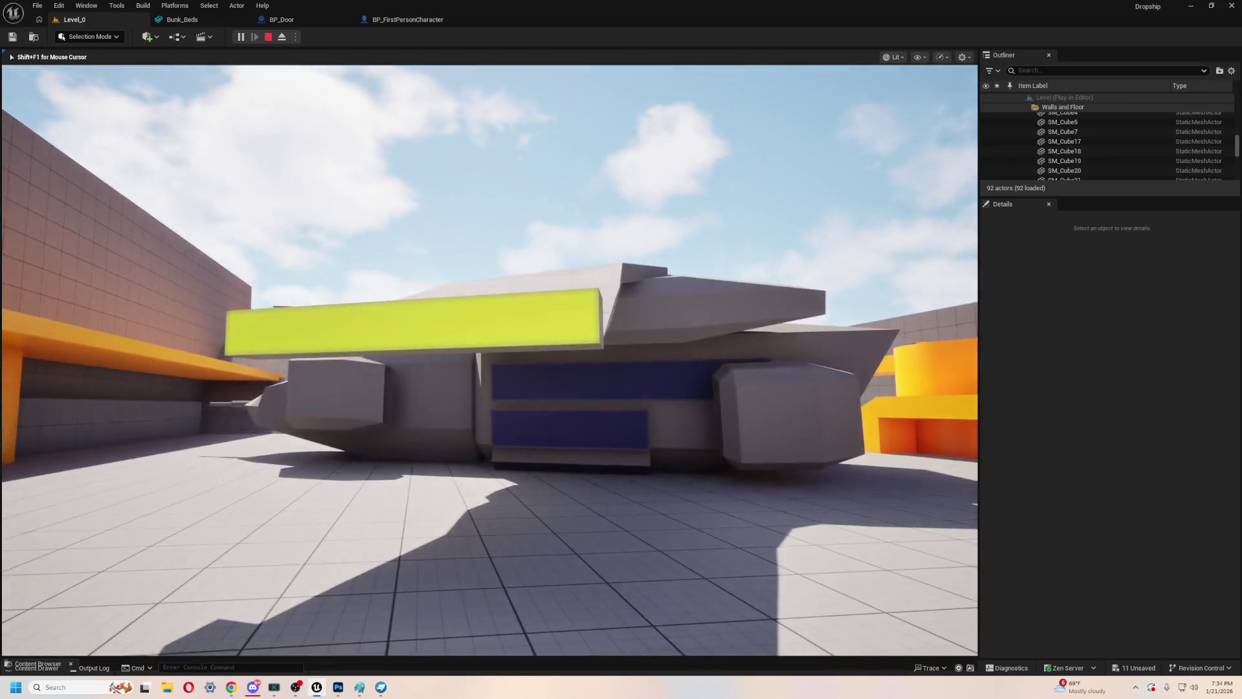
key("w")
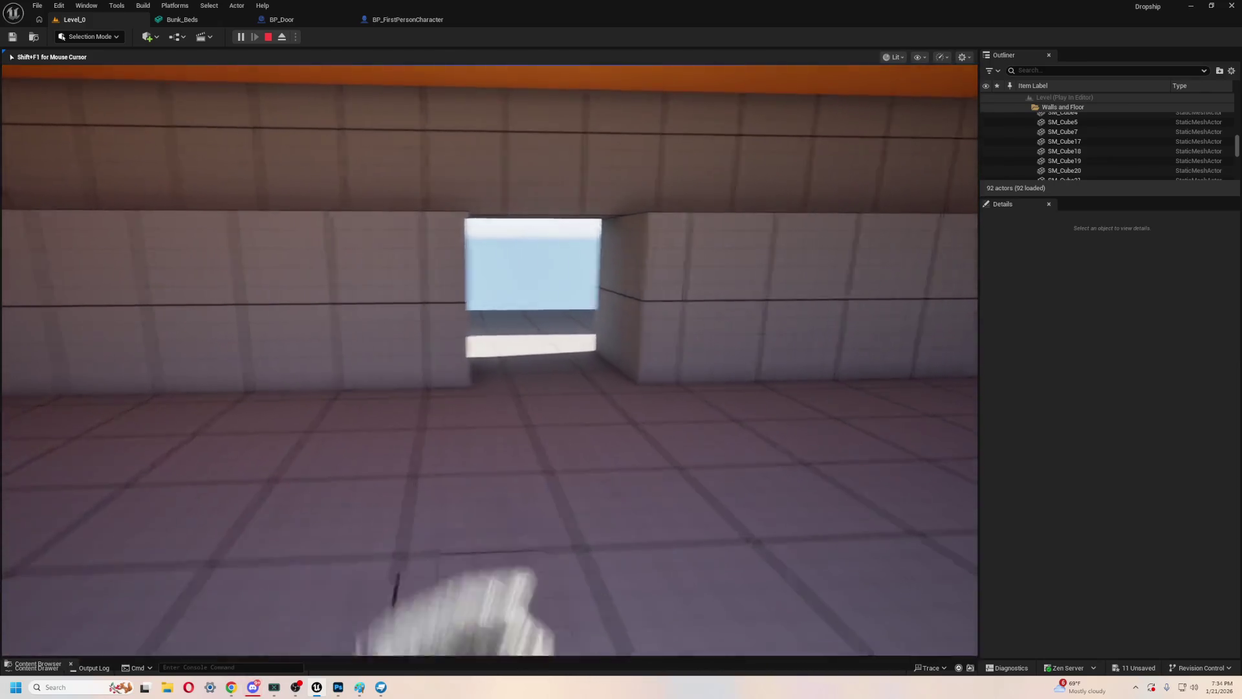
key("w")
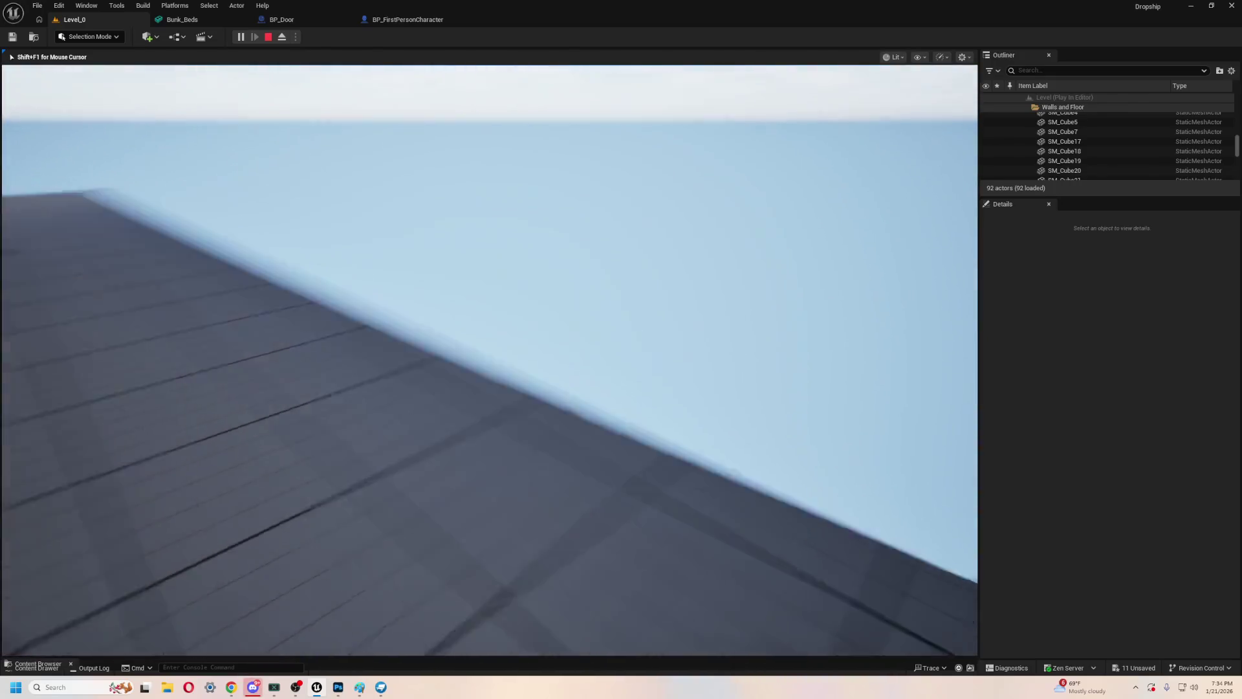
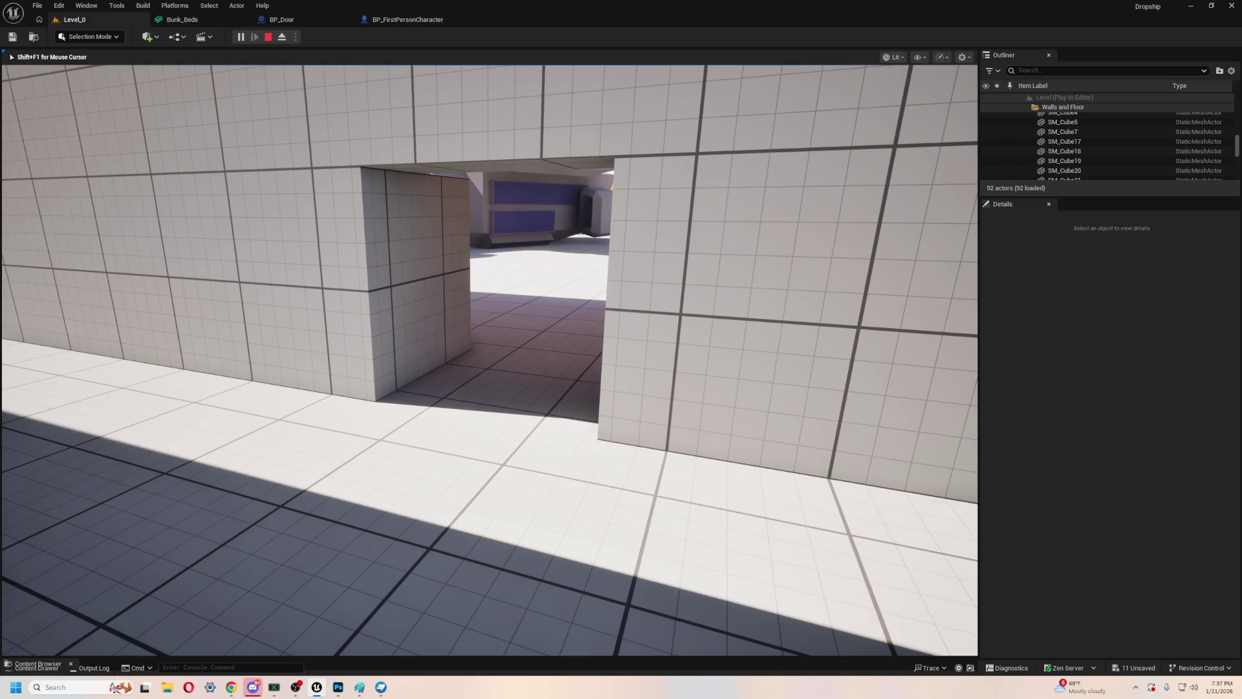
- Walk through the doorway, along the orange-ceilinged corridor and around the dropship, then exit play
key("w")
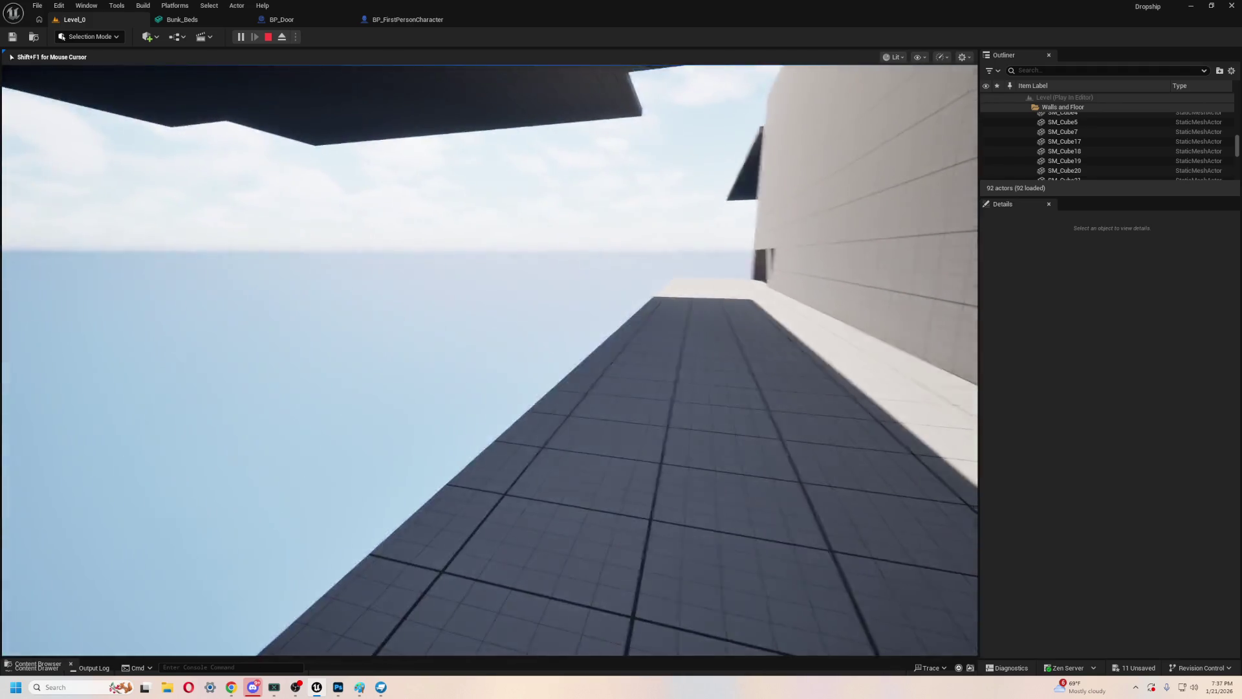
key("w")
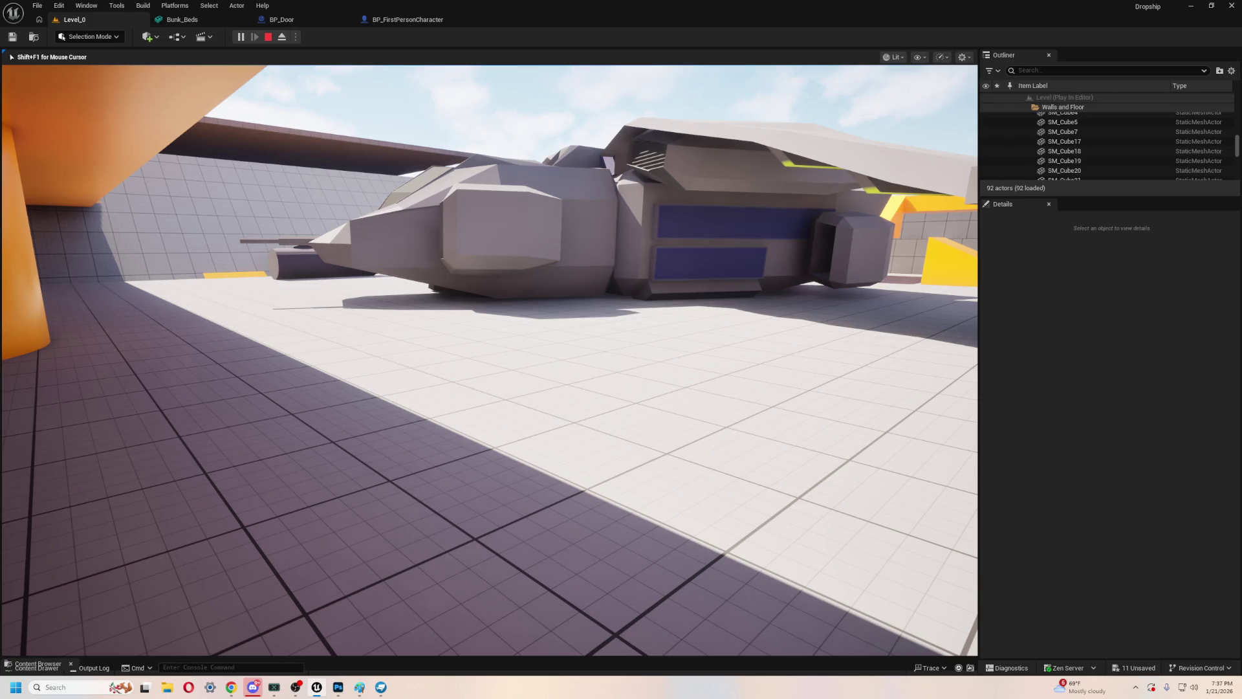
key("w")
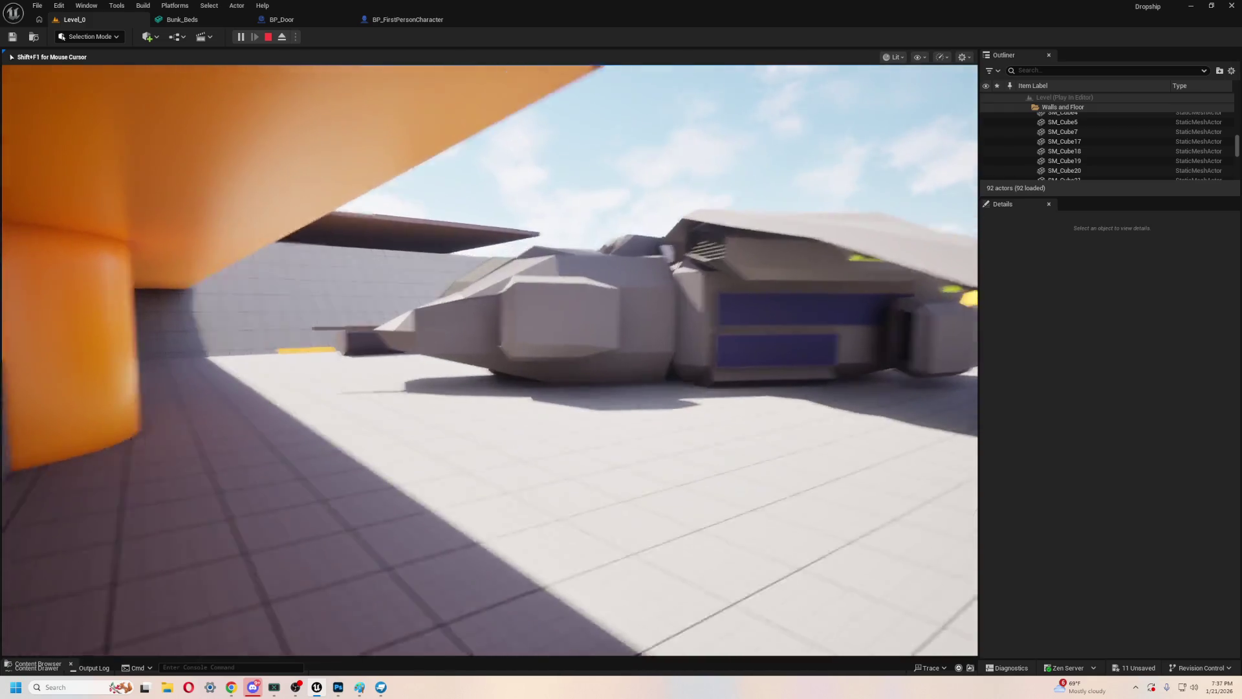
key("w")
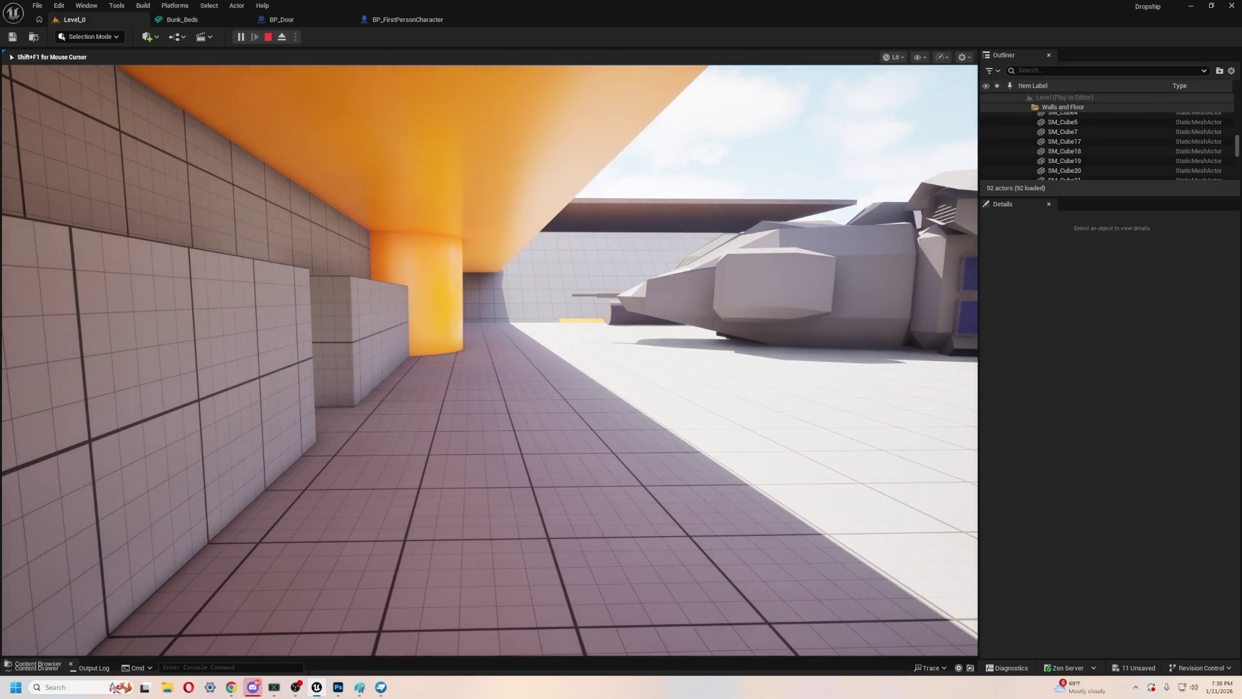
key("w")
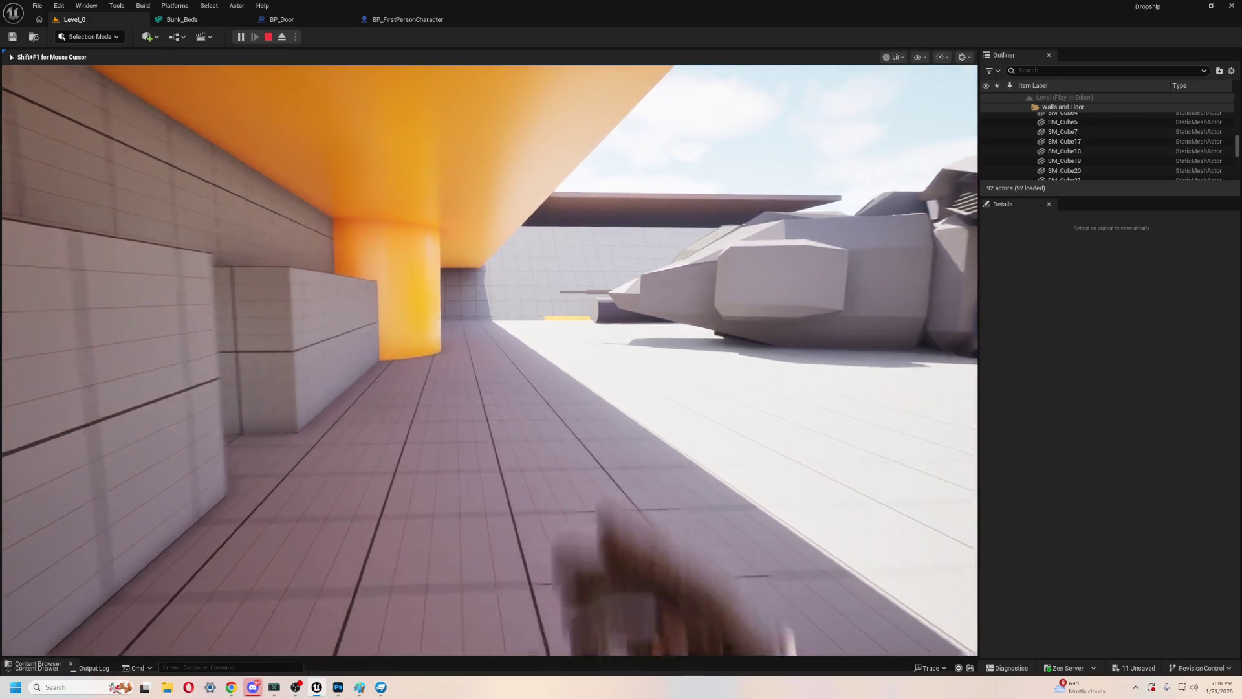
key("w")
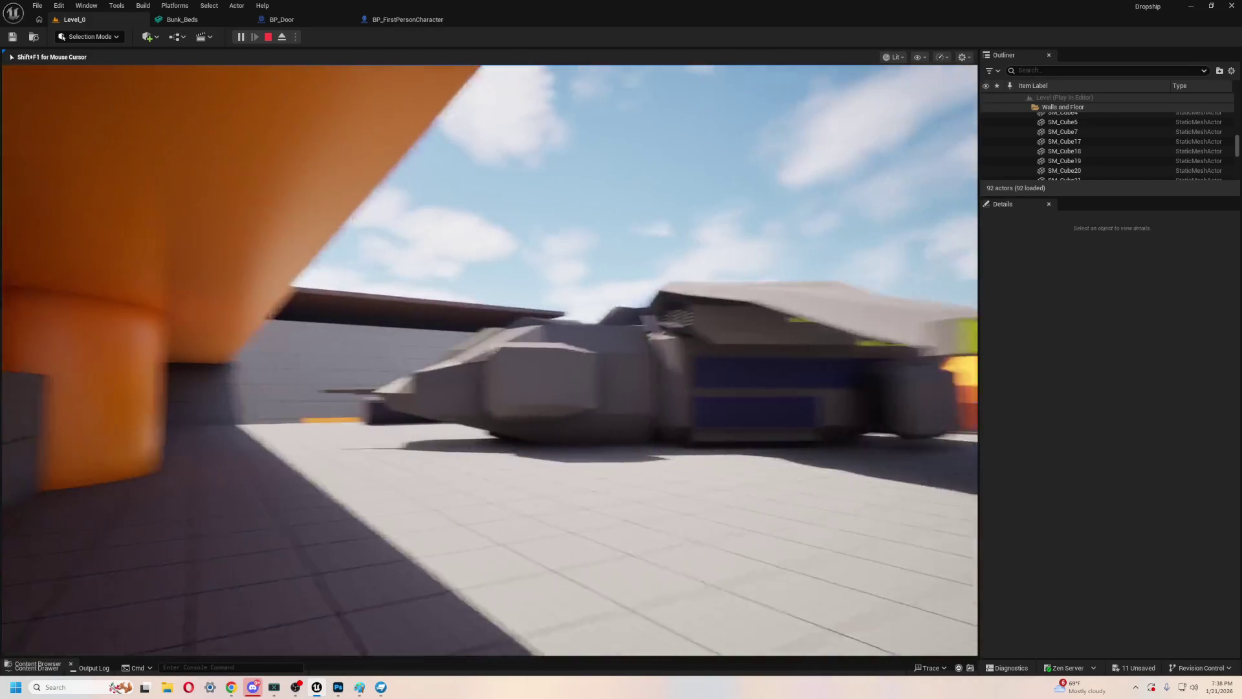
key("w")
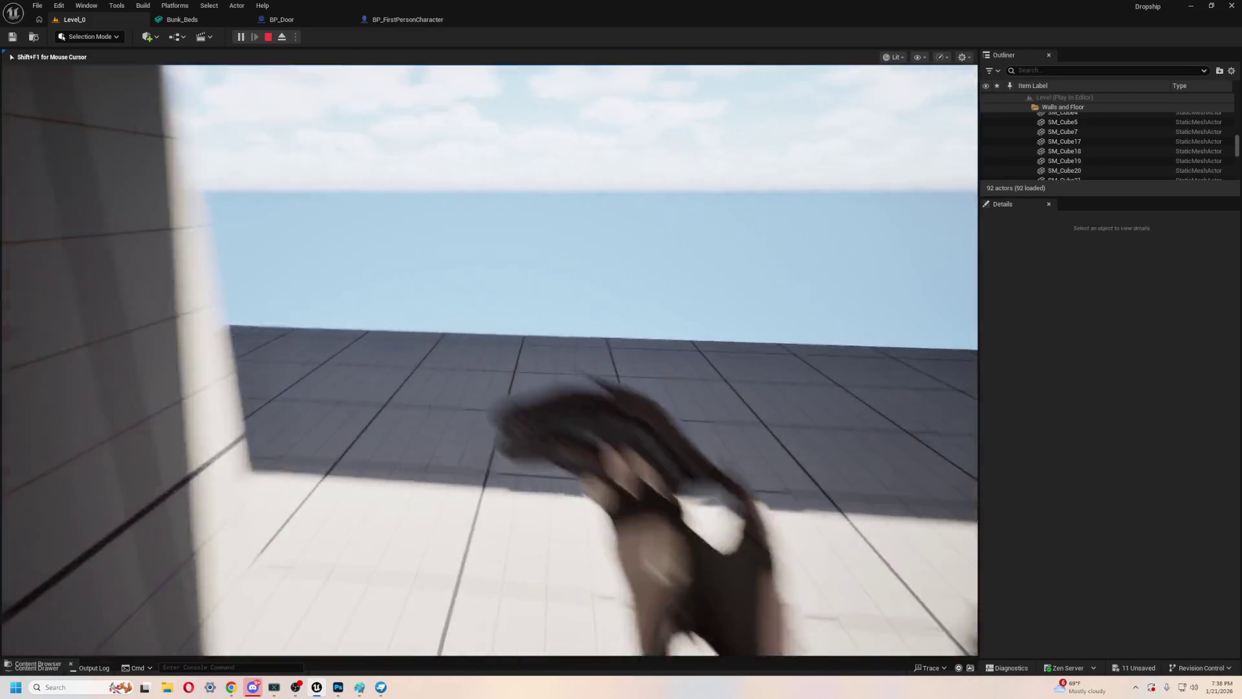
key("w")
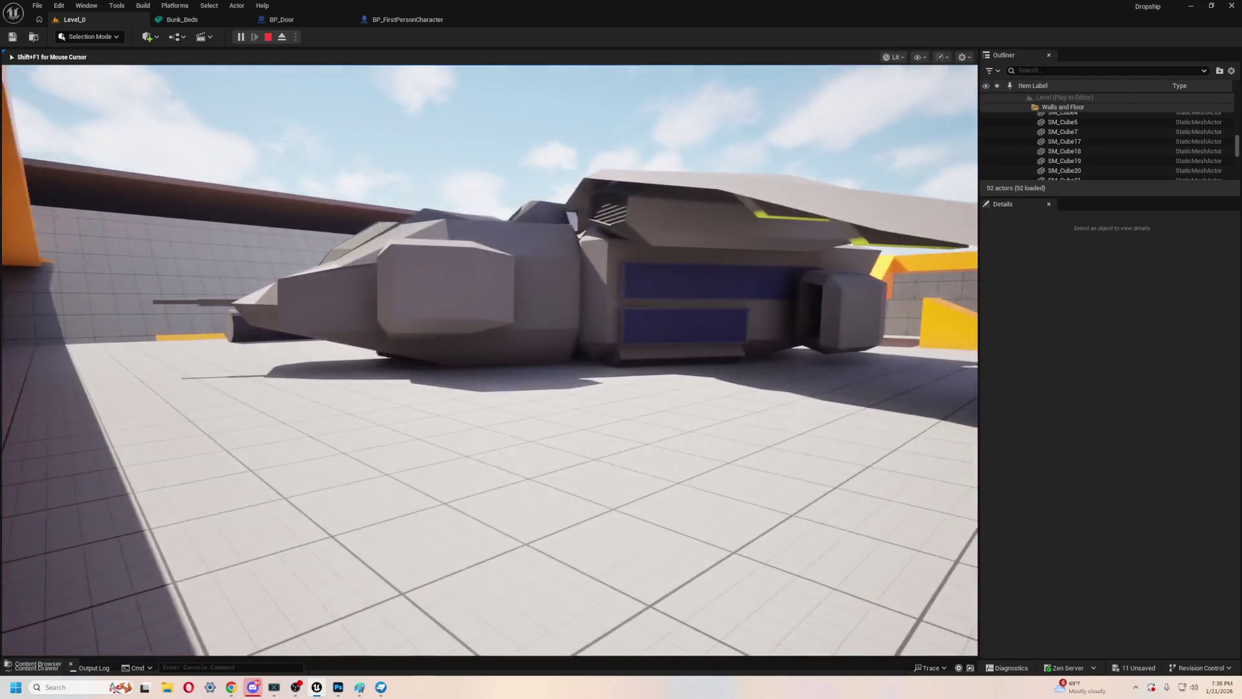
key("Escape")
- Frame the SM_Cube7 wall, then fly up to a top-down overview of the hangar
key("f")
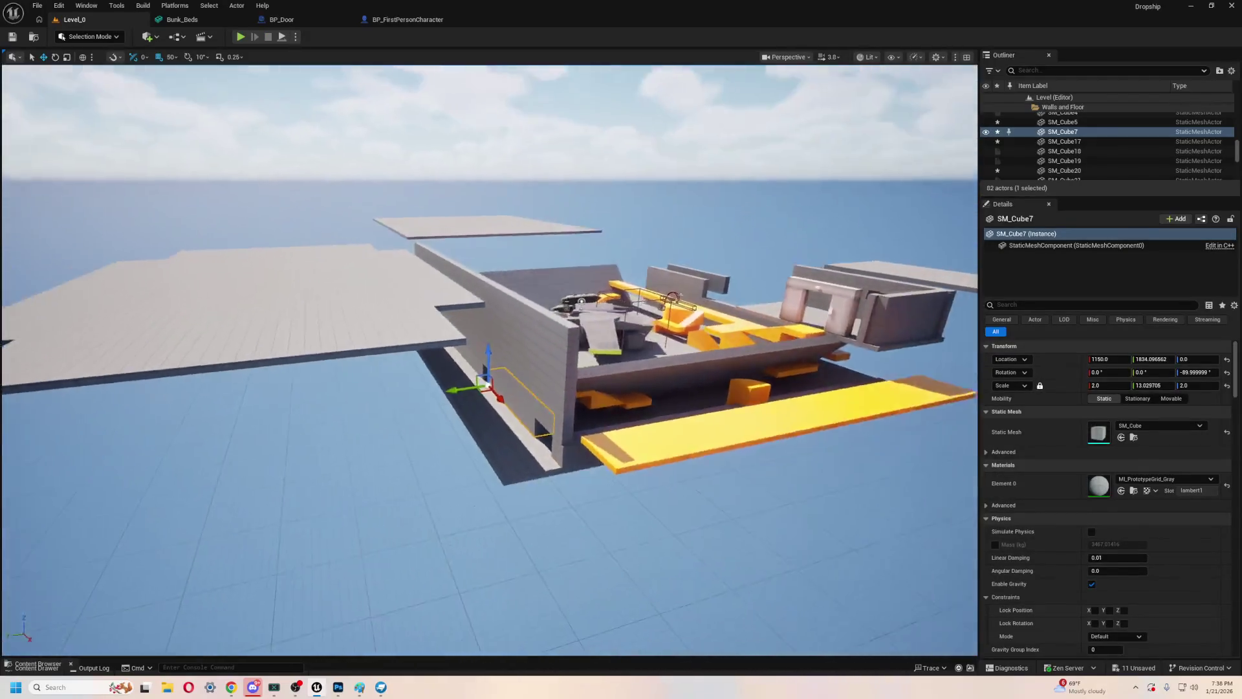
left_click_drag(716, 209, 715, 208)
left_click(510, 323)
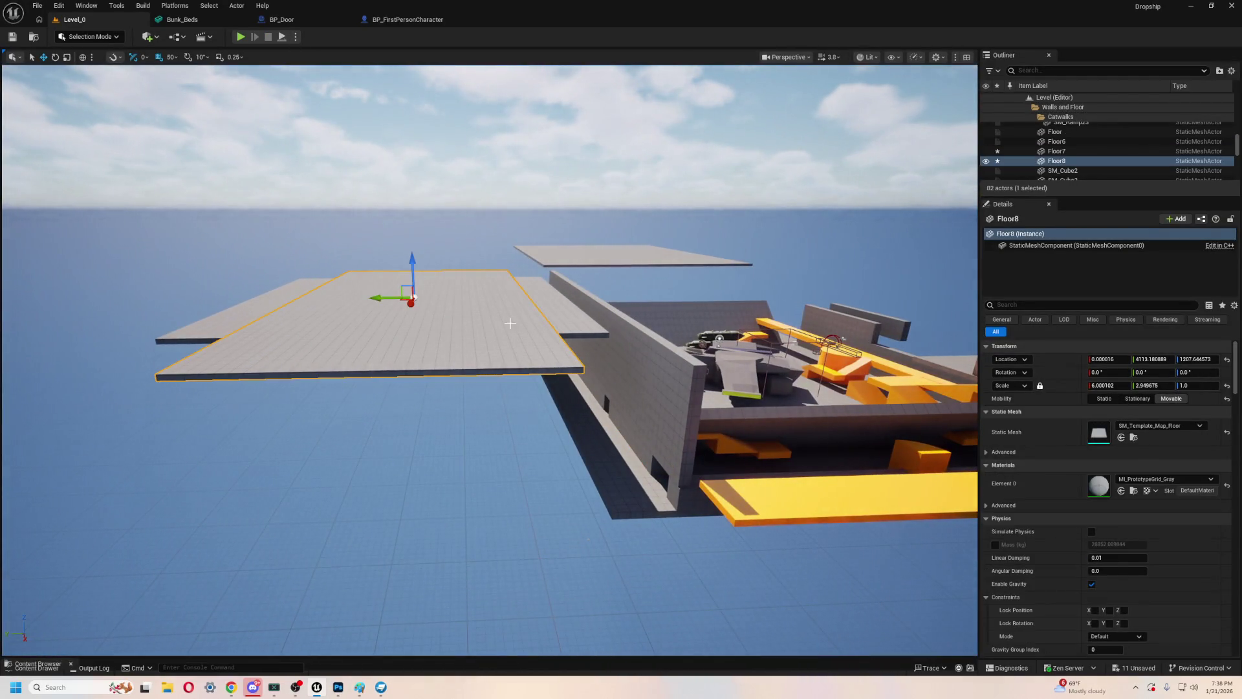
left_click_drag(549, 305, 550, 305)
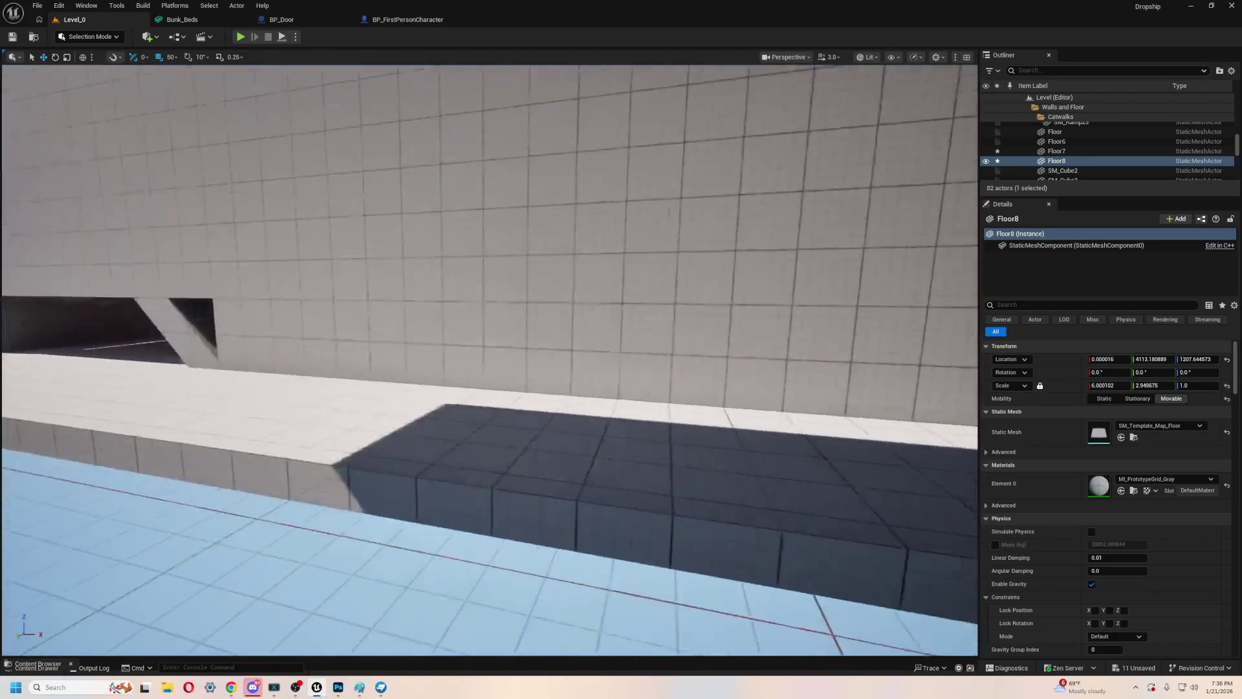
left_click_drag(549, 305, 549, 305)
left_click_drag(668, 284, 668, 283)
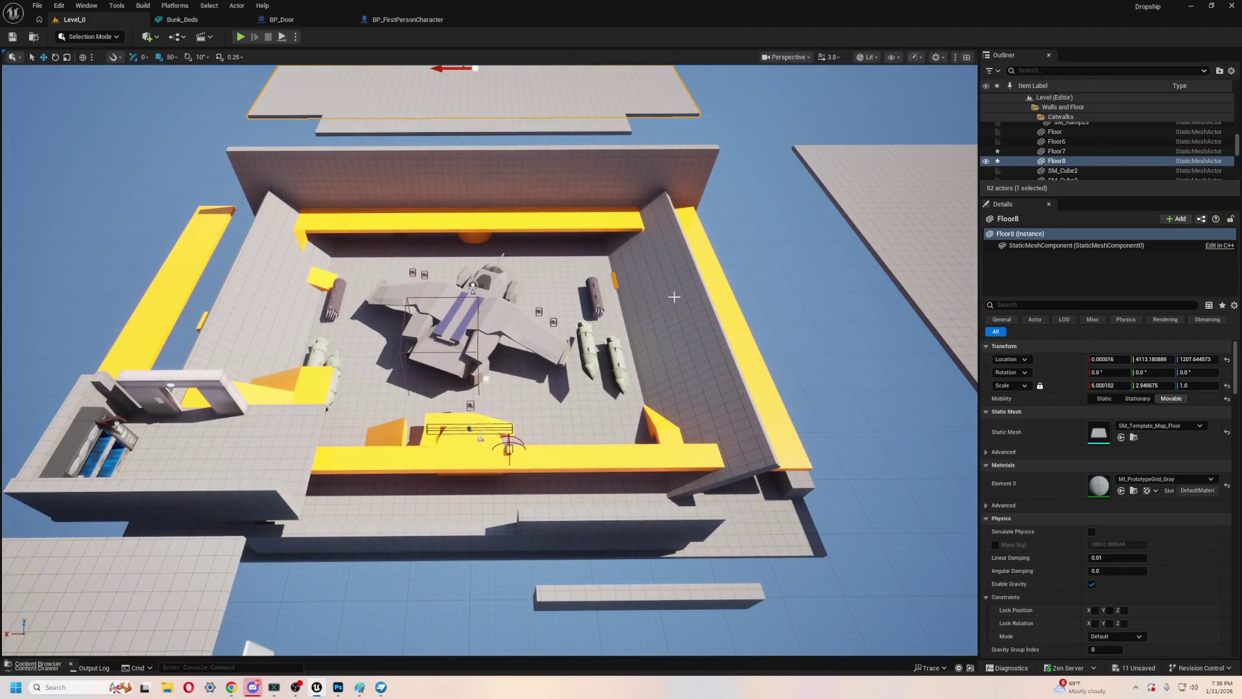
- Duplicate the right angled wall, shift it 100 in X, raise it, and thin it to Y scale 0.657
left_click(703, 483)
key("f")
key("ctrl+d")
mouse_move(503, 508)
left_mouse_down()
mouse_move(494, 518)
mouse_move(523, 477)
left_mouse_up()
key("f")
mouse_move(732, 414)
left_mouse_down()
mouse_move(732, 438)
mouse_move(757, 407)
mouse_move(786, 408)
mouse_move(310, 401)
mouse_move(326, 396)
left_mouse_up()
key("w")
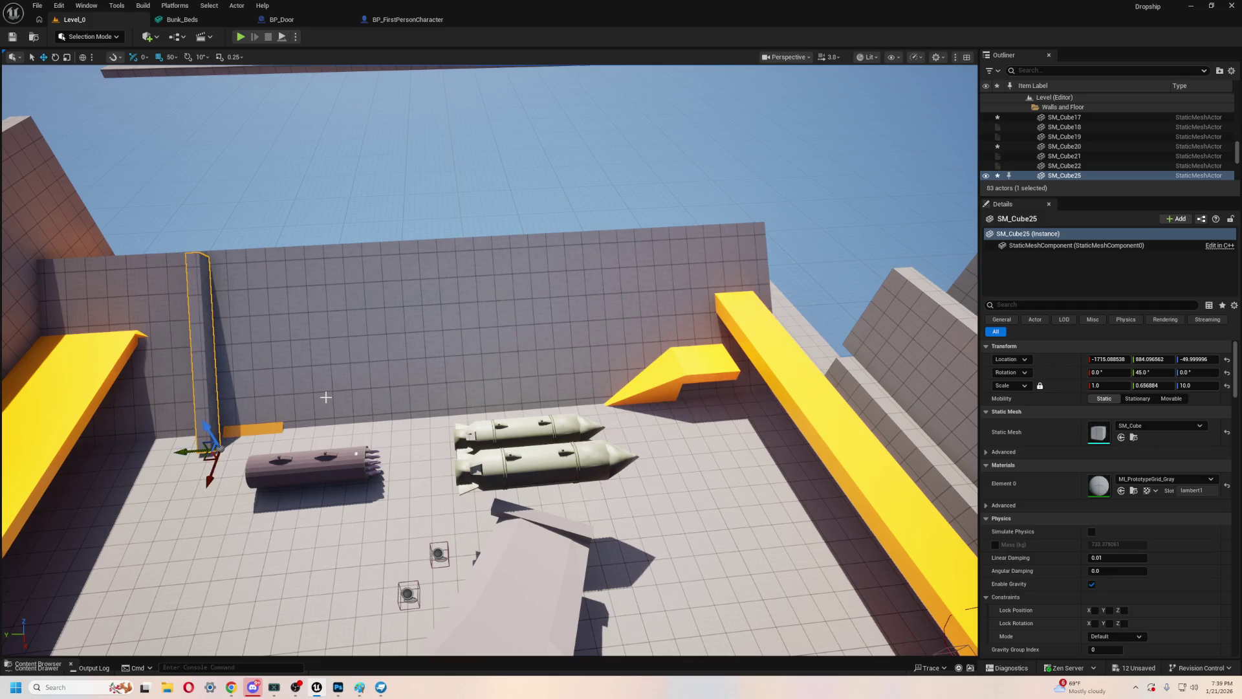
- Duplicate the pillar several times and space the copies along the back wall beside the bombs
key("ctrl+d")
mouse_move(170, 452)
left_mouse_down()
mouse_move(446, 424)
mouse_move(431, 425)
left_mouse_up()
key("ctrl+d")
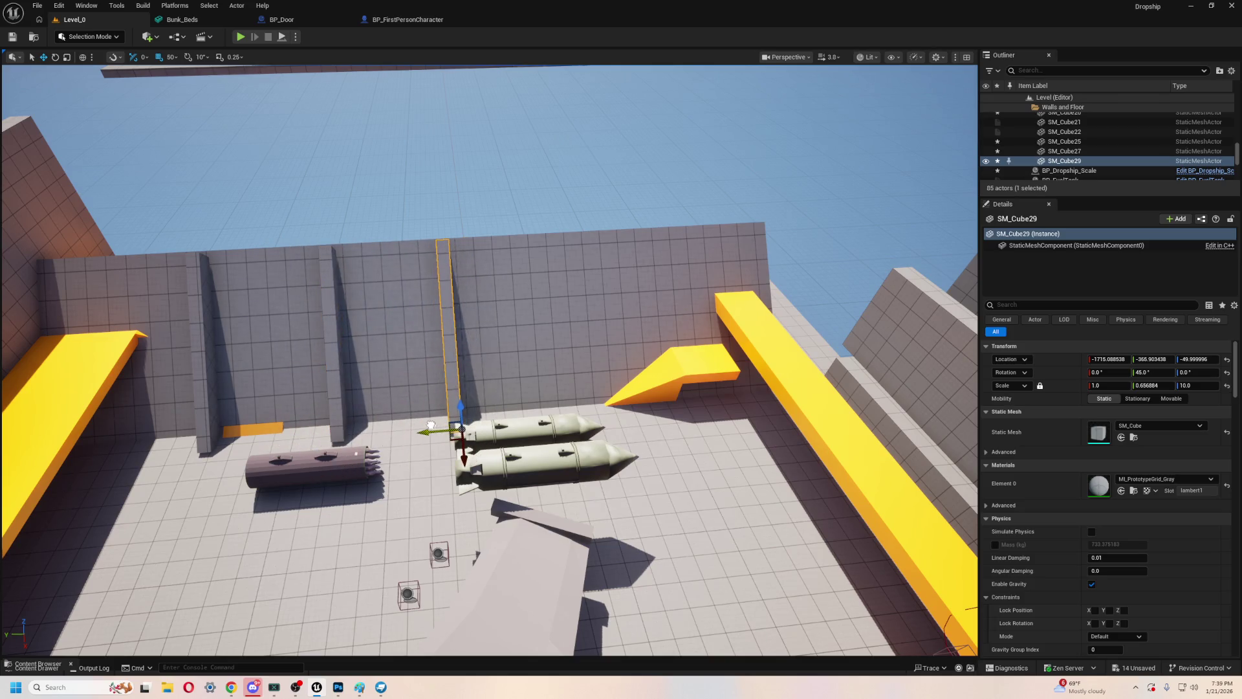
key("ctrl+z")
key("ctrl+d")
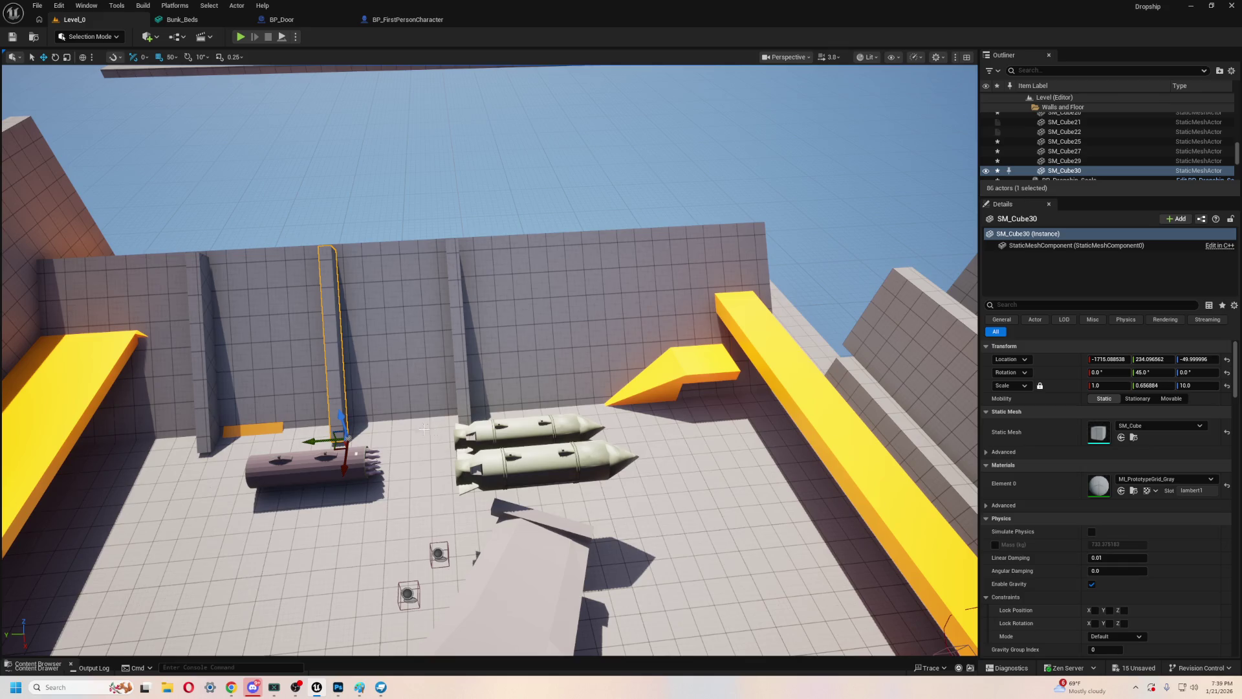
left_click_drag(307, 442, 544, 404)
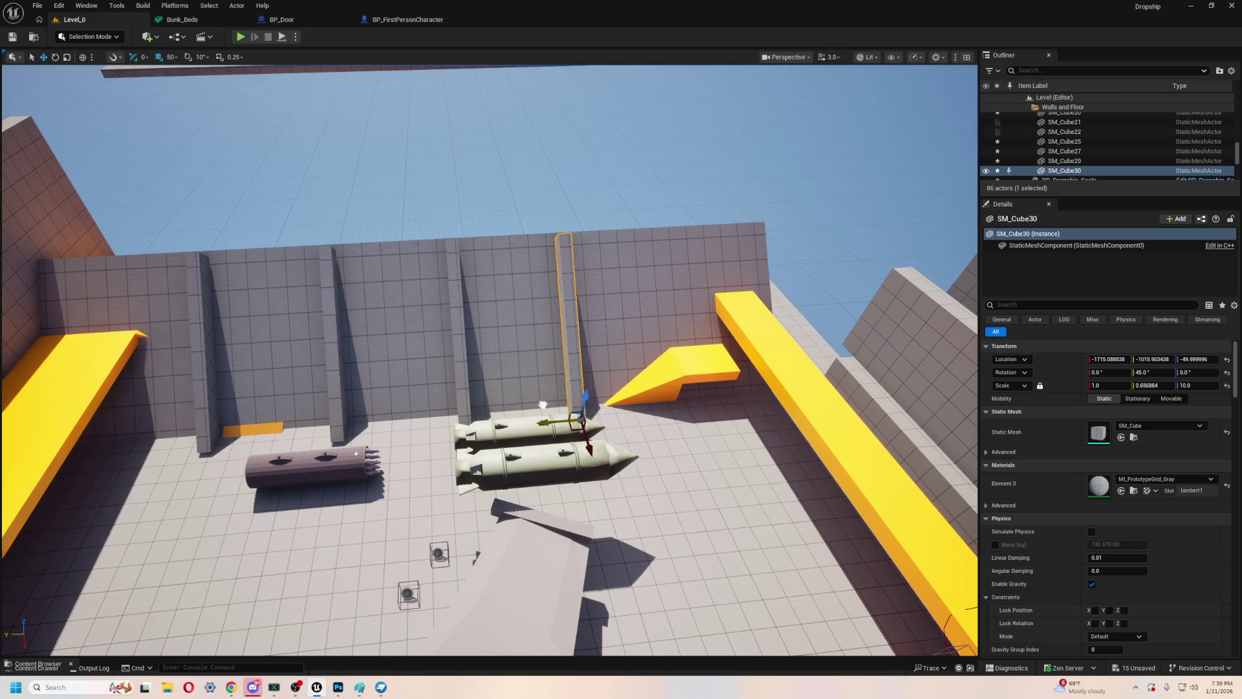
key("ctrl+d")
mouse_move(655, 406)
left_mouse_down()
mouse_move(705, 389)
mouse_move(710, 362)
left_mouse_up()
- Duplicate the long back wall, shorten the copy to about half, and shrink the original from the left
key("ctrl+z")
key("f")
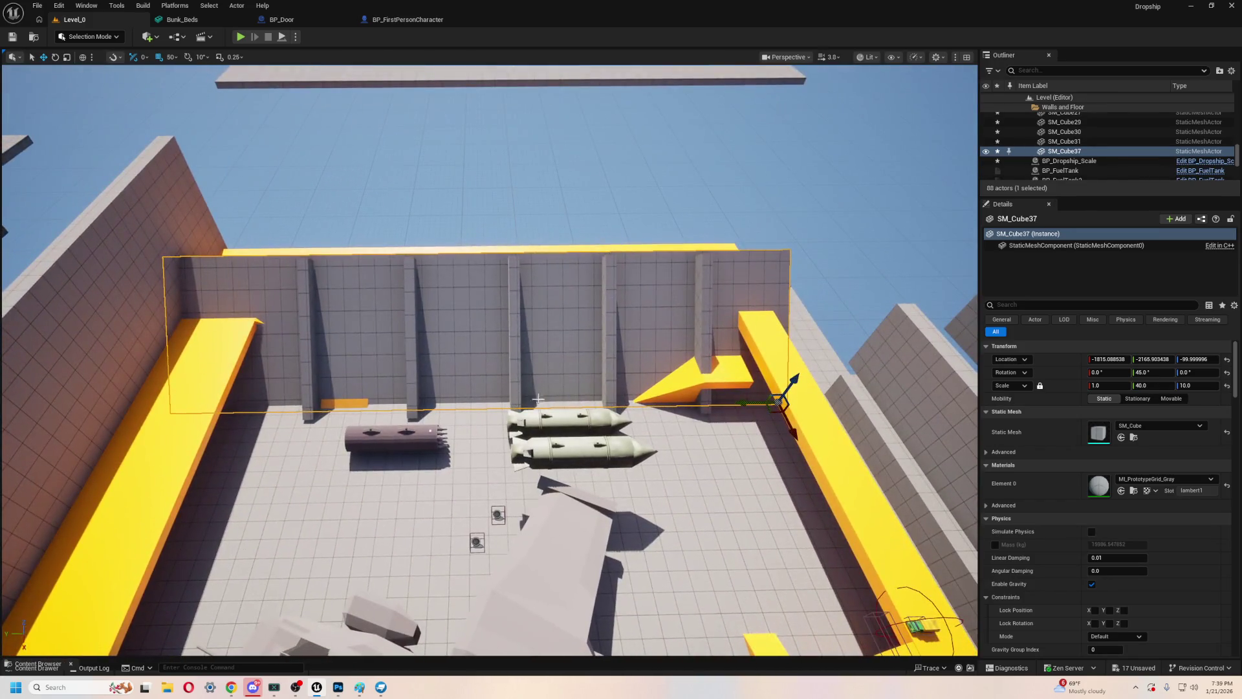
key("r")
left_click_drag(744, 402, 699, 405)
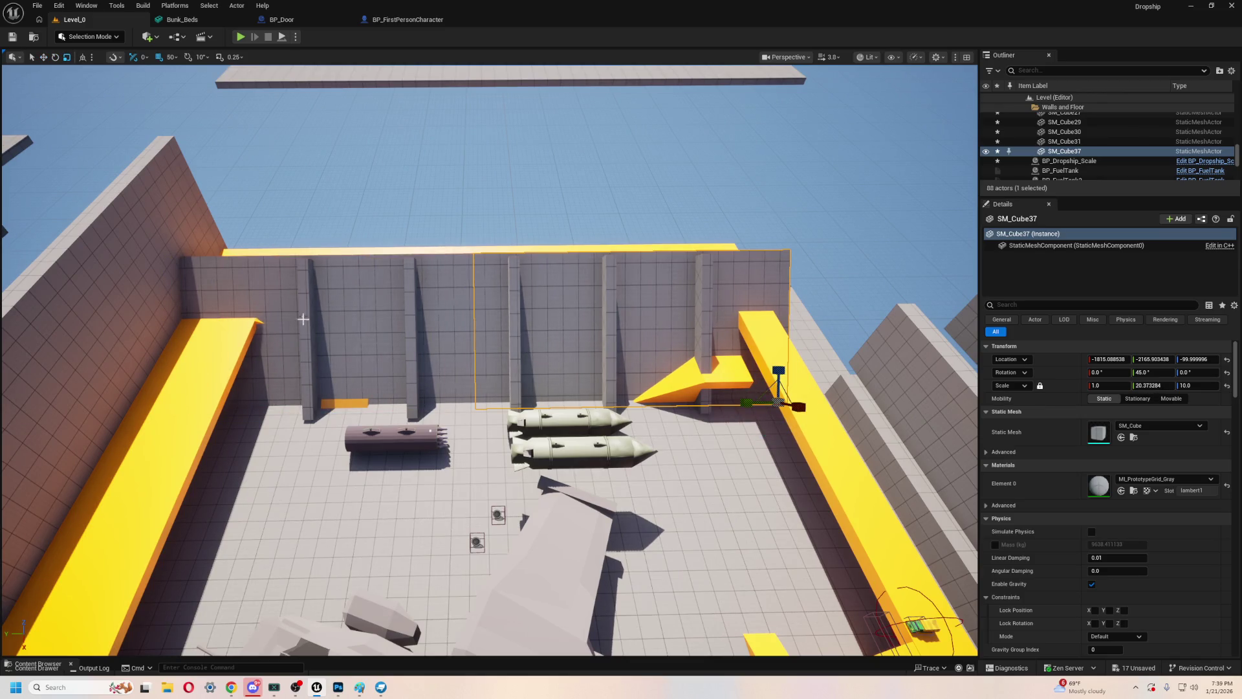
left_click(455, 310)
left_click_drag(745, 402, 673, 405)
key("w")
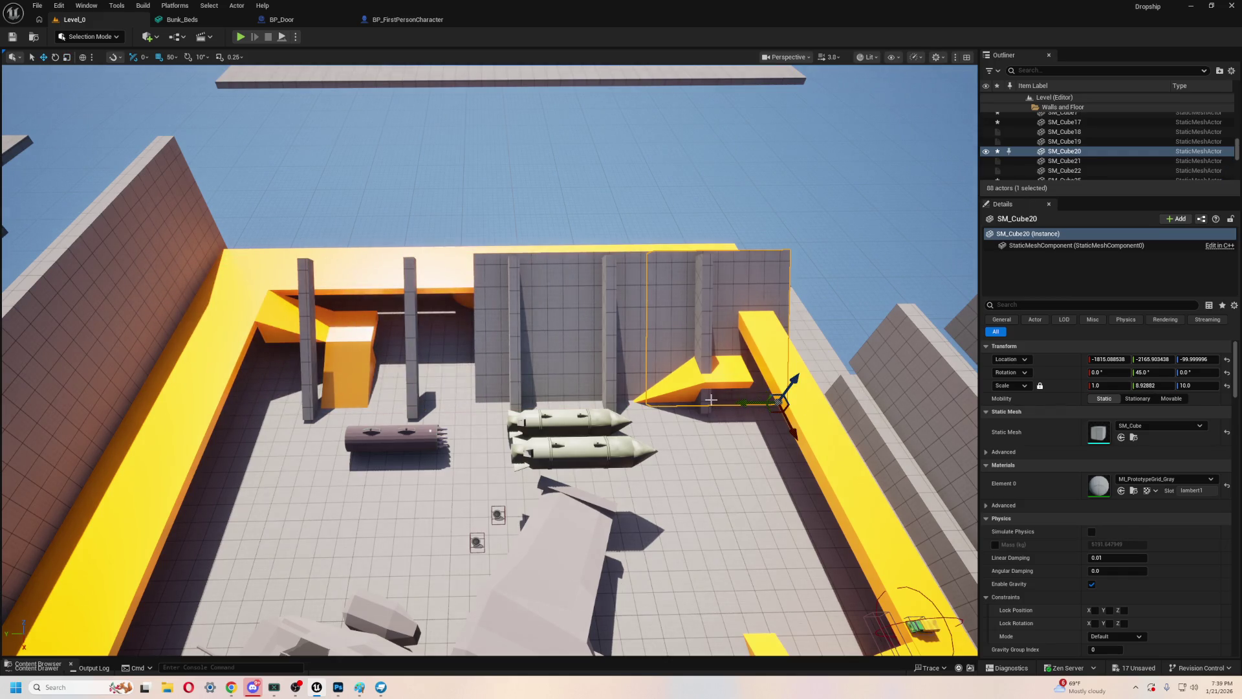
- Slide the wall section to Y 134.1 and lengthen it to Y scale 16.54
mouse_move(752, 407)
left_mouse_down()
mouse_move(712, 414)
mouse_move(789, 401)
mouse_move(265, 440)
left_mouse_up()
key("r")
key("w")
key("a")
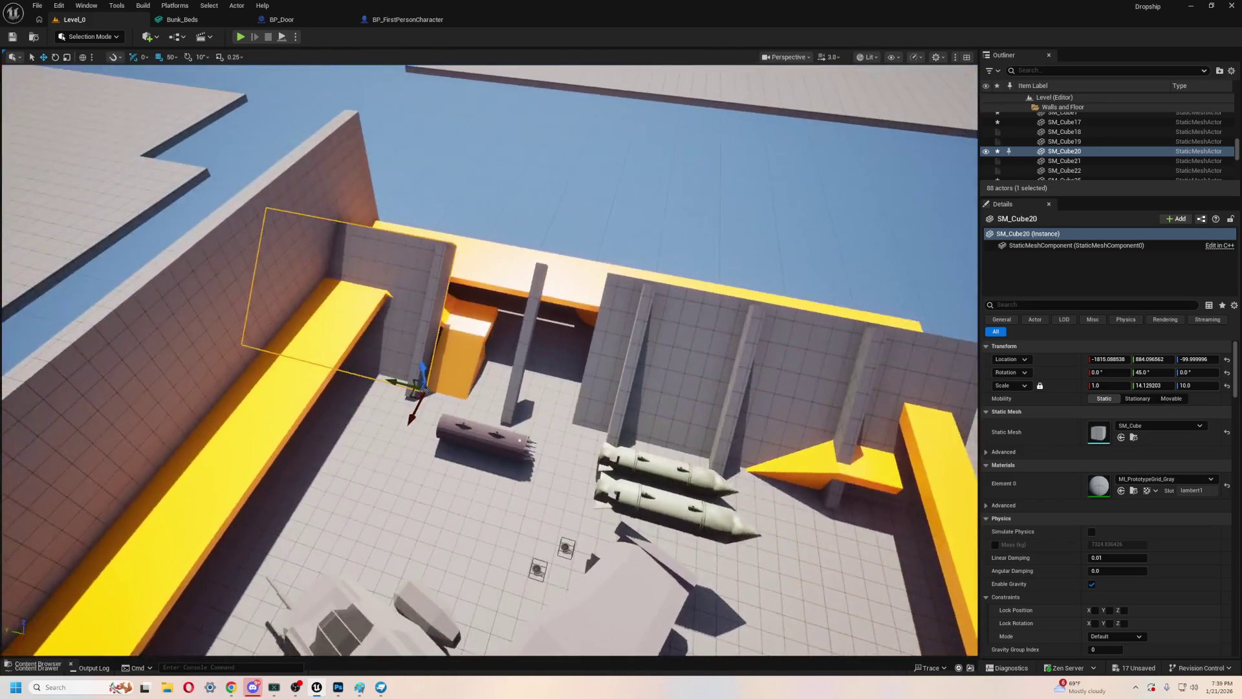
mouse_move(342, 395)
left_mouse_down()
mouse_move(453, 395)
mouse_move(452, 409)
mouse_move(438, 410)
left_mouse_up()
key("e")
key("r")
scroll(439, 410, "up", 5)
- Duplicate the wall section as SM_Cube38, cut it to Z scale 7.15, and raise it to Z 100 over the gap
scroll(439, 410, "down", 5)
scroll(332, 355, "down", 3)
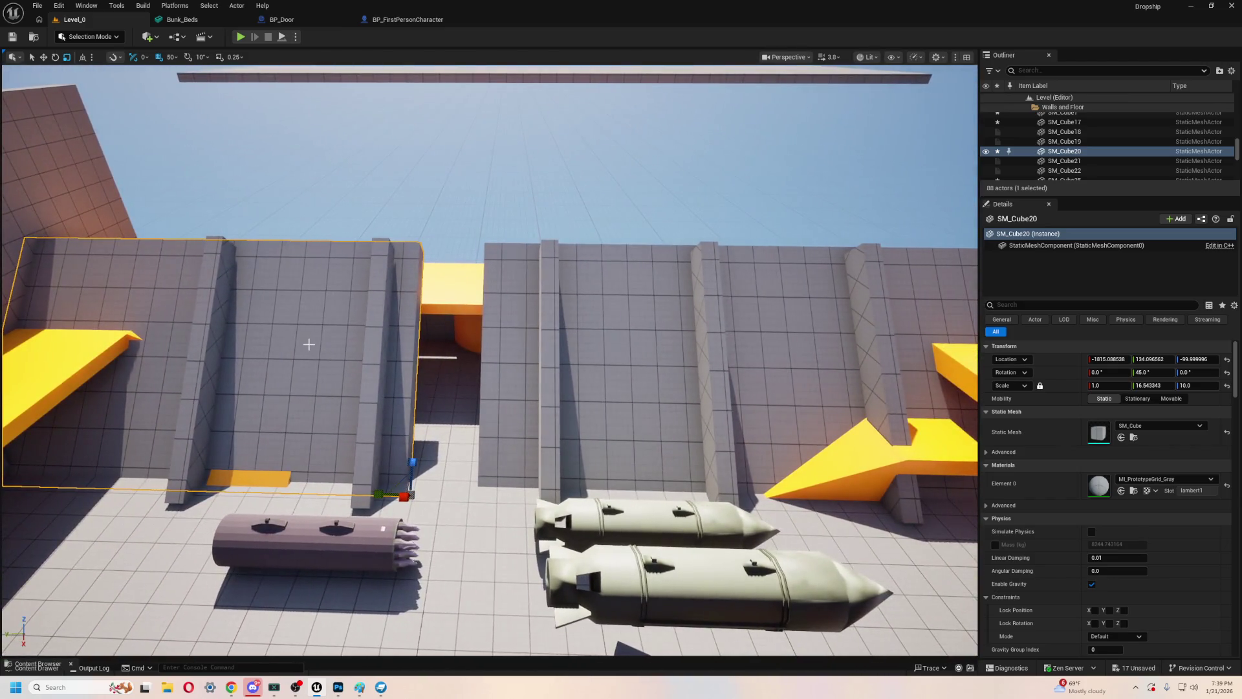
key("ctrl+d")
key("w")
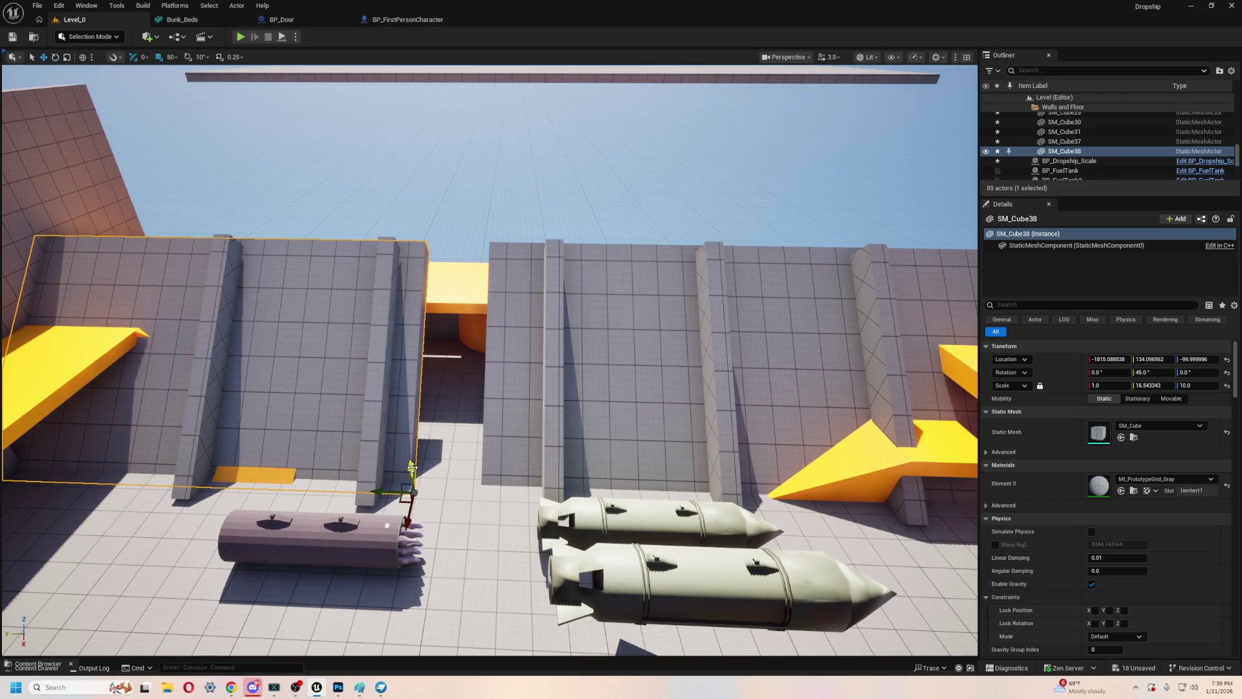
key("e")
key("r")
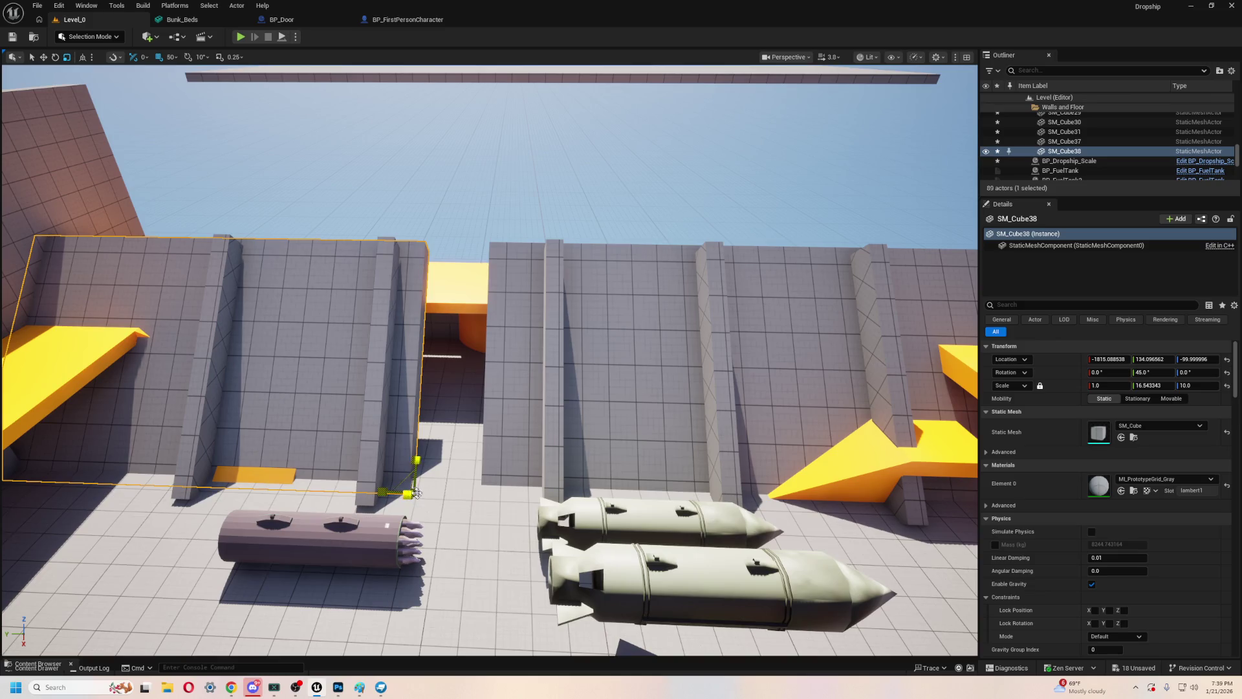
left_click_drag(414, 460, 409, 424)
key("w")
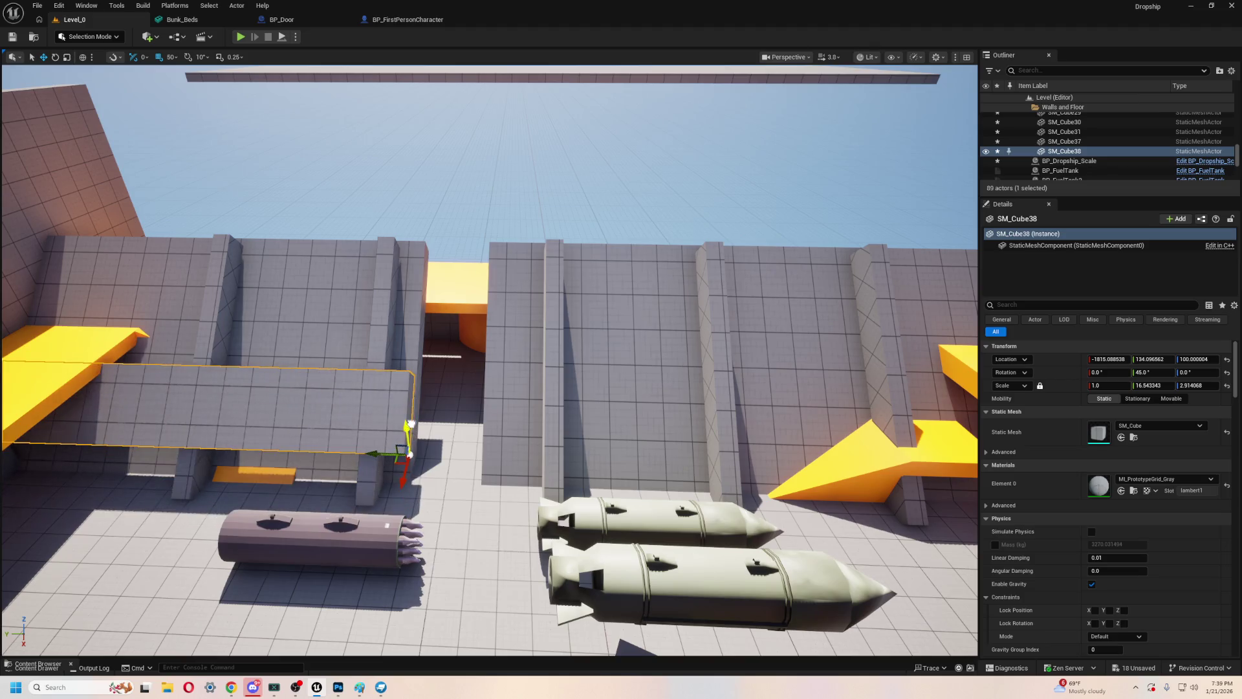
mouse_move(403, 486)
left_mouse_down()
mouse_move(416, 445)
mouse_move(504, 414)
mouse_move(690, 427)
mouse_move(632, 418)
mouse_move(670, 343)
mouse_move(670, 295)
left_mouse_up()
key("e")
key("r")
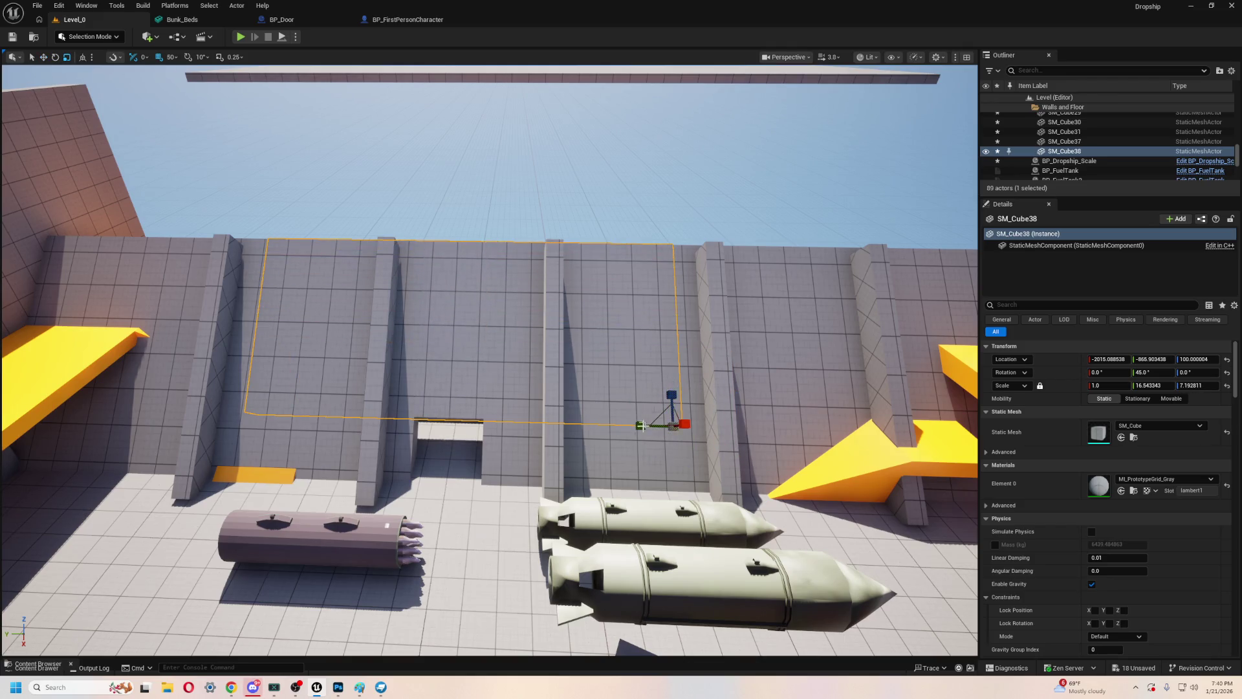
key("e")
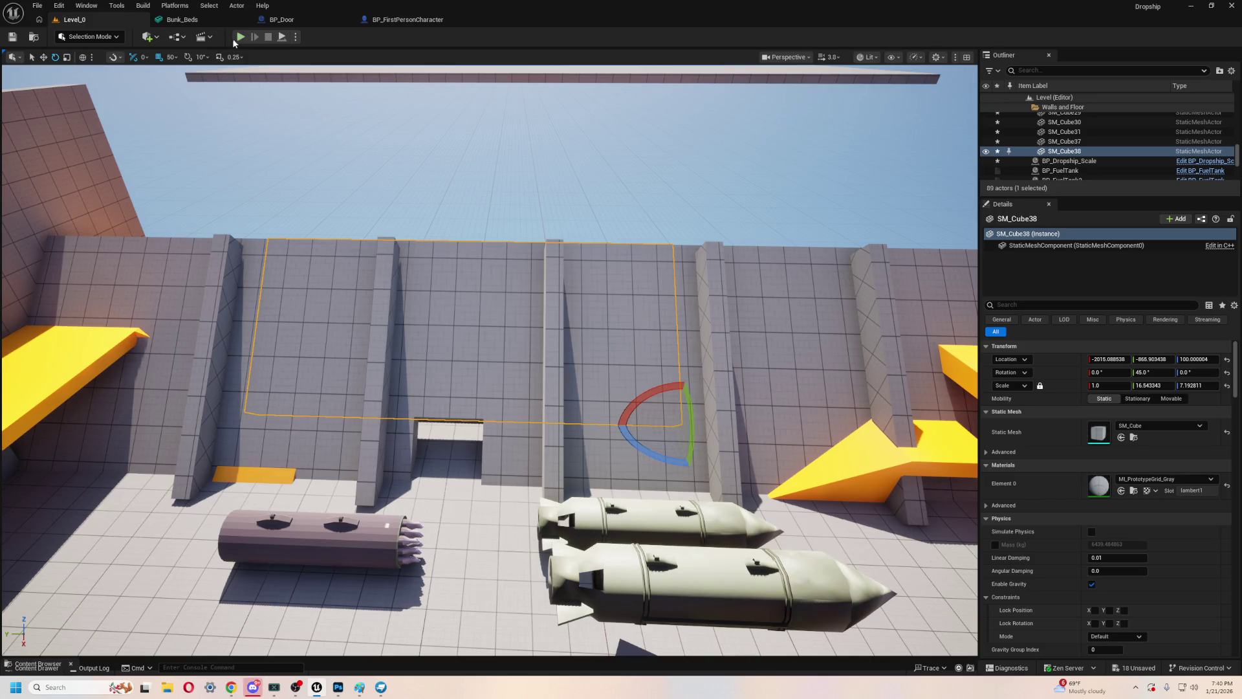
left_click(237, 38)
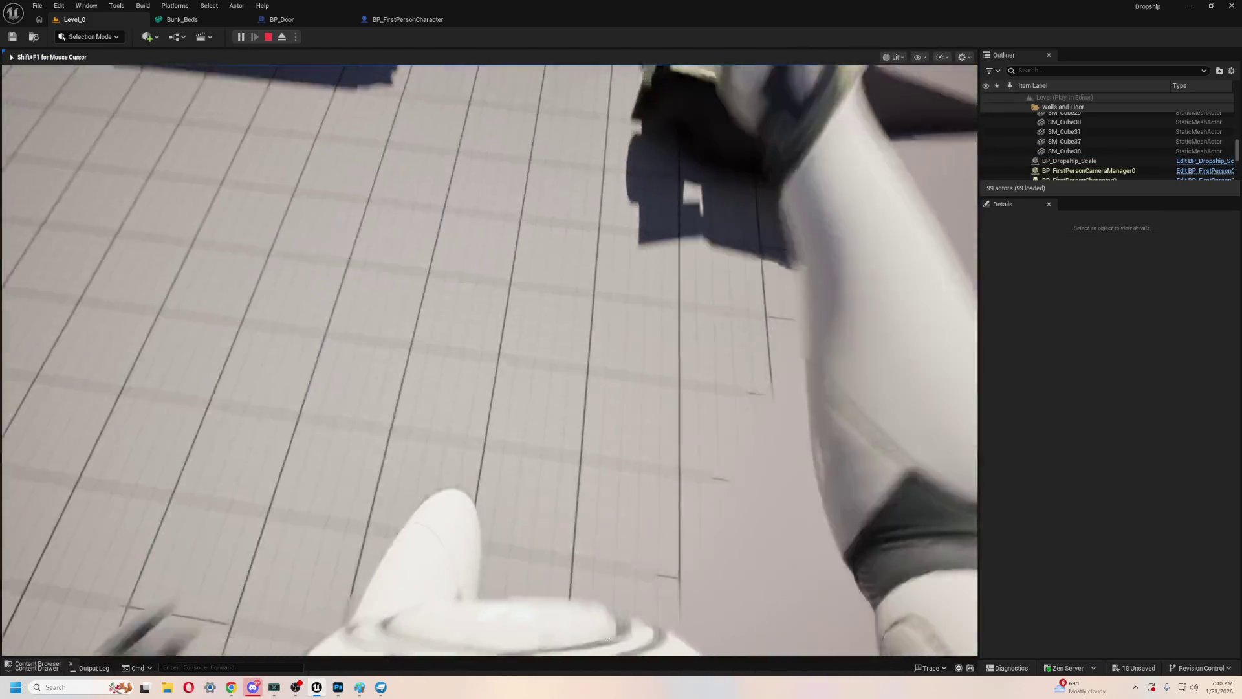
key("w")
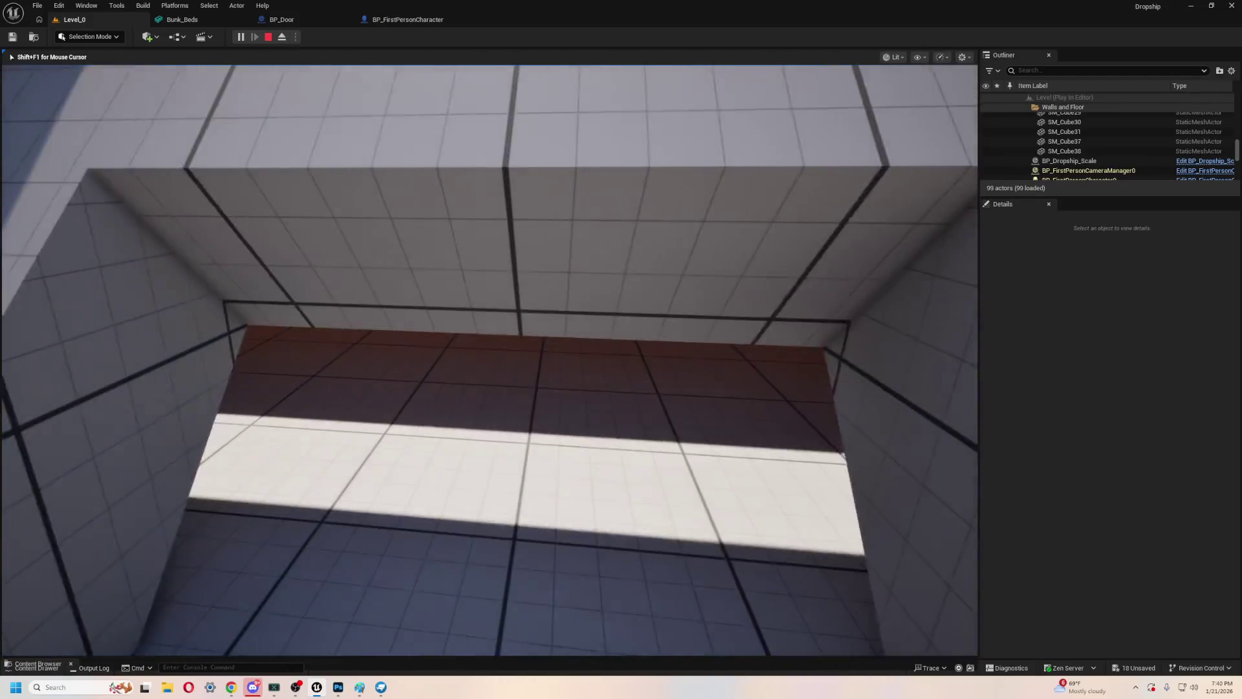
key("F8")
left_click(313, 580)
key("Escape")
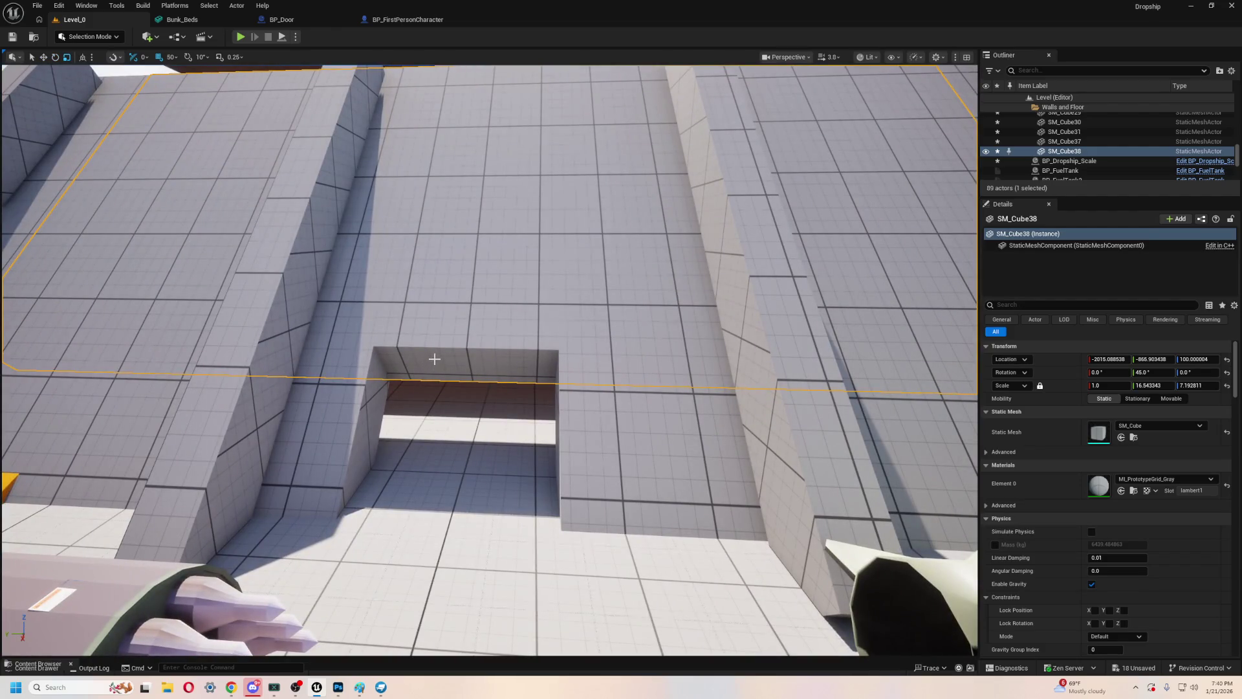
key("s")
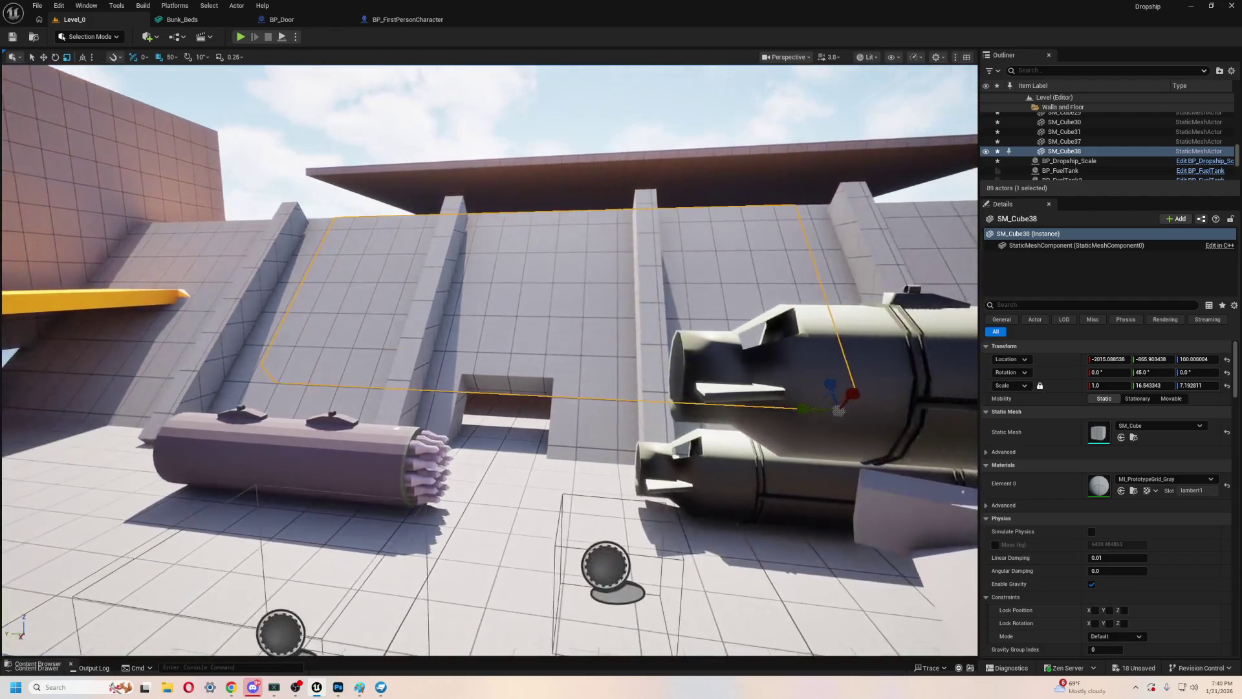
key("w")
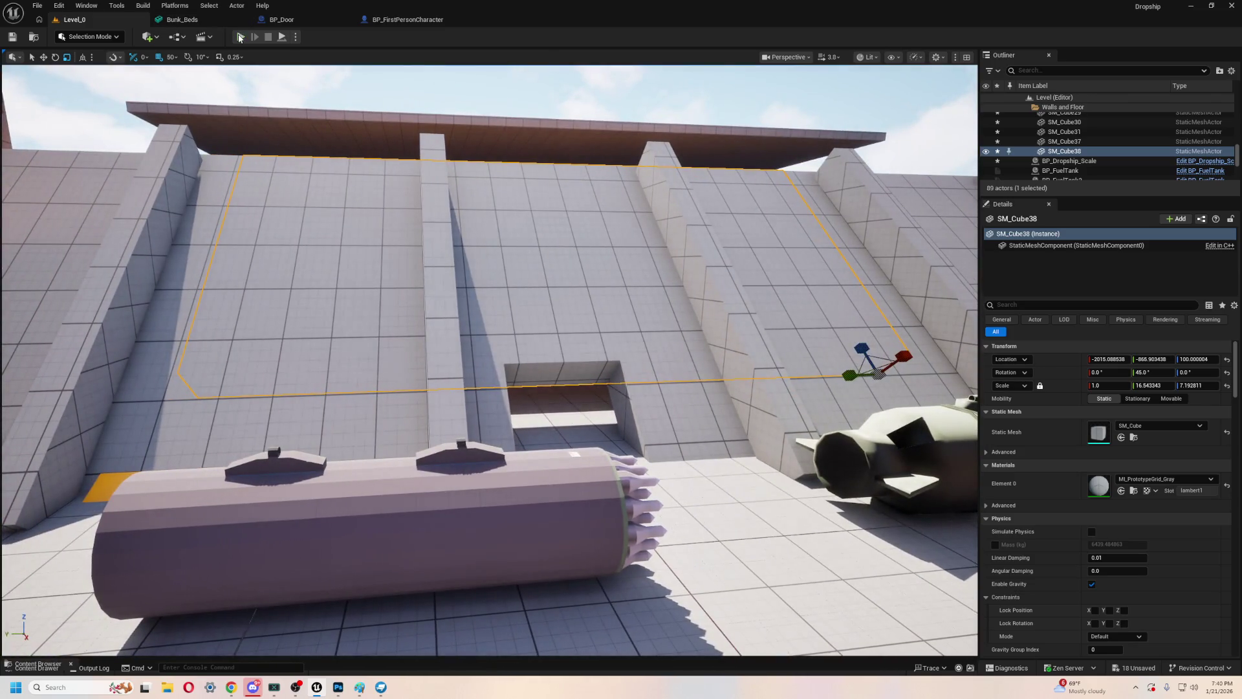
left_click(239, 37)
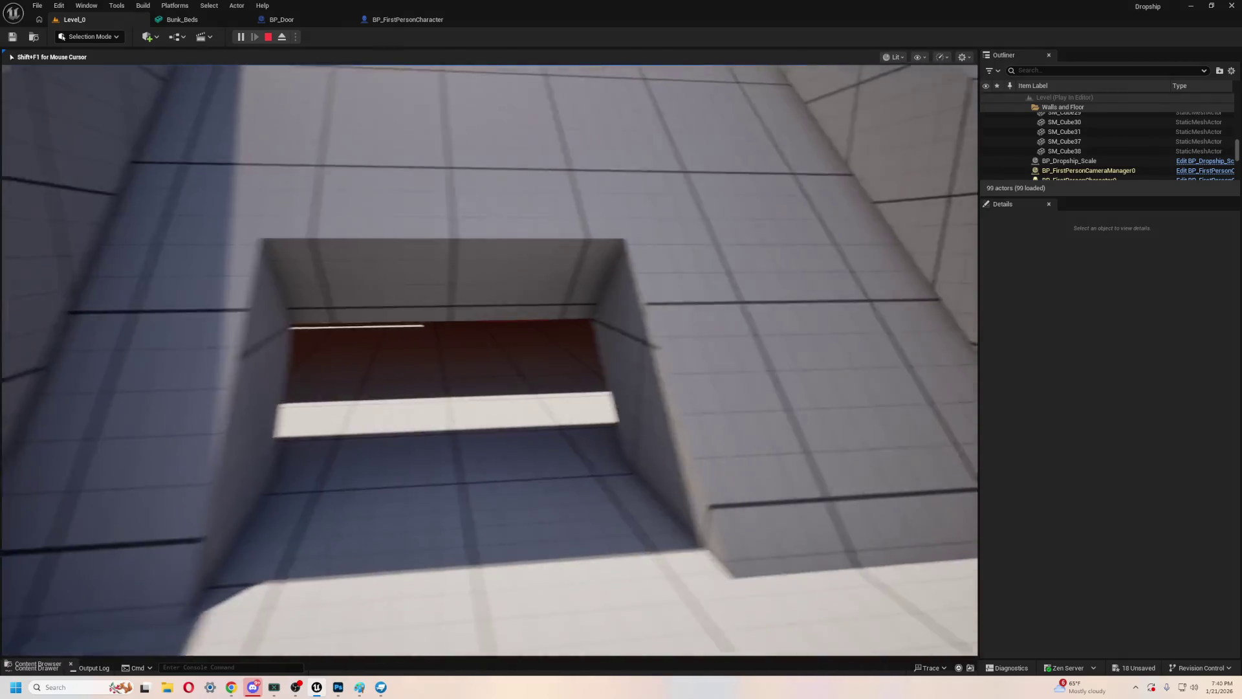
key("Escape")
mouse_move(485, 294)
left_mouse_down()
mouse_move(485, 362)
mouse_move(480, 295)
left_mouse_up()
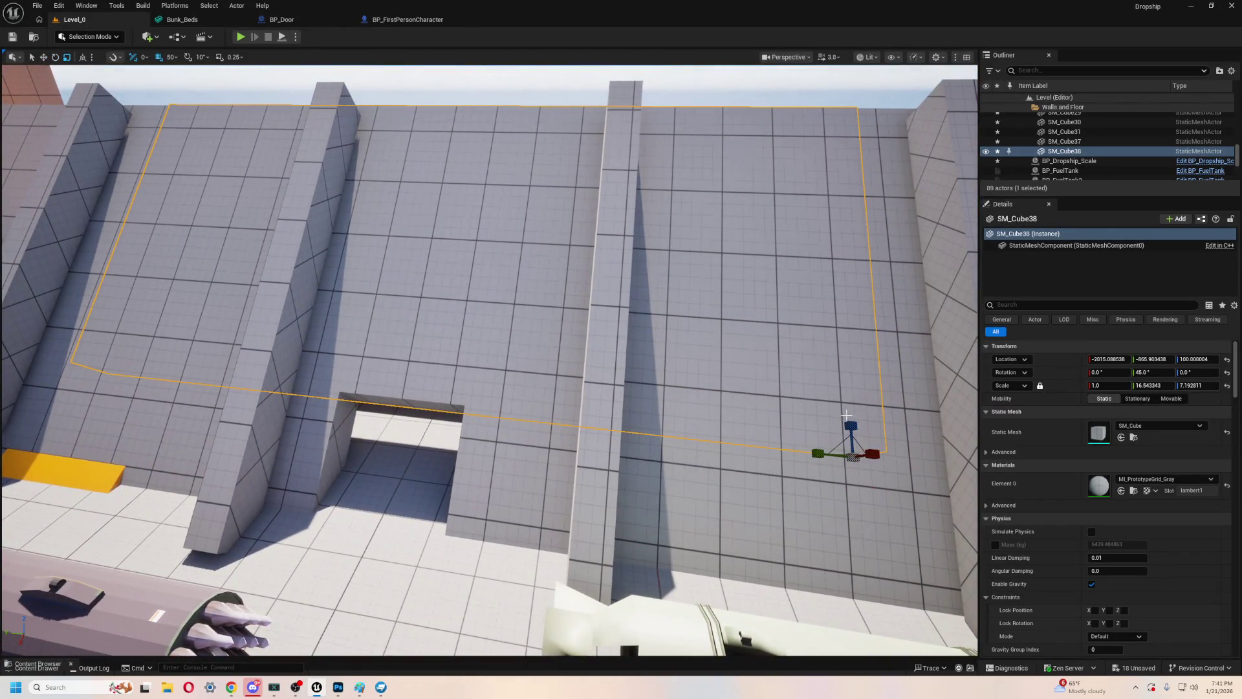
- Give SM_Cube38 a Z scale of 5.057455 and return it to X -2110.09, Z 200 above the doorway
mouse_move(847, 426)
left_mouse_down()
mouse_move(850, 459)
mouse_move(872, 414)
mouse_move(852, 388)
mouse_move(870, 327)
left_mouse_up()
key("ctrl+z")
key("w")
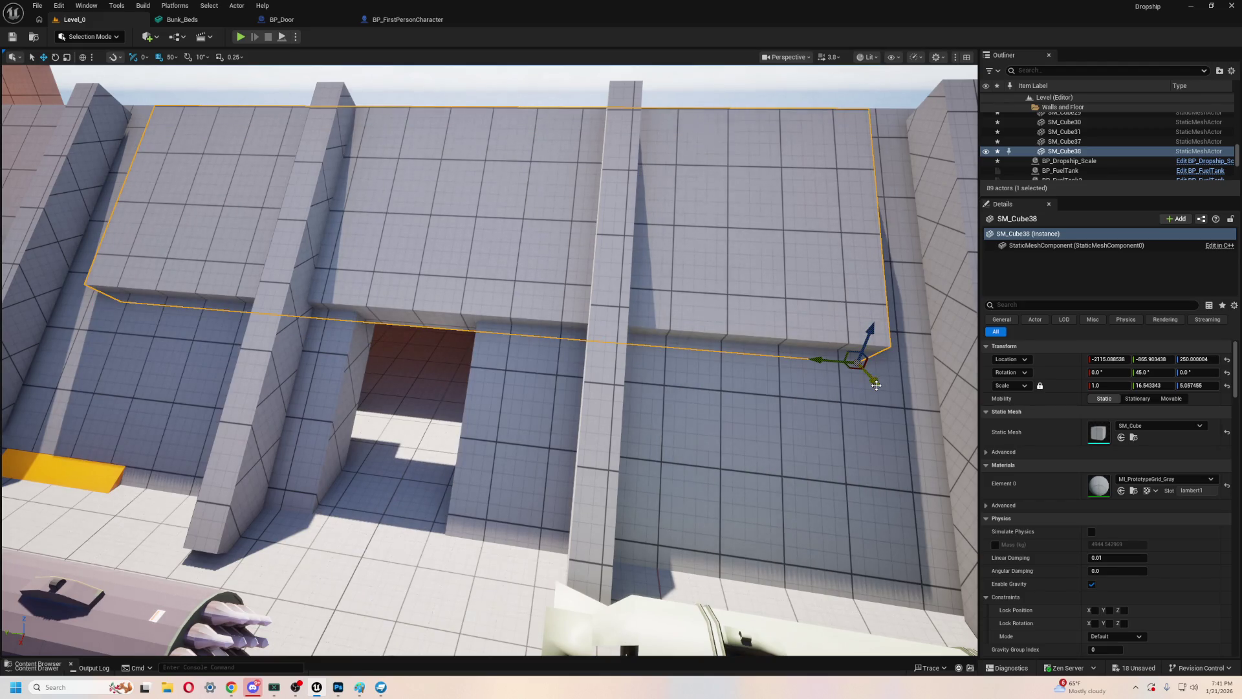
left_click_drag(491, 358, 490, 360)
scroll(518, 394, "up", 1)
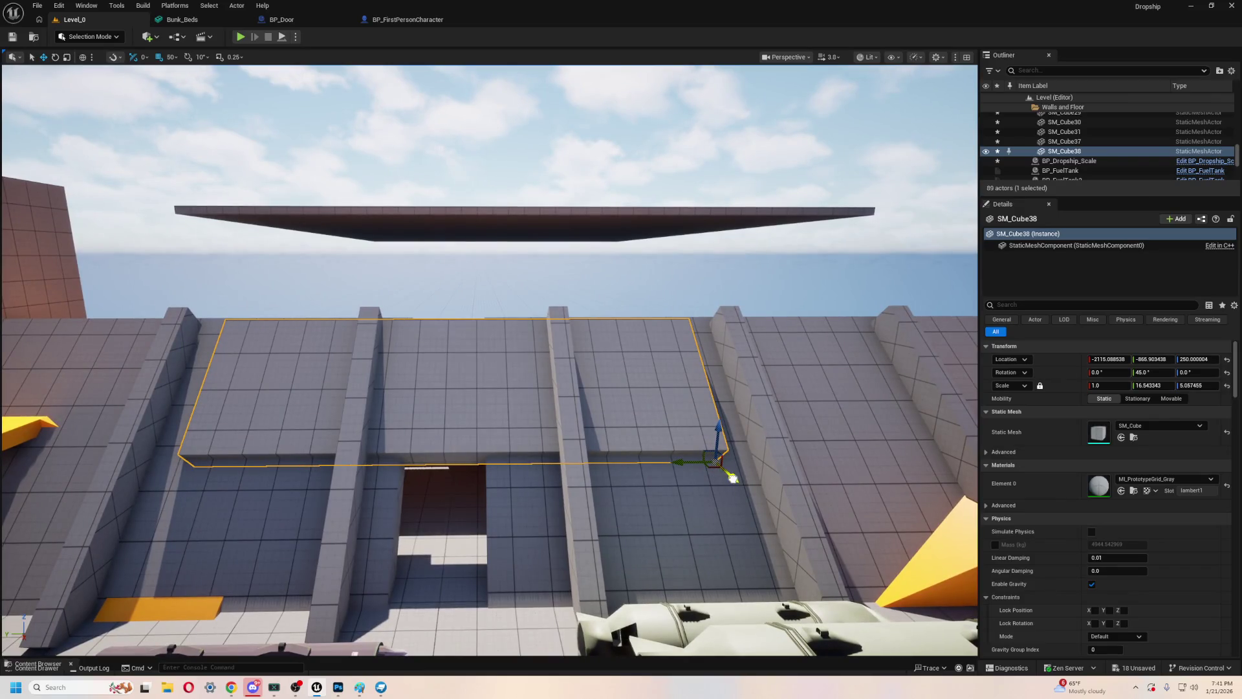
left_click_drag(722, 476, 711, 444)
mouse_move(858, 271)
left_mouse_down()
mouse_move(873, 278)
mouse_move(861, 243)
left_mouse_up()
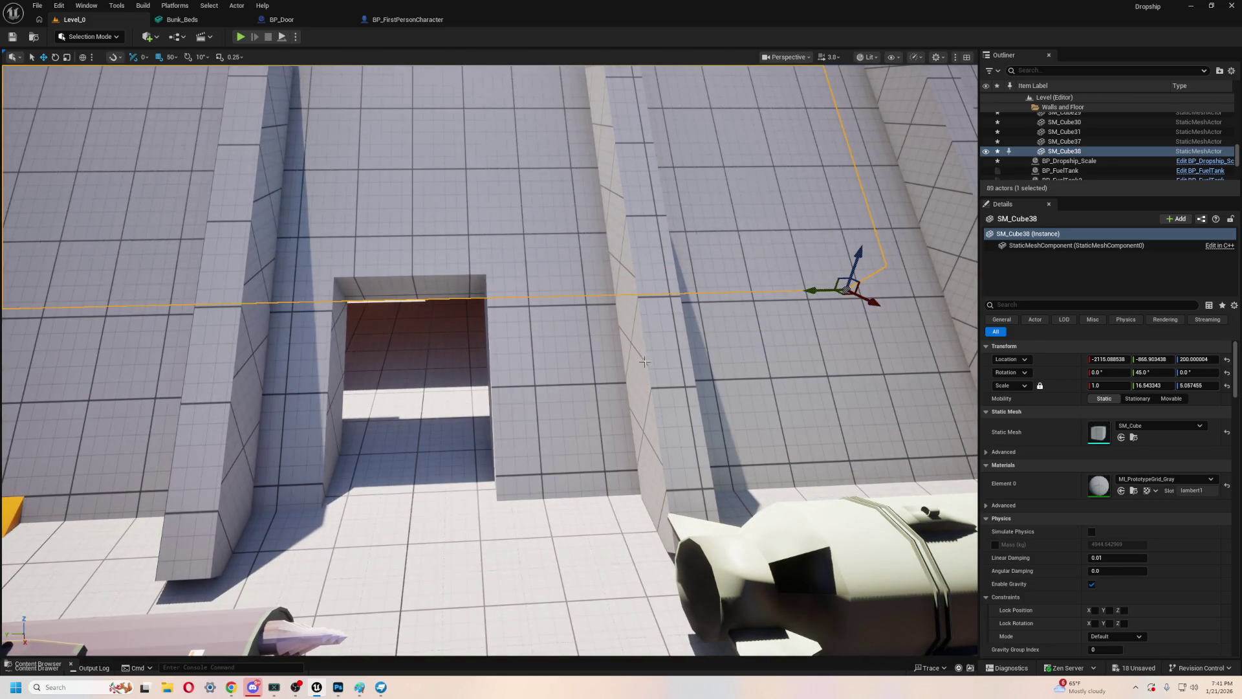
left_click(240, 36)
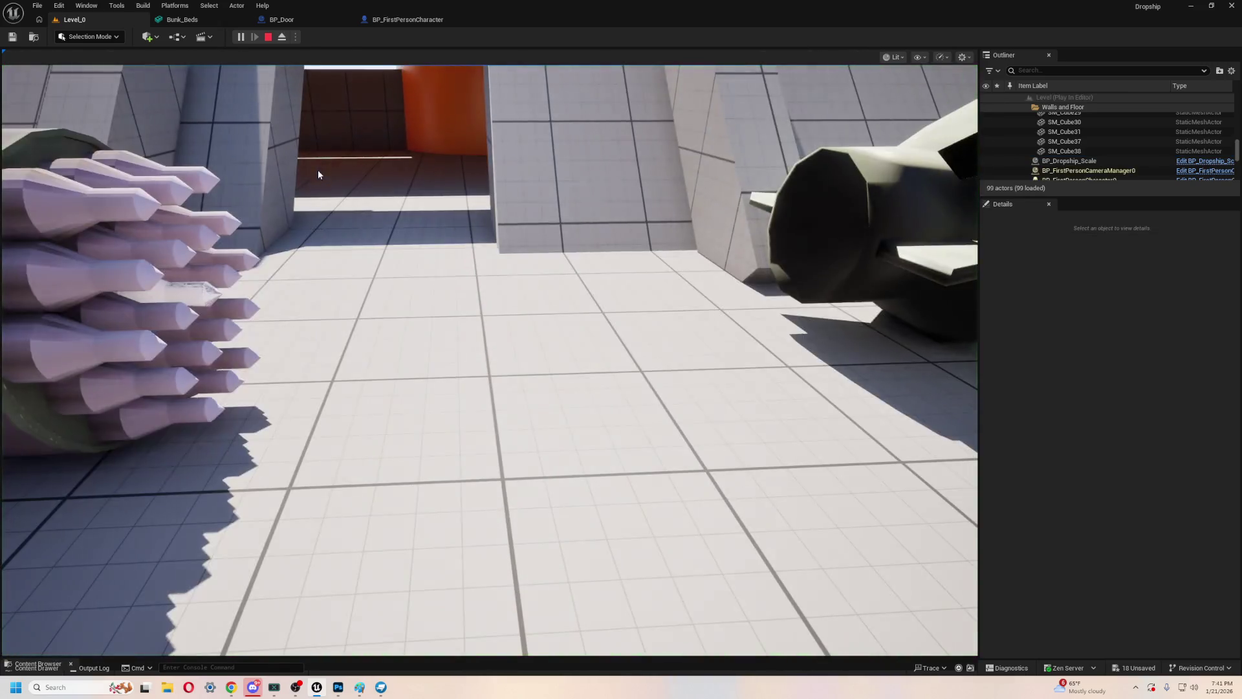
left_click(319, 175)
key("w")
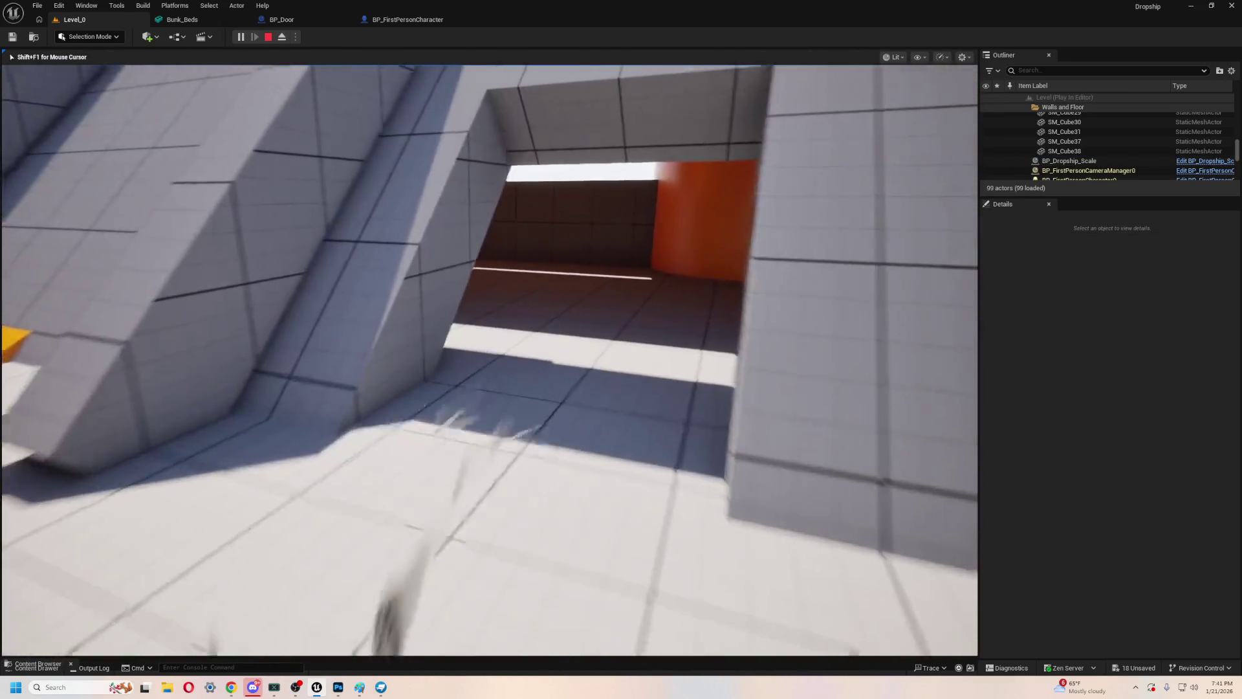
key("w")
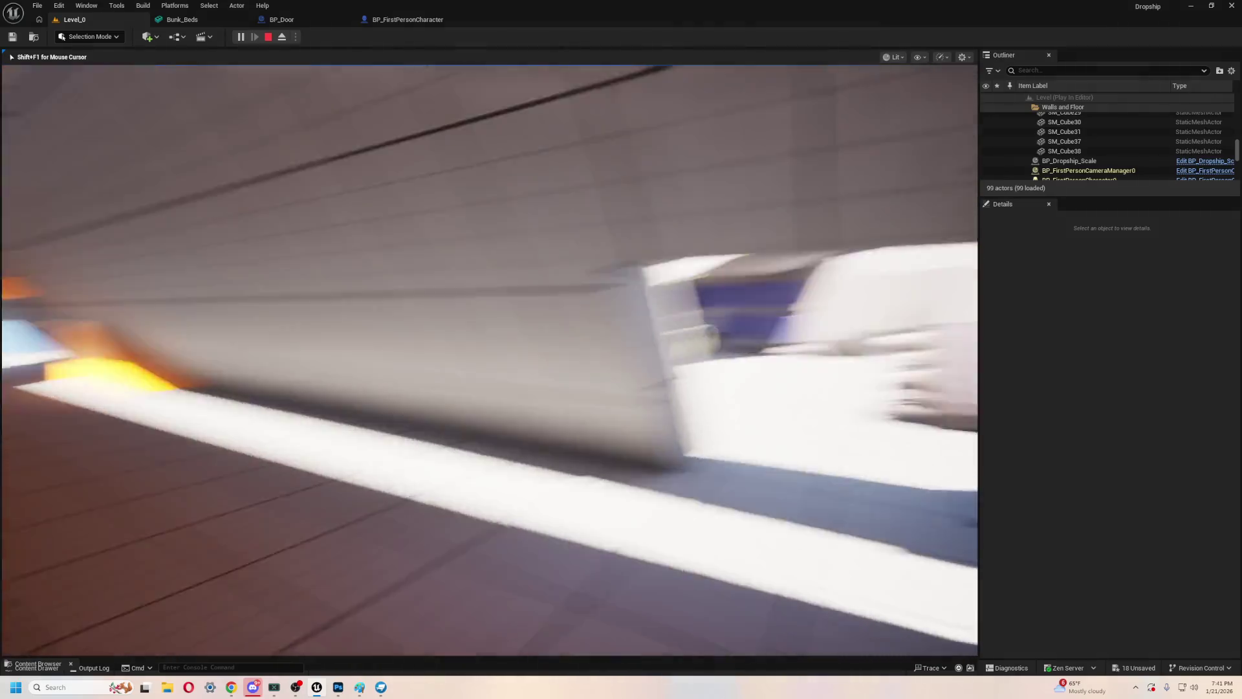
key("w")
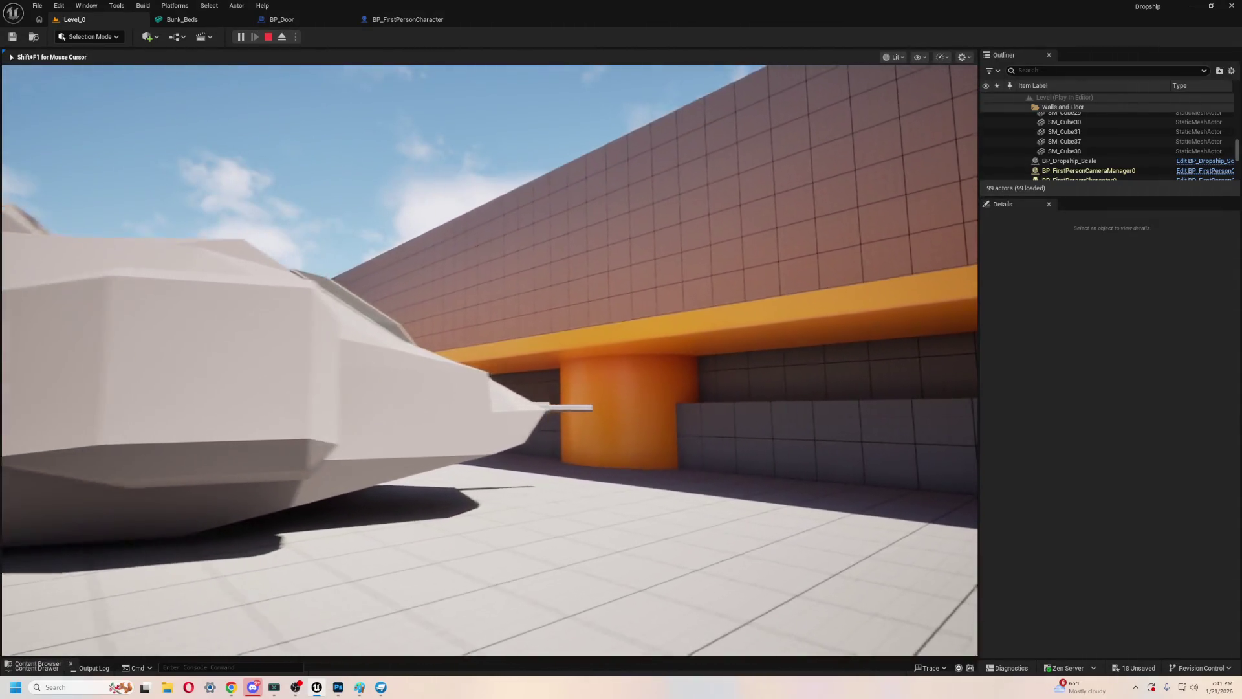
key("w")
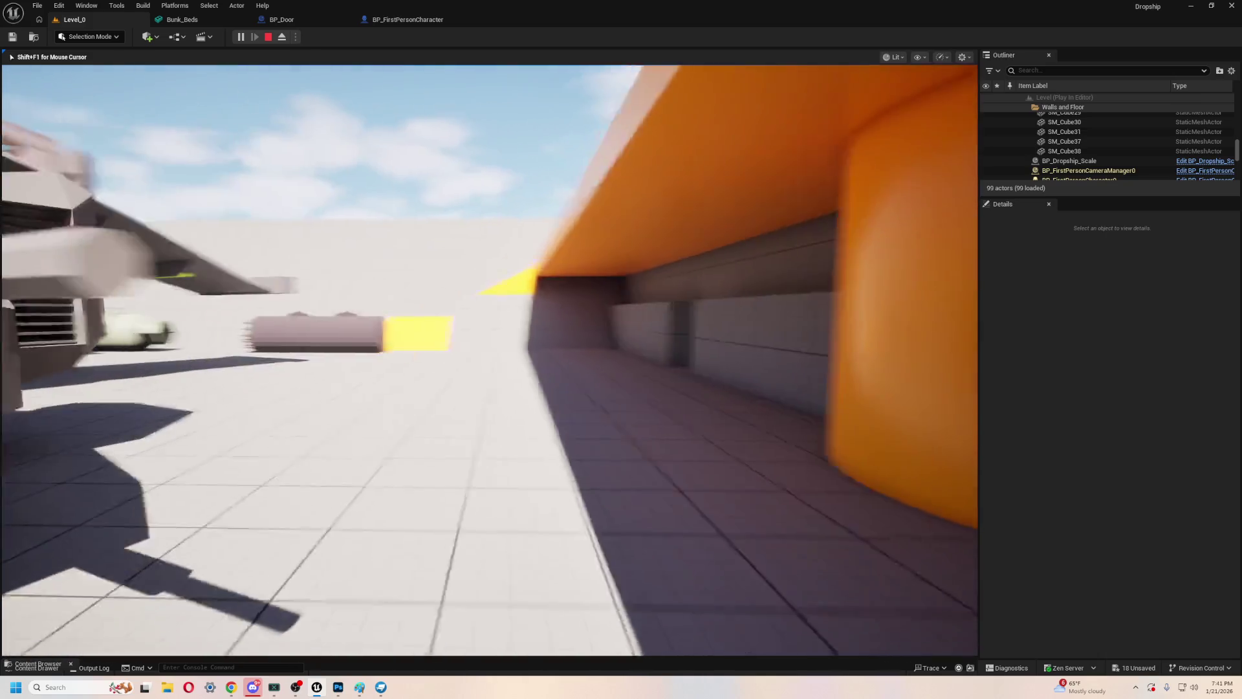
key("w")
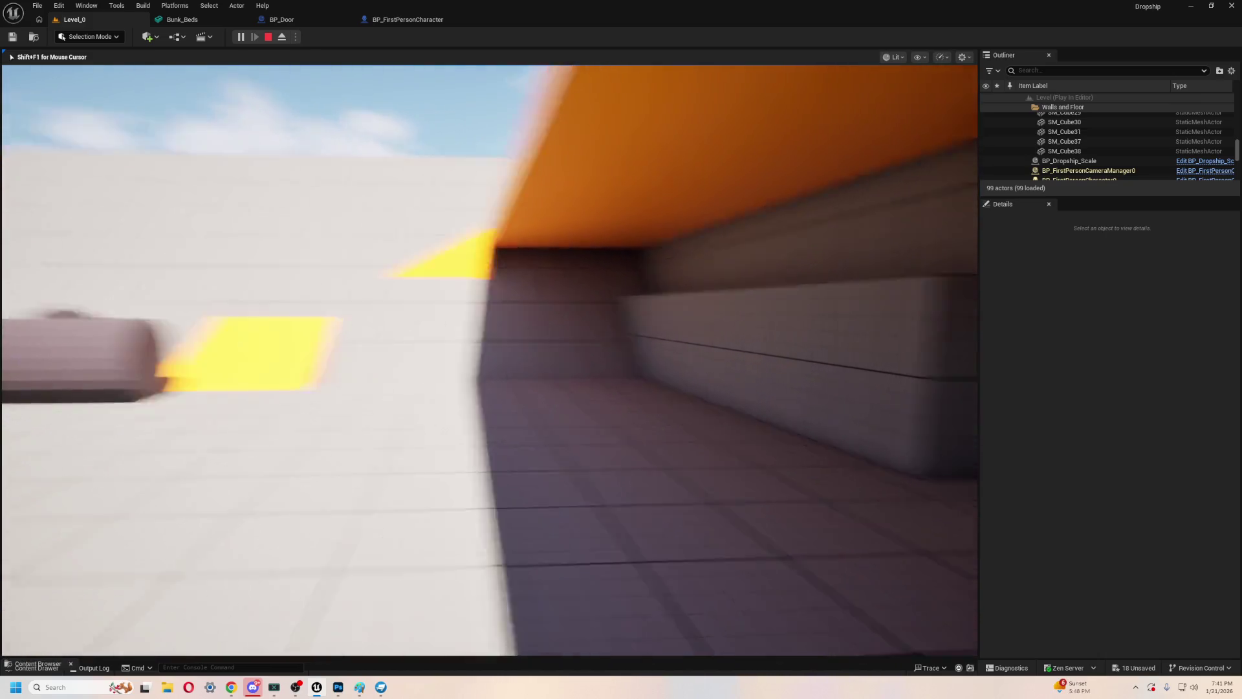
key("w")
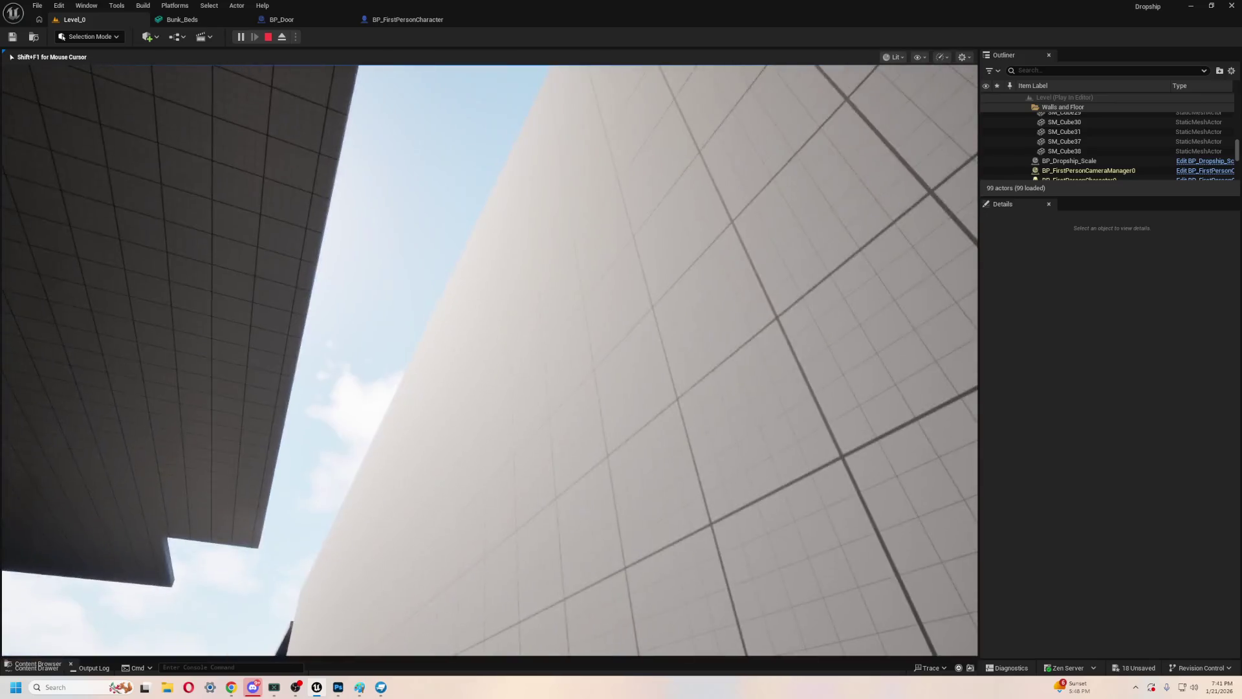
key("w")
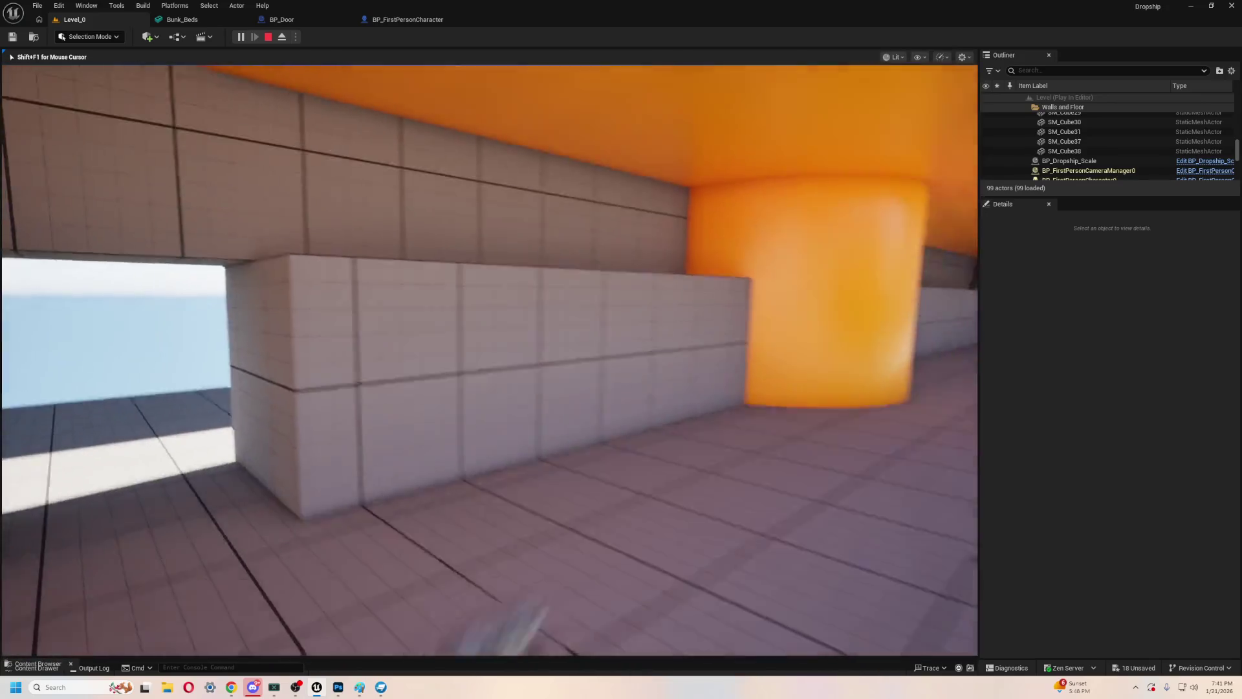
key("Escape")
left_click(258, 194)
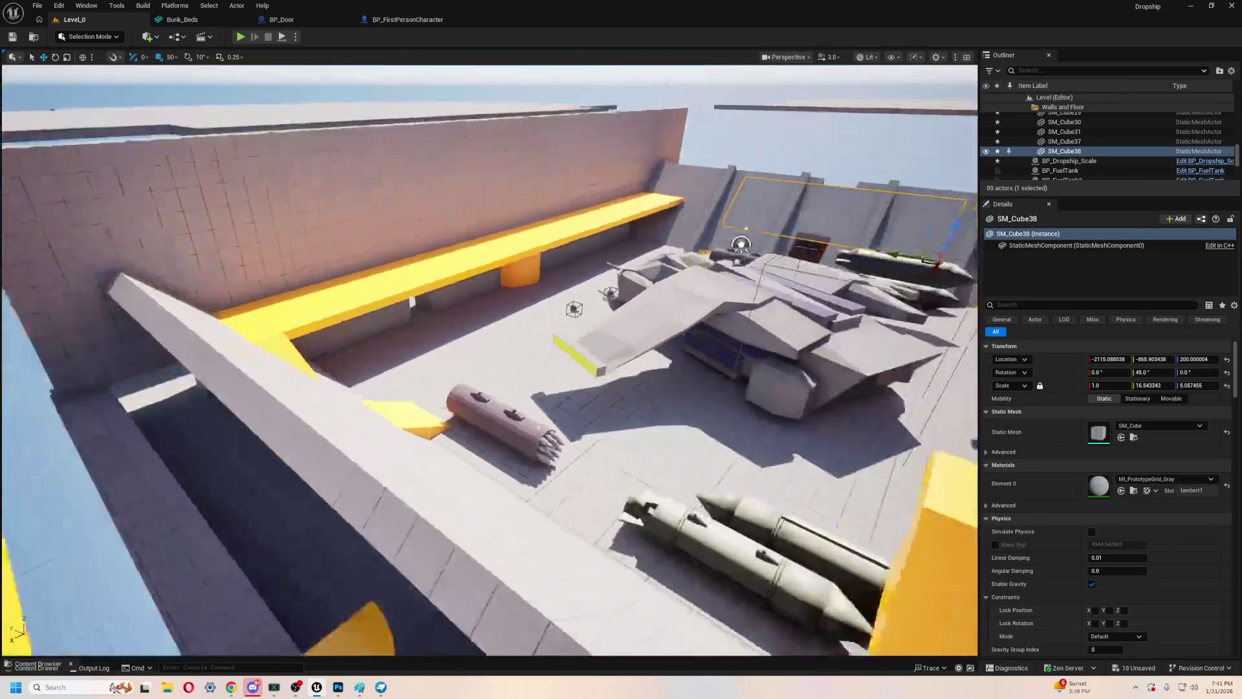
key("s")
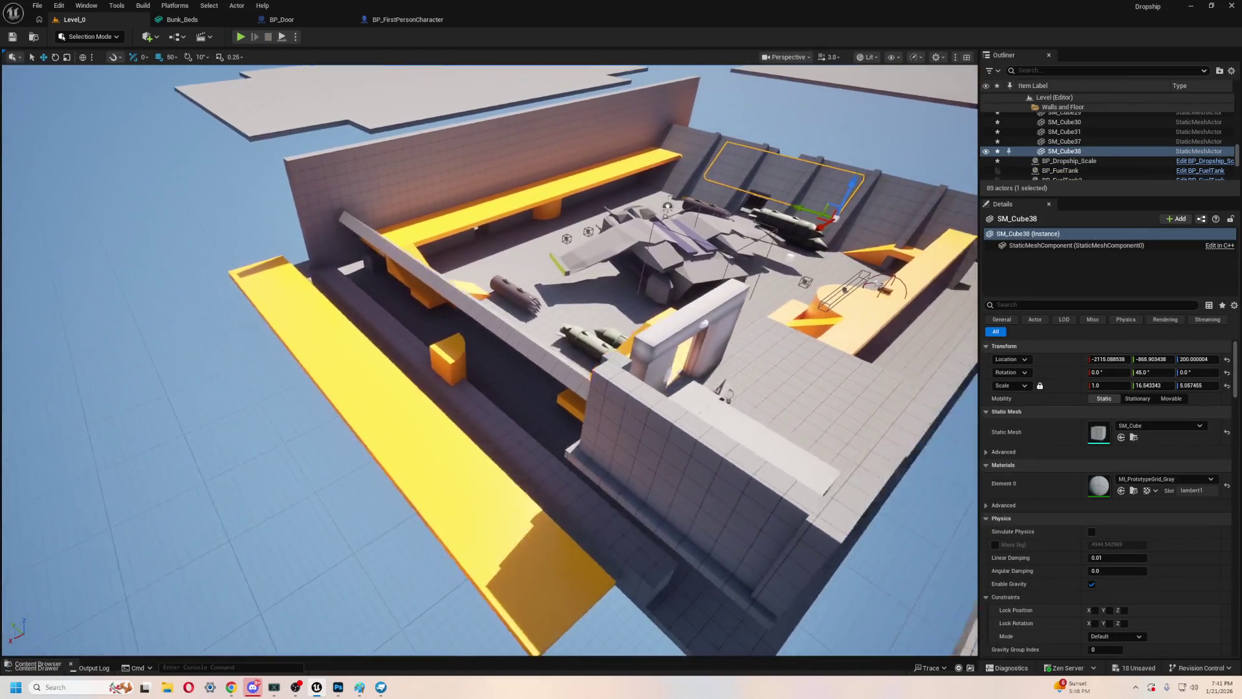
key("s")
left_click(304, 350)
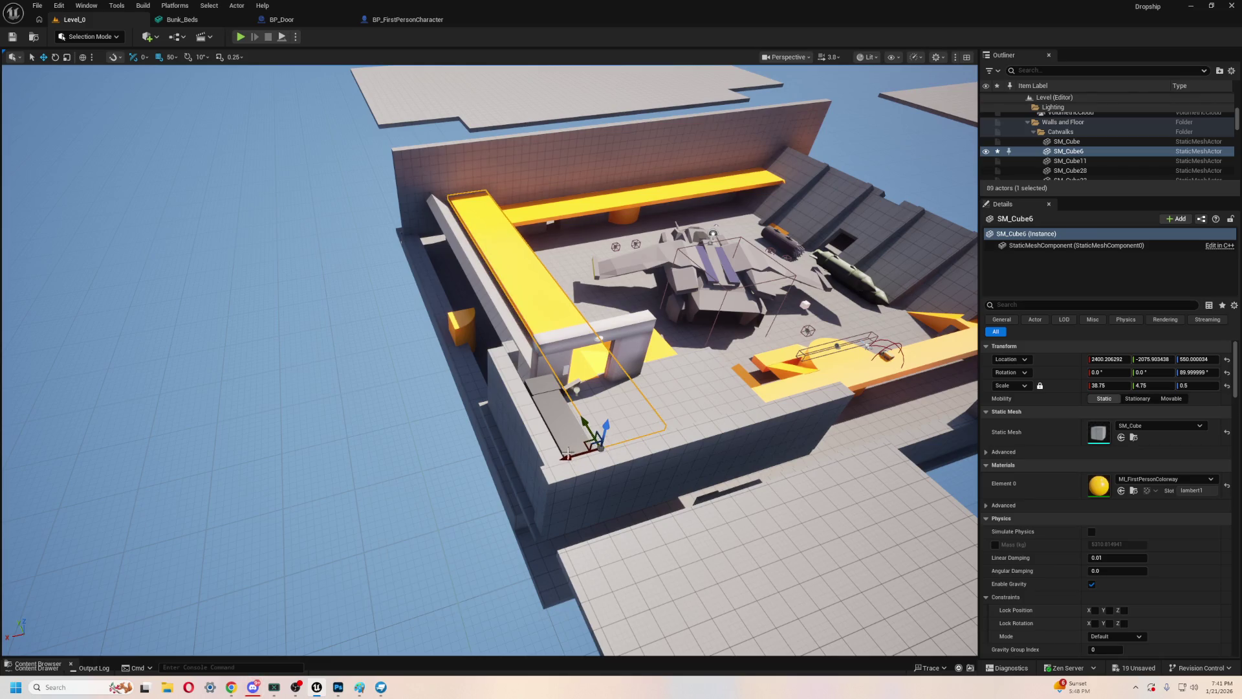
- Raise the yellow catwalk SM_Cube6 to Z 650 and play-test walking along it
key("w")
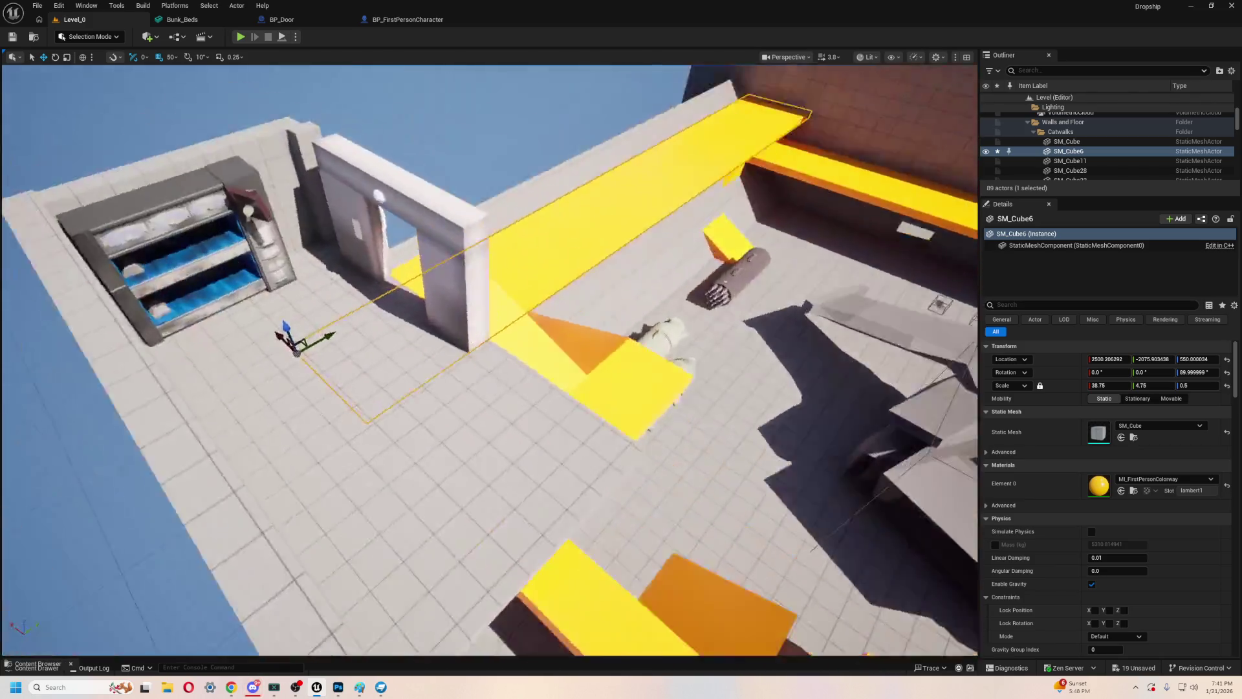
key("s")
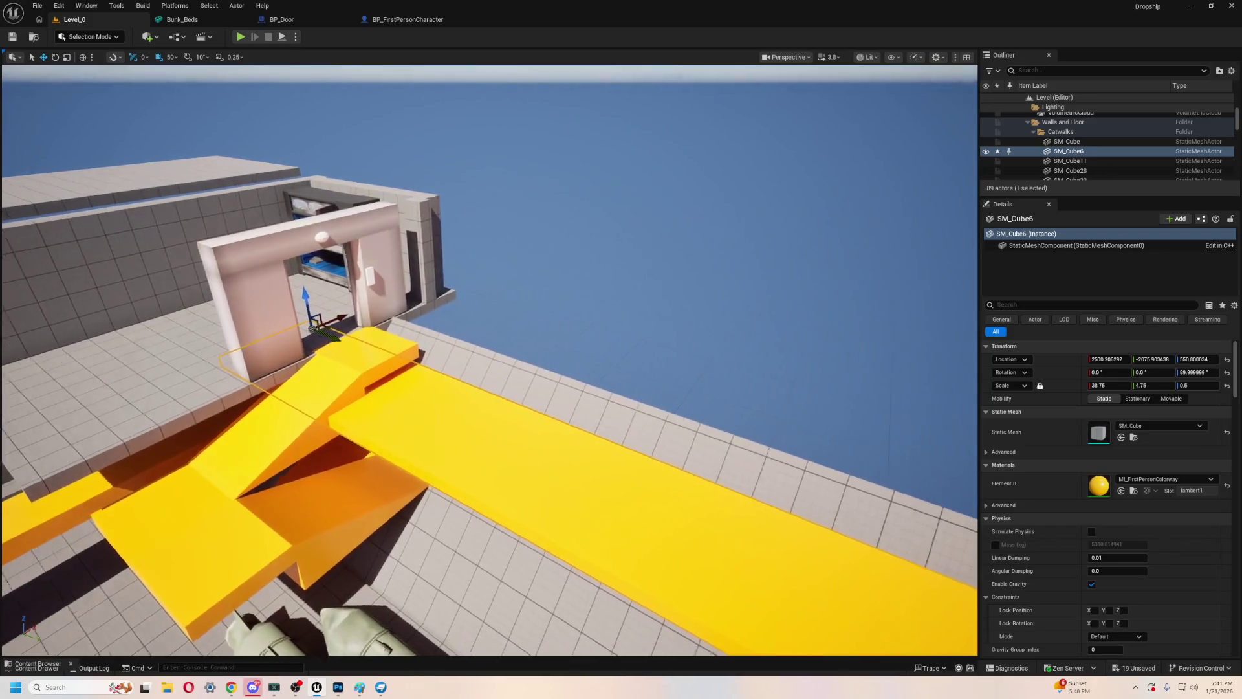
key("w")
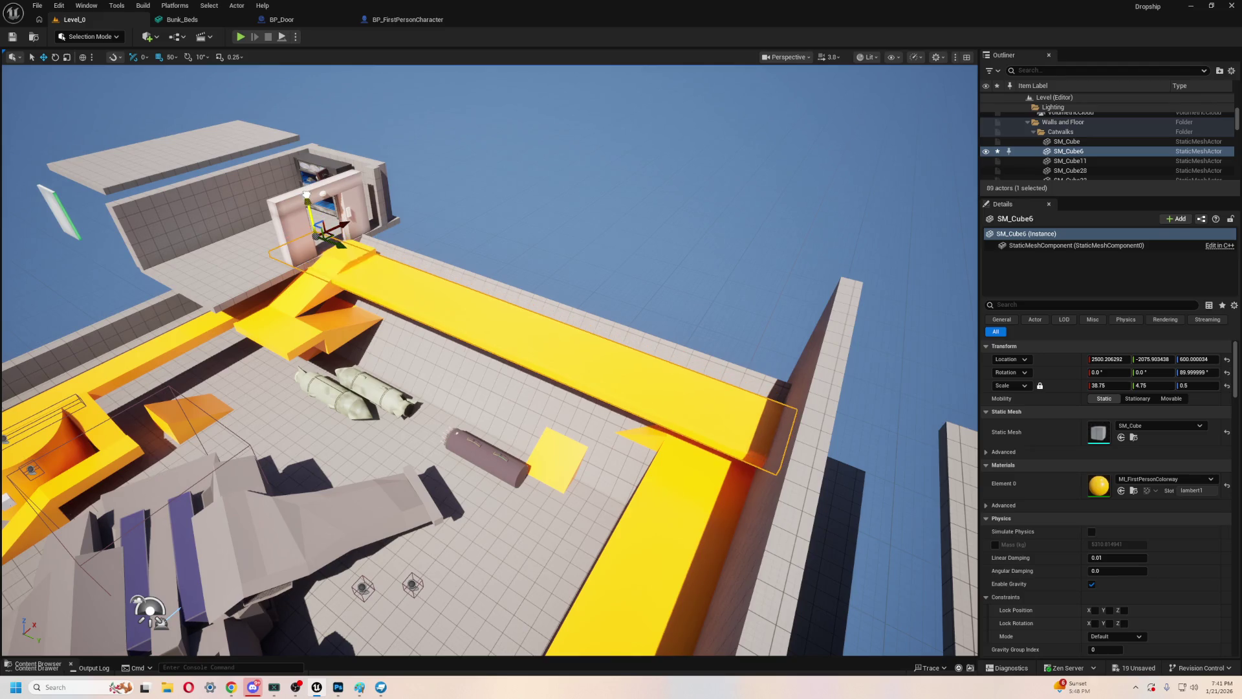
mouse_move(309, 196)
left_mouse_down()
mouse_move(387, 209)
mouse_move(372, 221)
mouse_move(399, 213)
mouse_move(402, 154)
left_mouse_up()
key("alt+p")
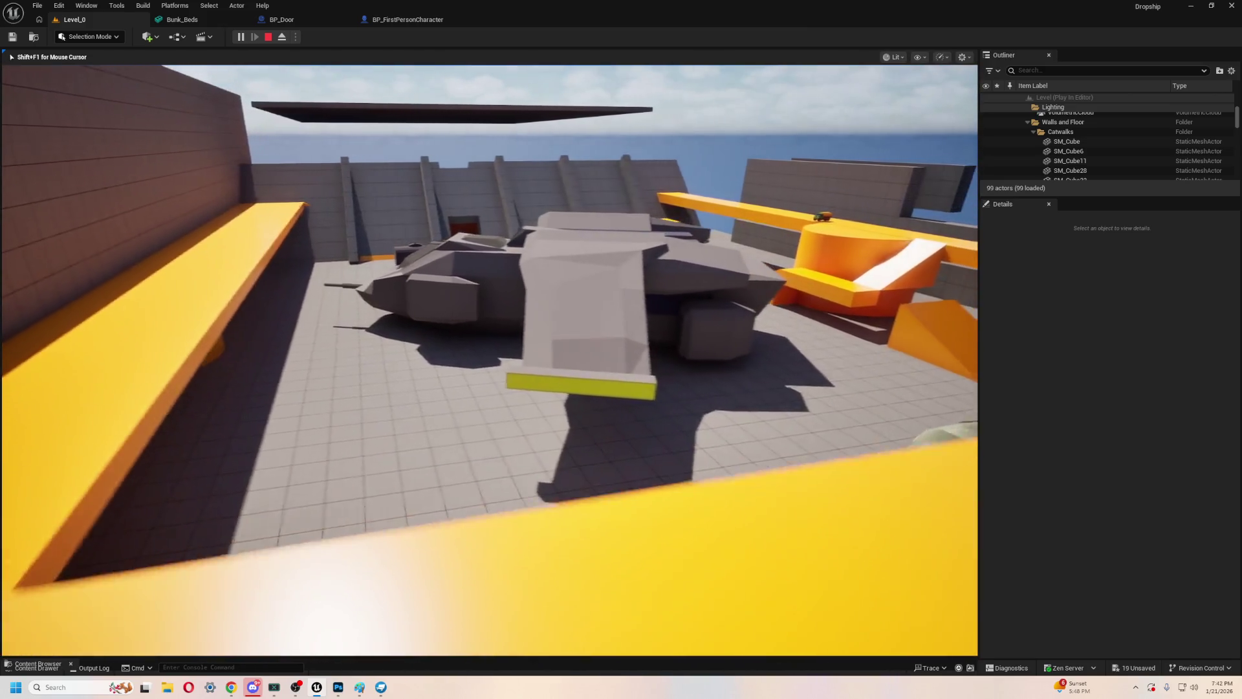
key("Escape")
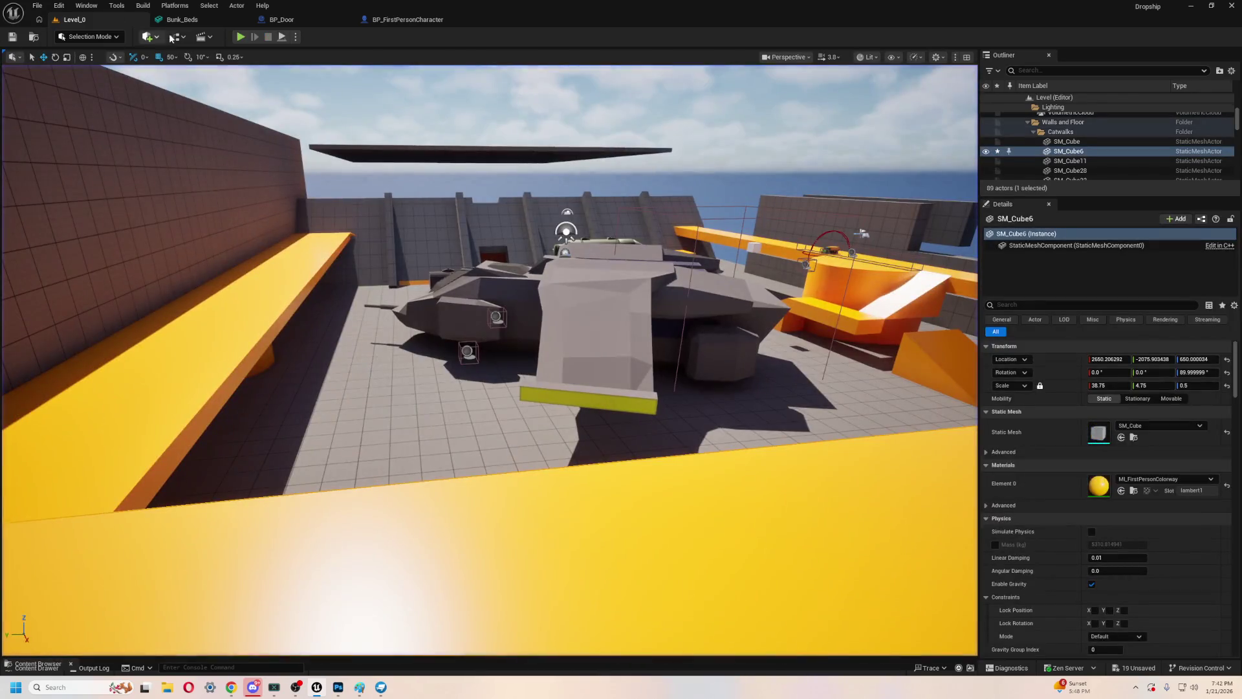
- Select and frame the BP_Dropship_Scale dropship from an overhead view of the hangar
left_click(148, 37)
mouse_move(202, 155)
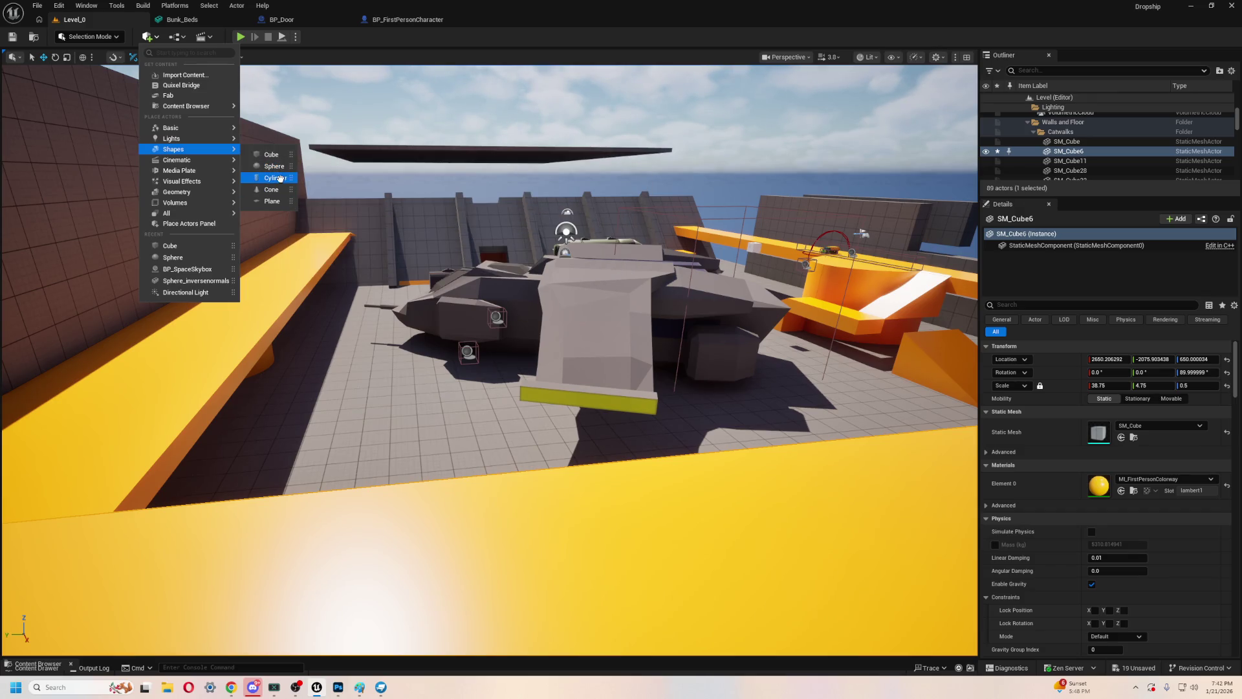
left_click_drag(590, 291, 590, 339)
scroll(403, 286, "up", 2)
left_click(443, 245)
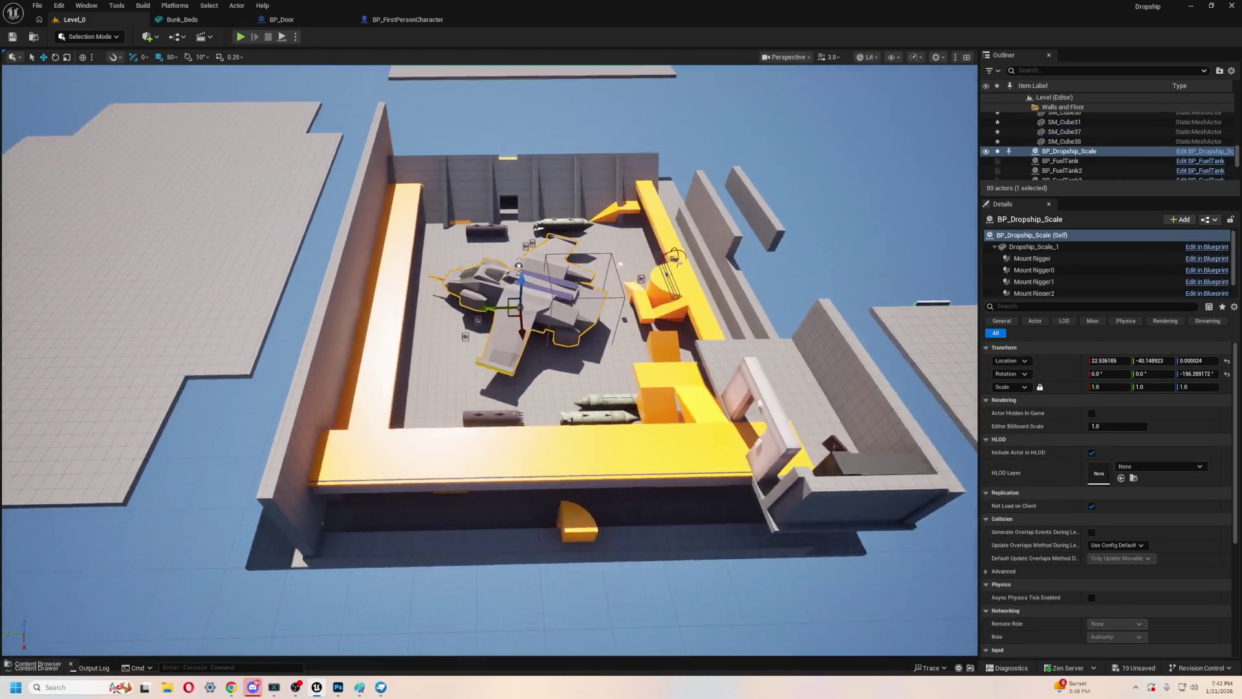
key("f")
scroll(576, 342, "up", 10)
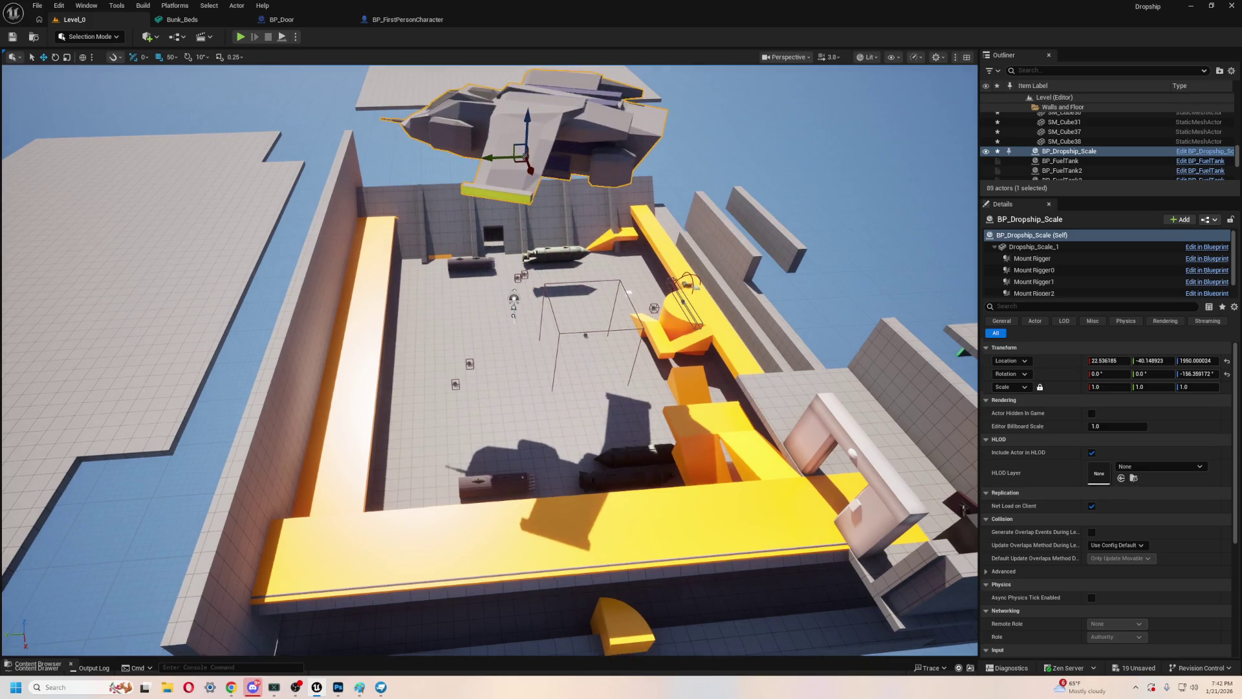
scroll(576, 343, "up", 1)
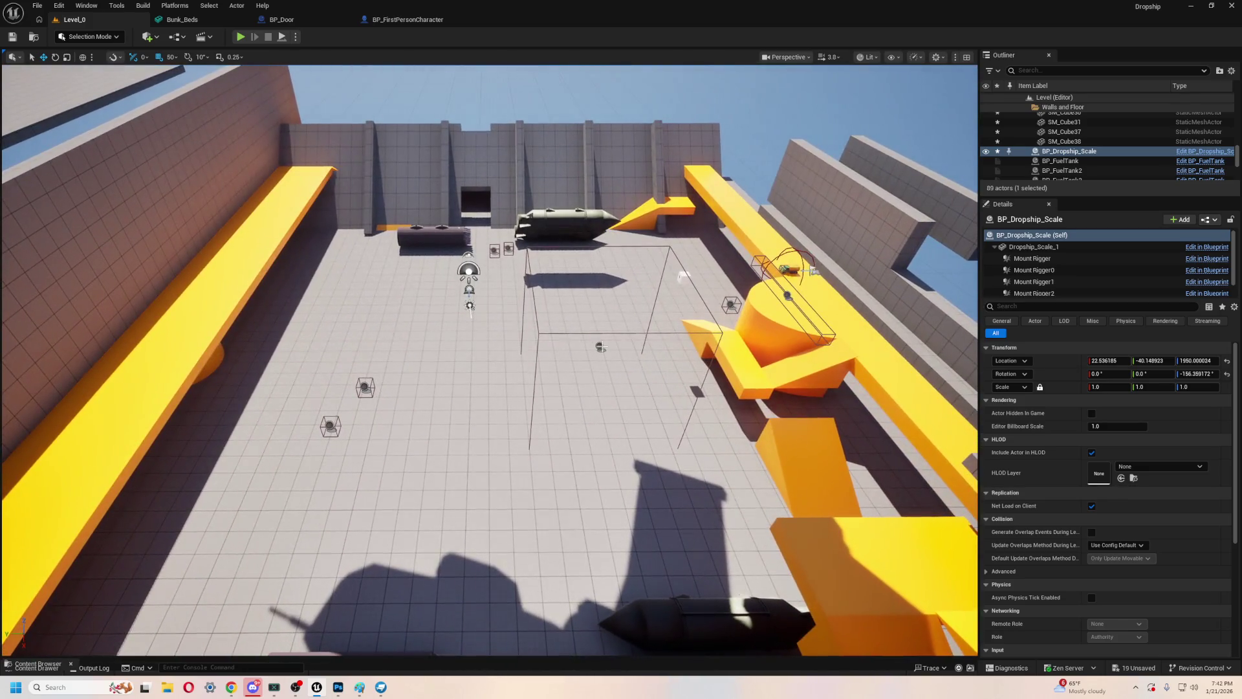
mouse_move(501, 380)
left_mouse_down()
mouse_move(485, 388)
mouse_move(470, 352)
mouse_move(475, 388)
left_mouse_up()
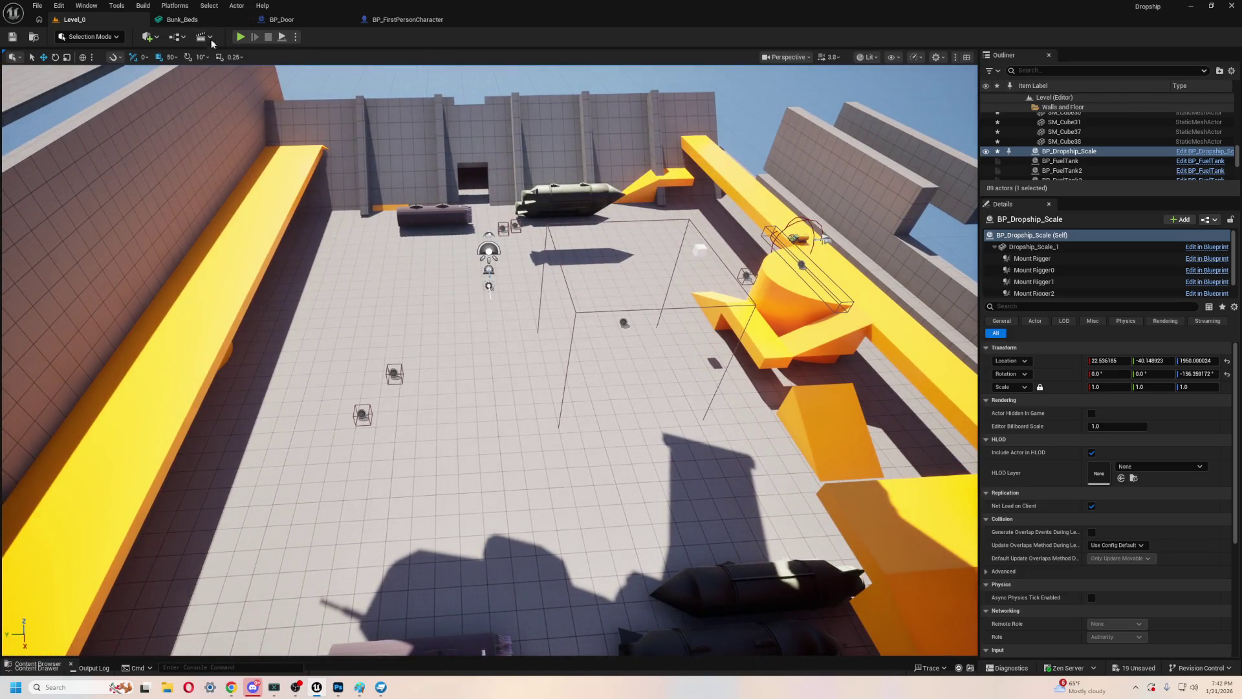
- Add a Cylinder from Quick Add > Shapes to the hangar
left_click(148, 37)
mouse_move(201, 108)
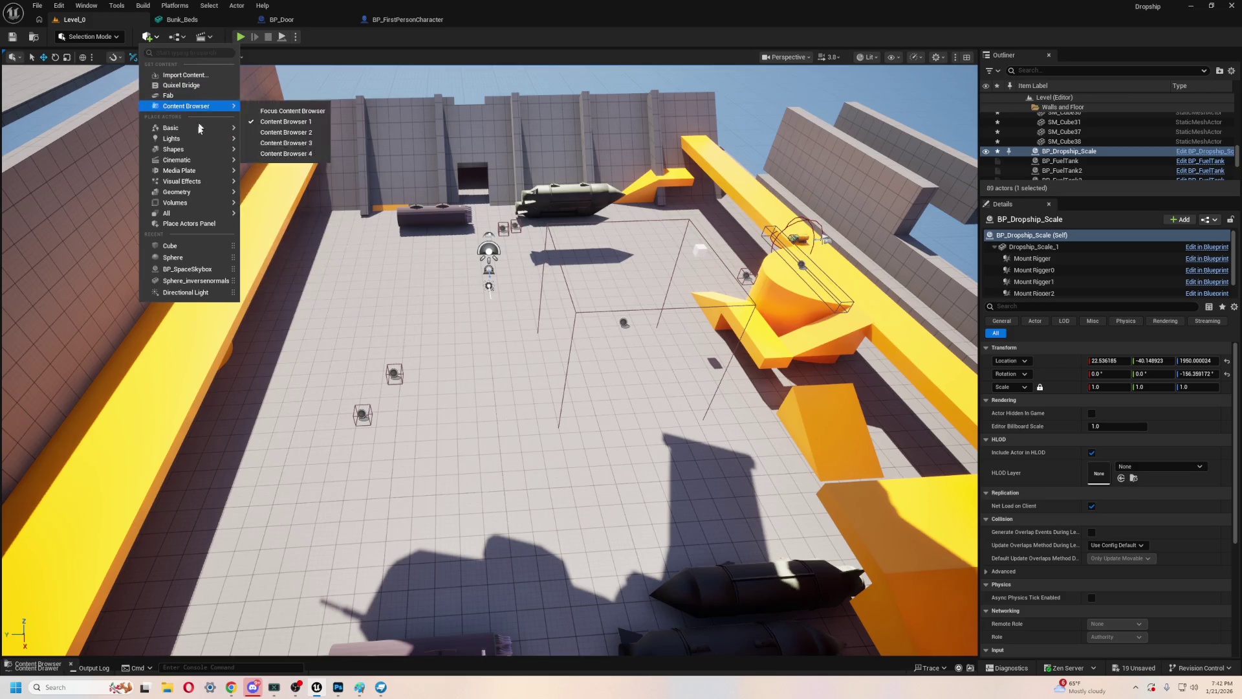
mouse_move(197, 150)
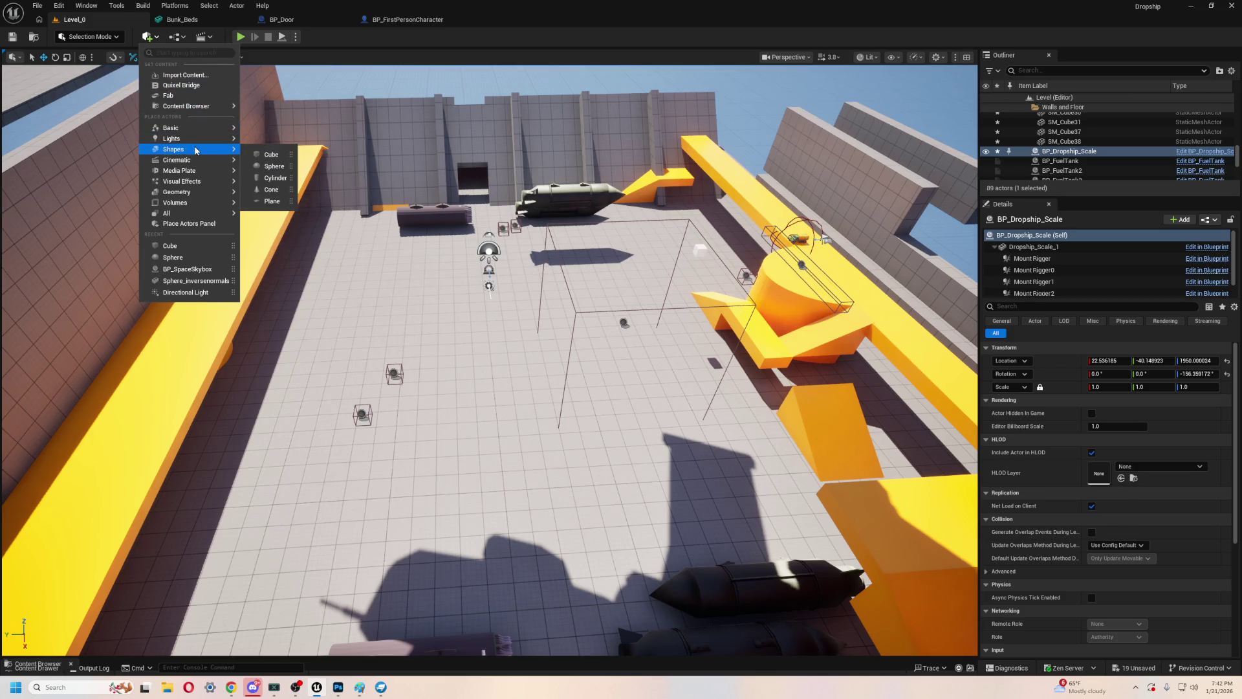
left_click(268, 179)
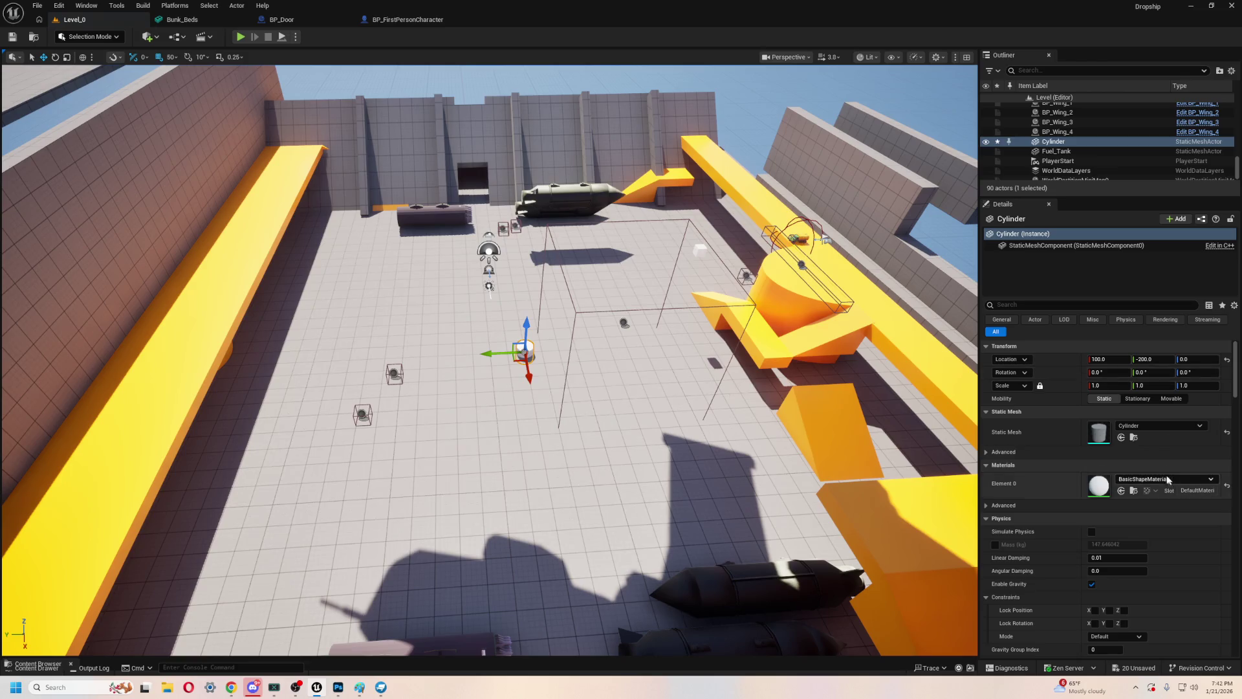
- Enlarge the cylinder about 20 times and sink it so its top meets the floor
left_click_drag(1110, 385, 1200, 385)
mouse_move(526, 330)
left_mouse_down()
mouse_move(516, 424)
mouse_move(516, 385)
left_mouse_up()
scroll(515, 385, "down", 5)
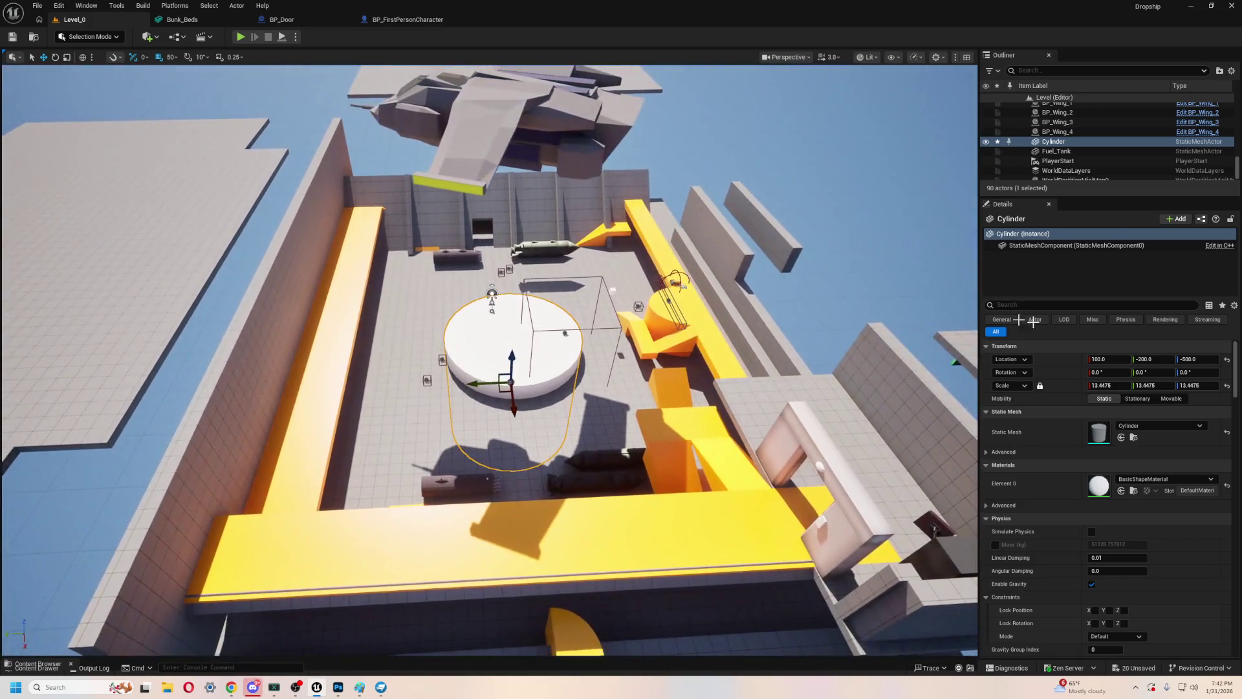
left_click_drag(1110, 385, 1165, 385)
mouse_move(512, 355)
left_mouse_down()
mouse_move(513, 421)
mouse_move(511, 390)
left_mouse_up()
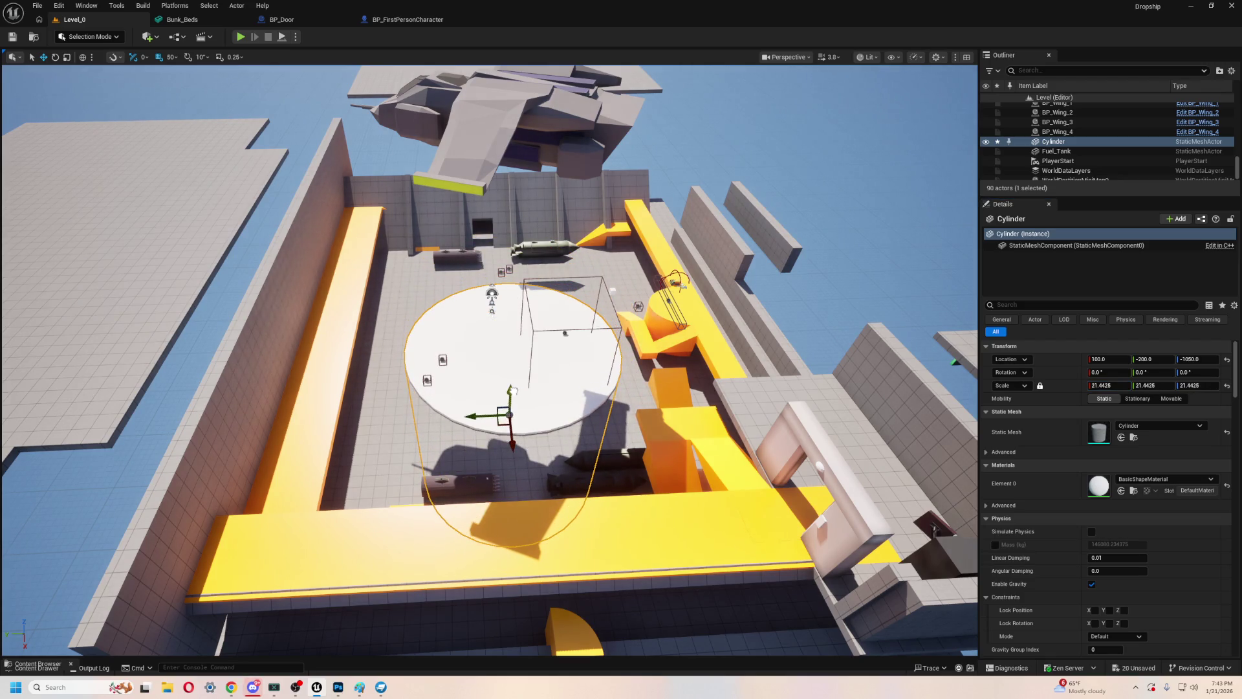
- Lower the dropship down onto the white landing pad
left_click(516, 105)
left_click_drag(509, 140, 506, 309)
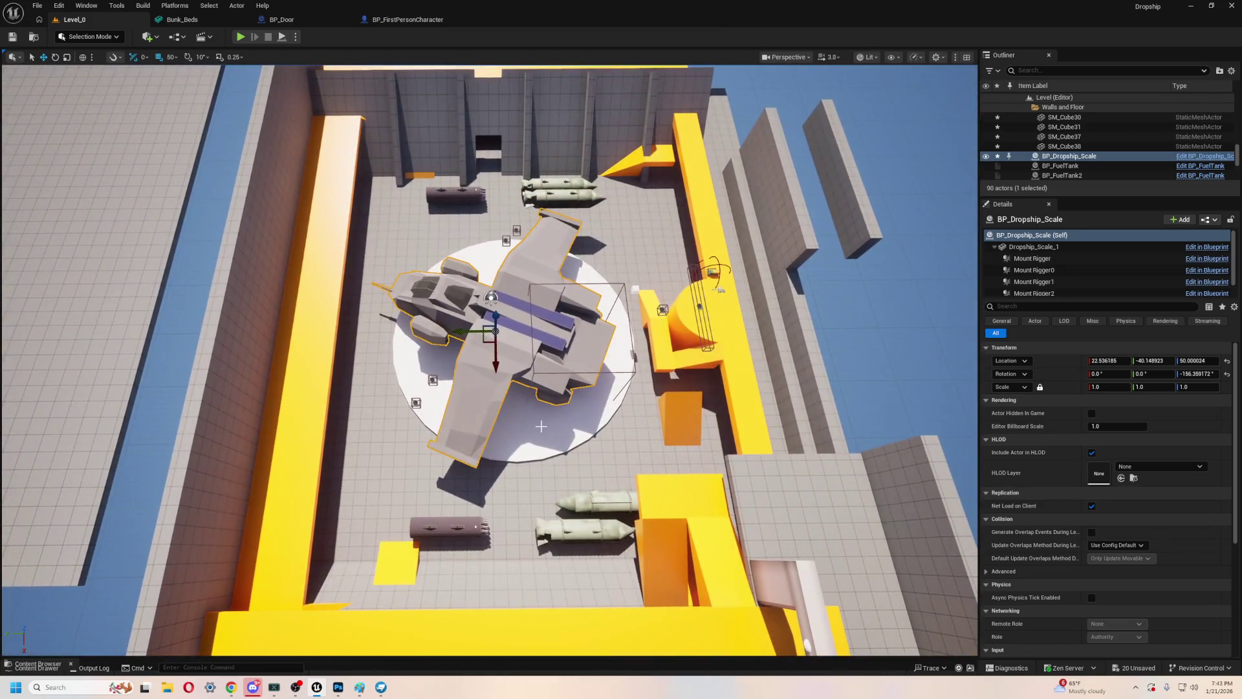
left_click(565, 449)
mouse_move(565, 449)
left_mouse_down()
mouse_move(679, 427)
mouse_move(515, 457)
left_mouse_up()
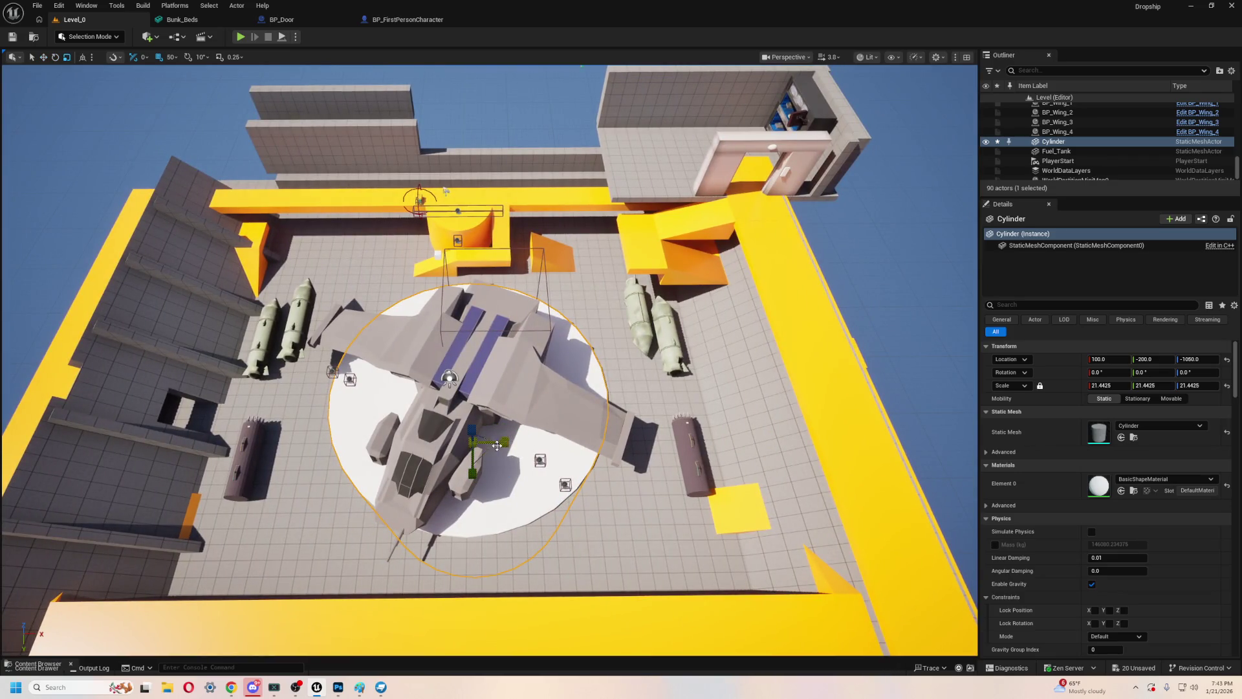
- Set the landing pad's scale to 26.25, then view the deck from a low angle
key("ctrl+z")
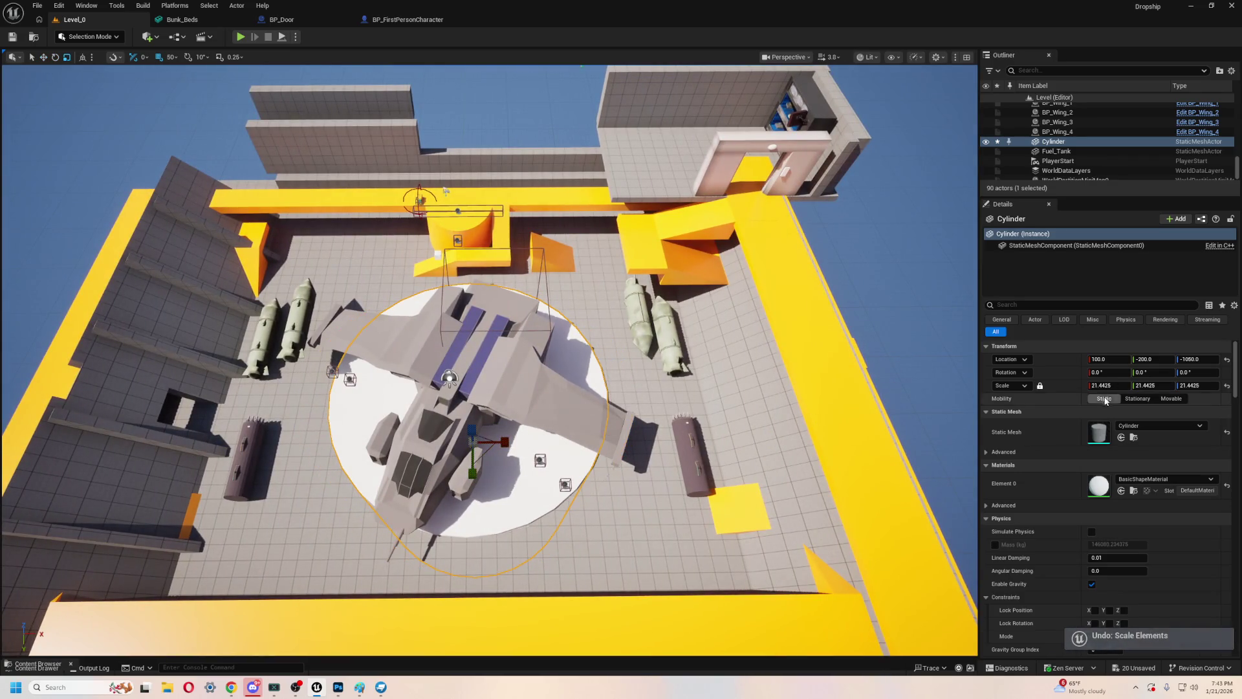
left_click(1102, 384)
type("26.25")
key("Return")
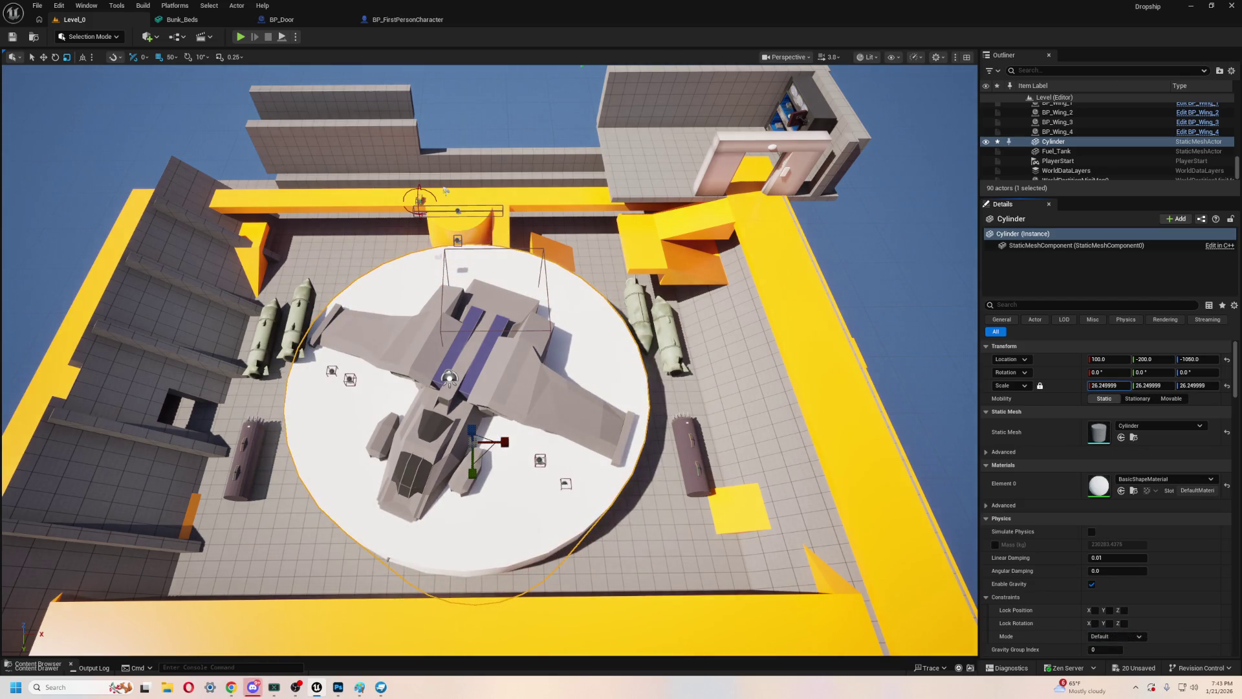
key("w")
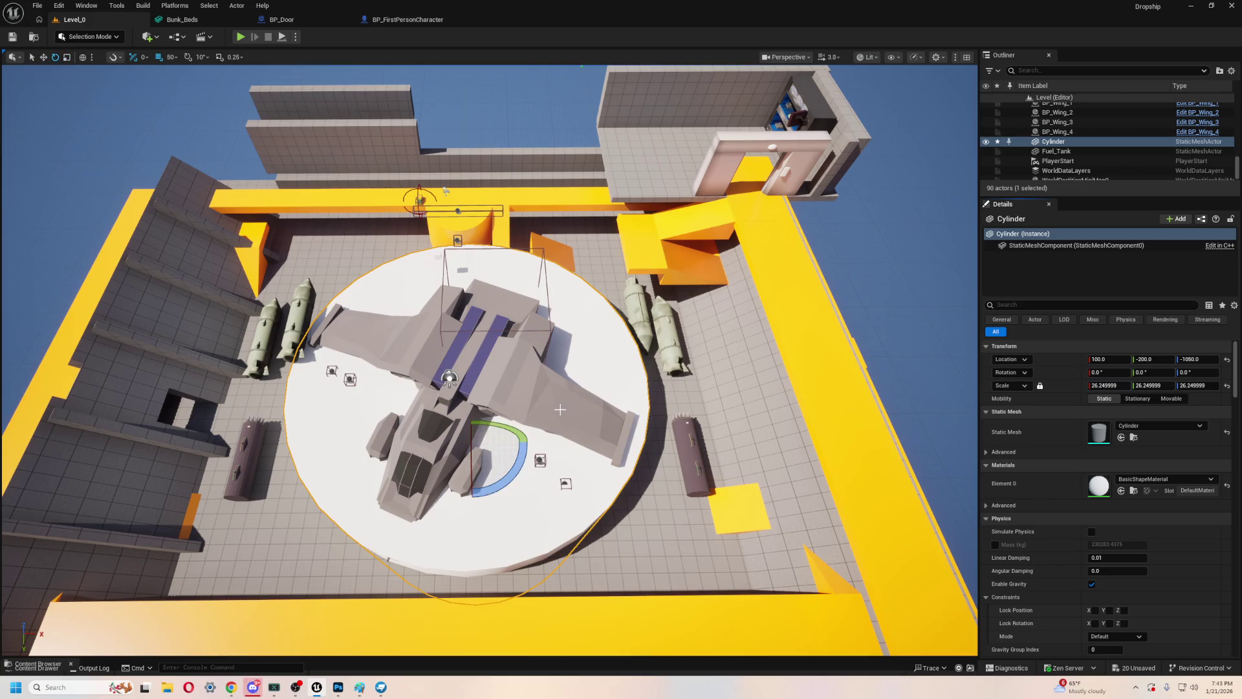
key("e")
mouse_move(444, 190)
left_mouse_down()
mouse_move(715, 215)
mouse_move(789, 136)
mouse_move(803, 90)
mouse_move(809, 123)
mouse_move(679, 152)
mouse_move(497, 547)
mouse_move(512, 529)
left_mouse_up()
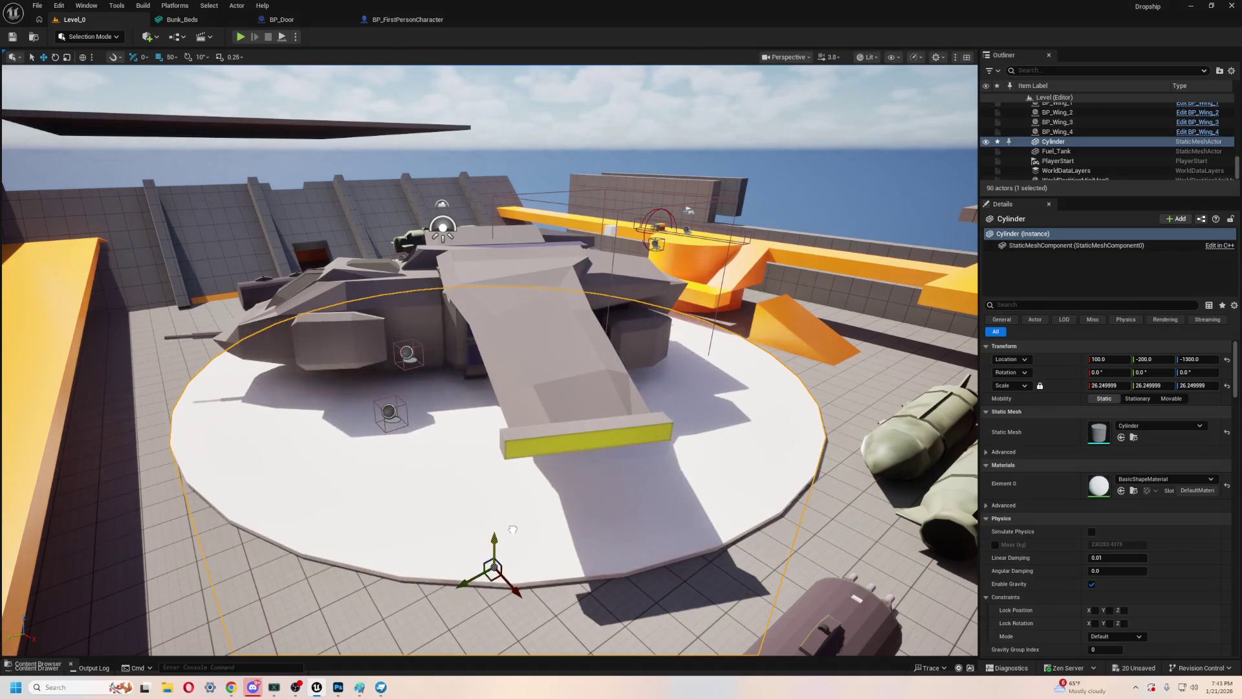
left_click_drag(528, 484, 423, 295)
key("alt+p")
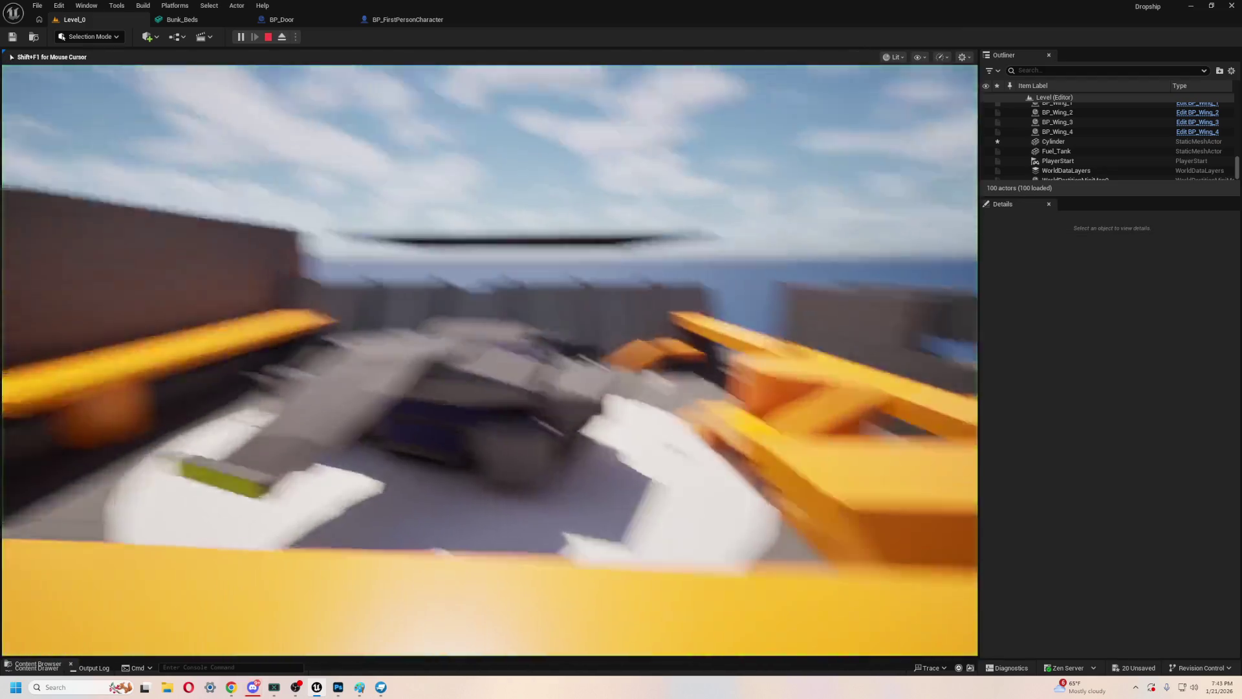
key("w")
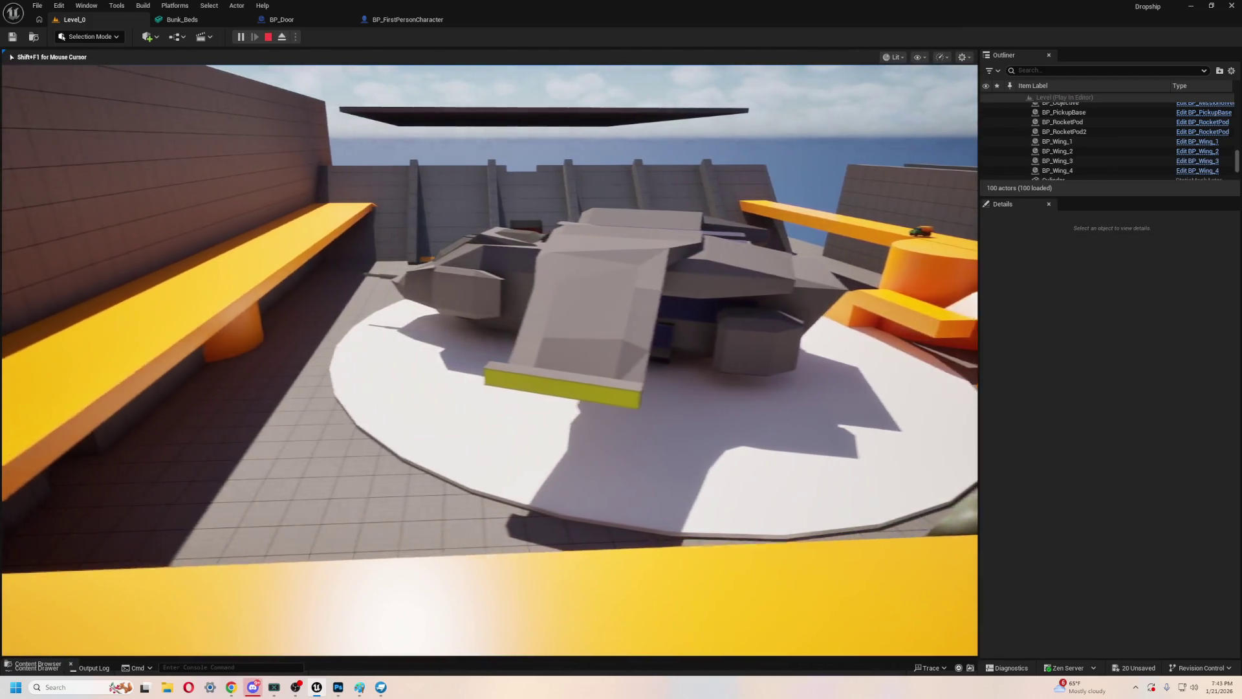
key("space")
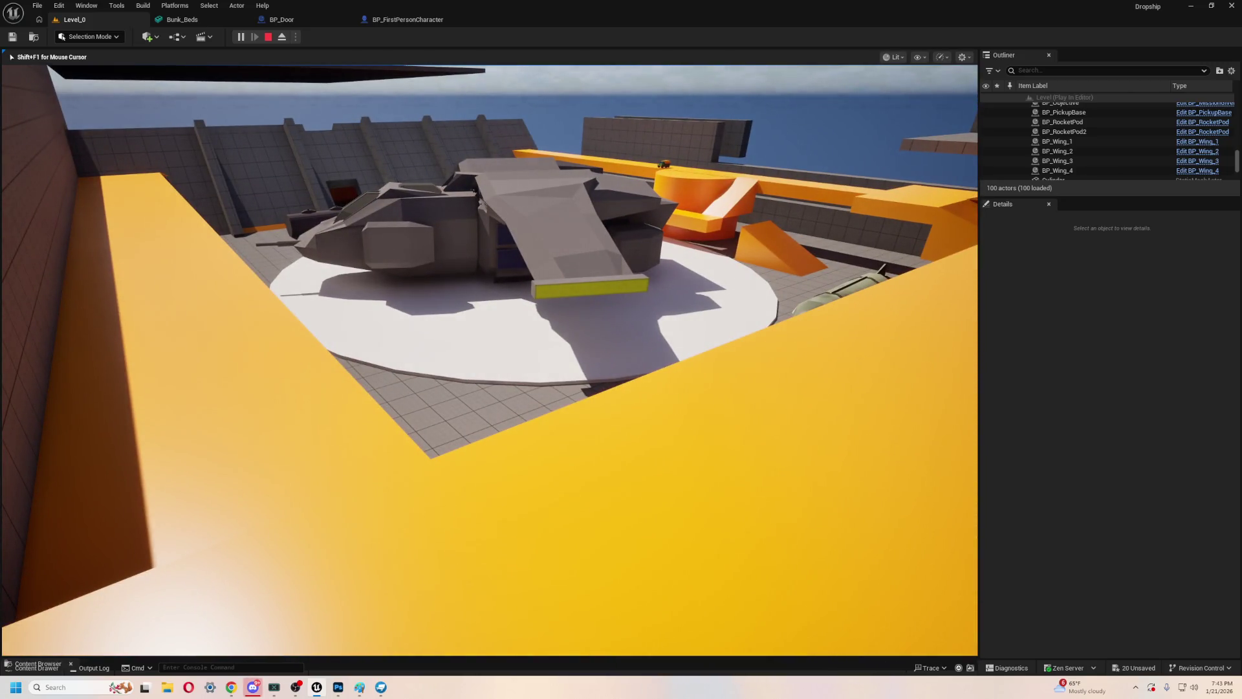
key("w")
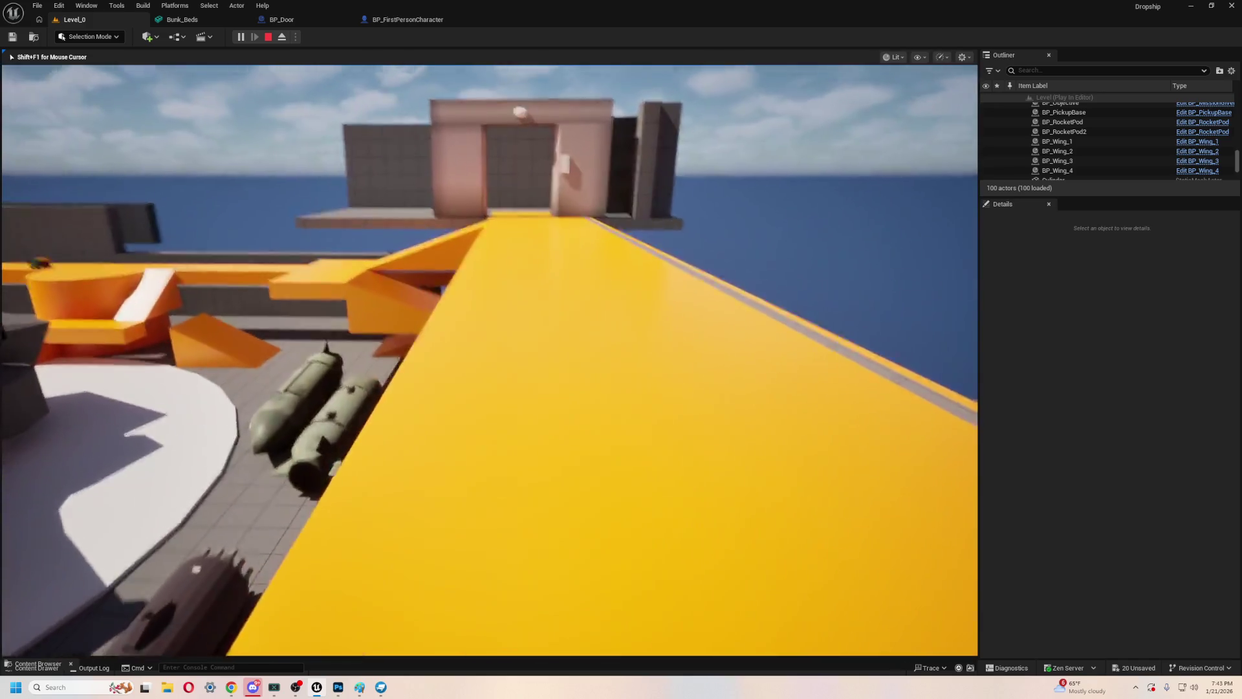
key("w")
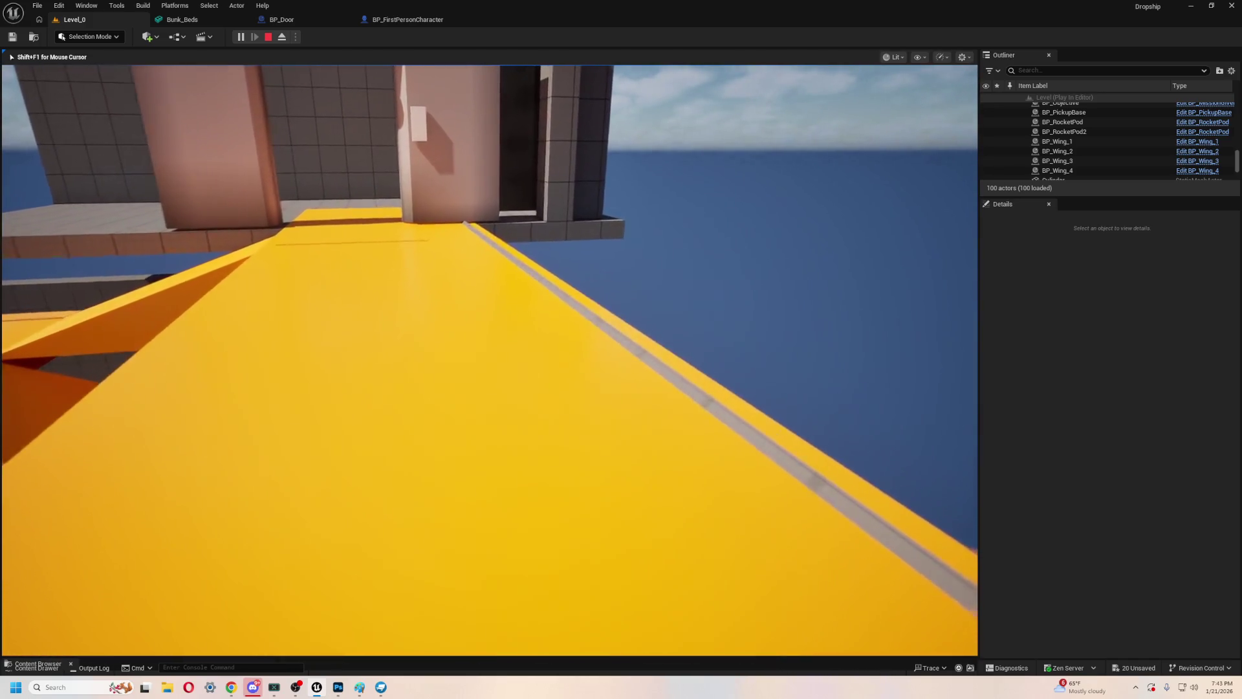
key("w")
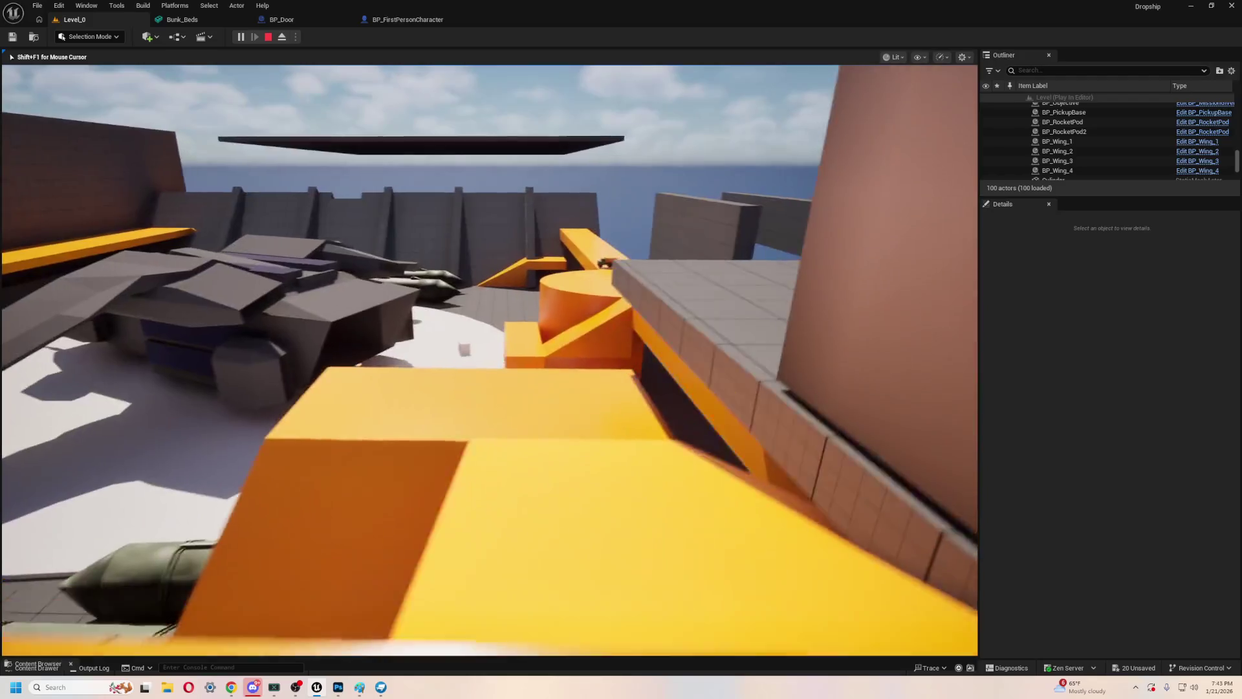
key("w")
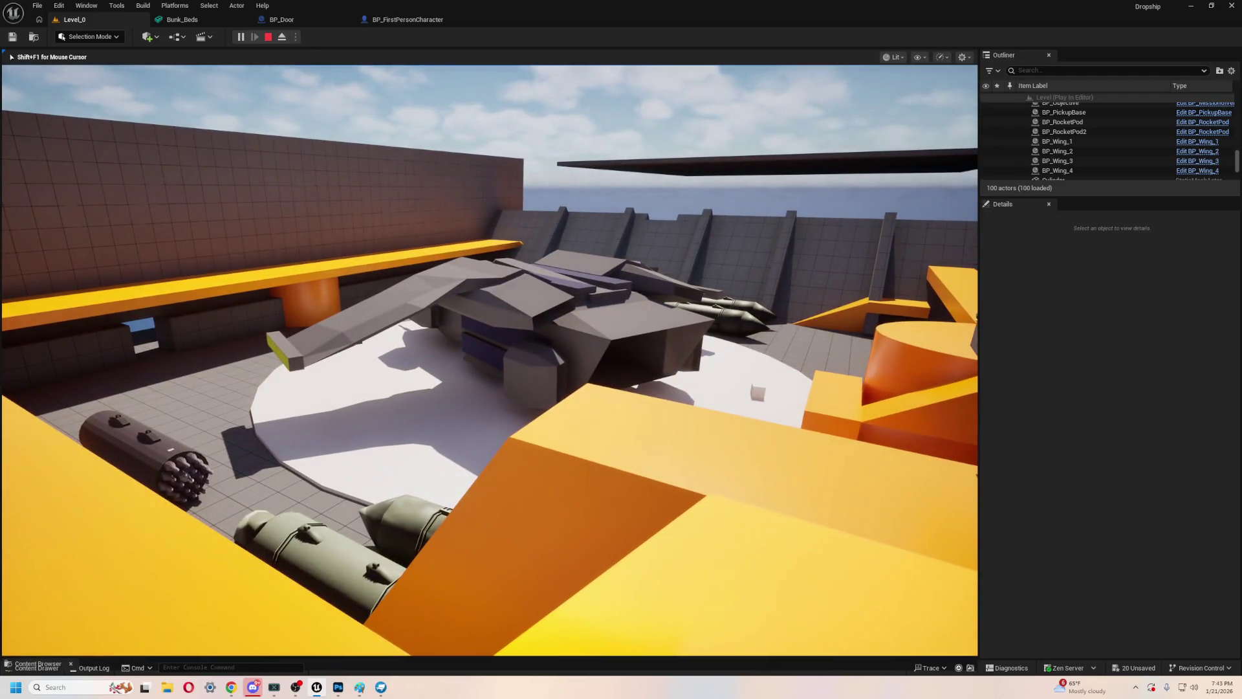
key("w")
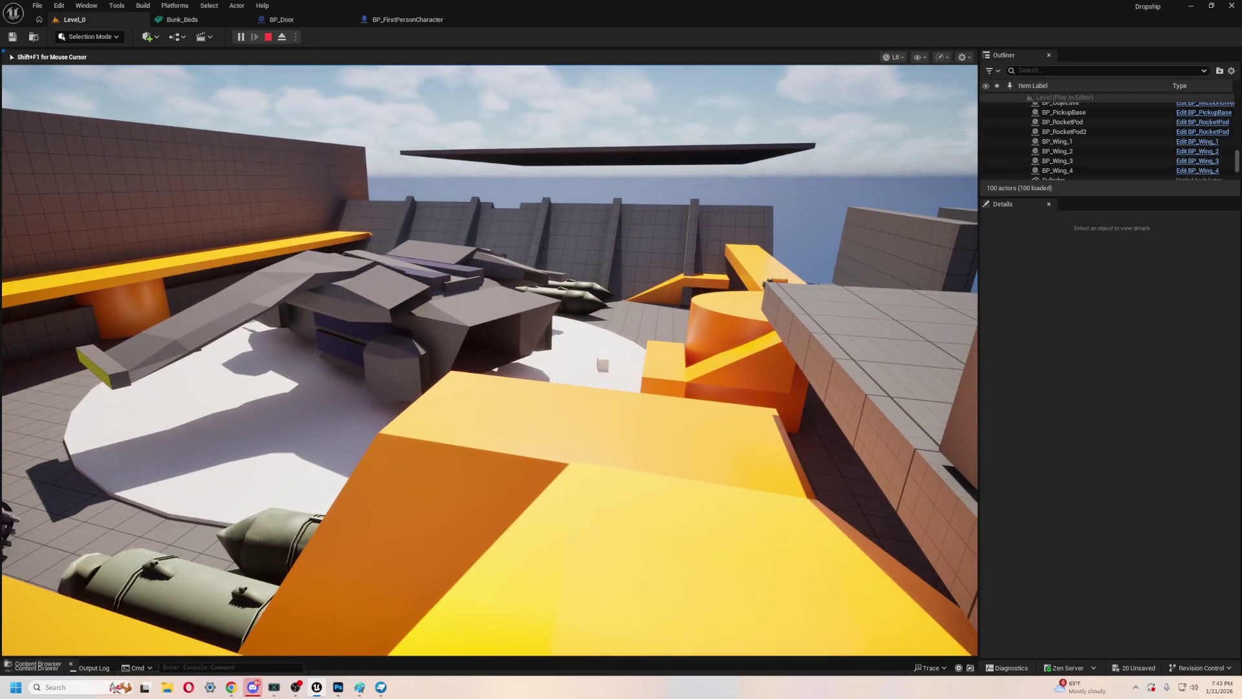
key("Escape")
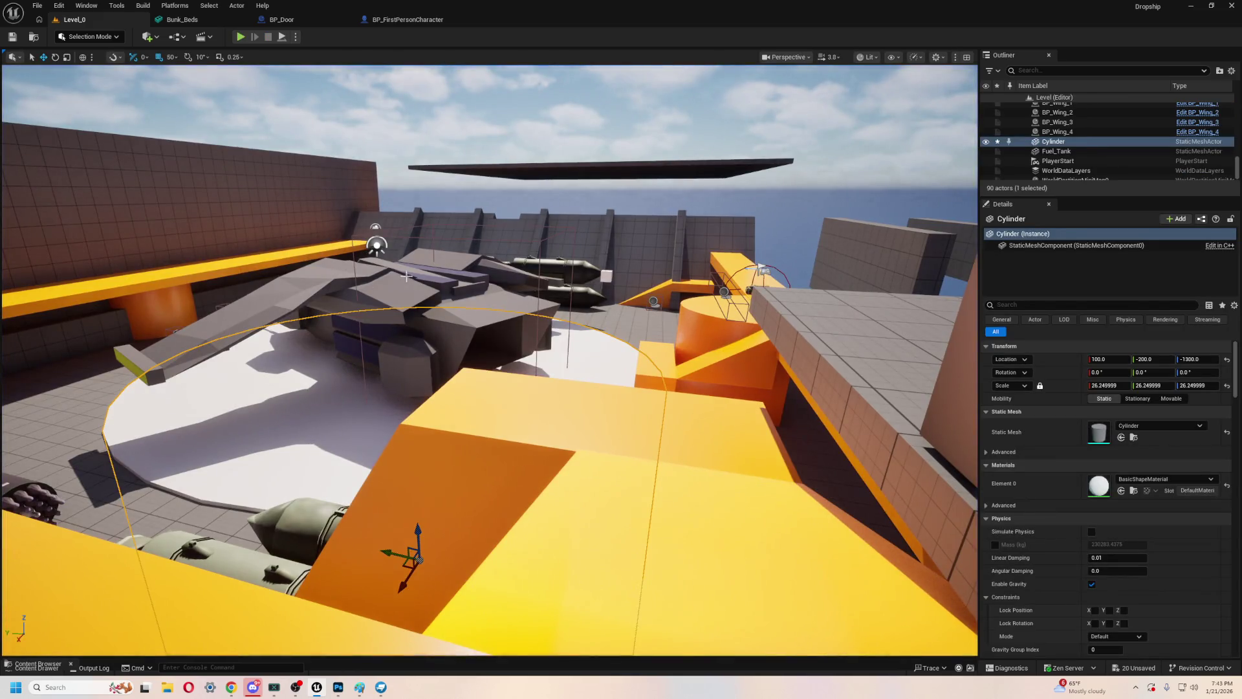
- Rotate BP_Dropship_Scale on its pad to a yaw of about 26.17 degrees
left_click(406, 276)
key("f")
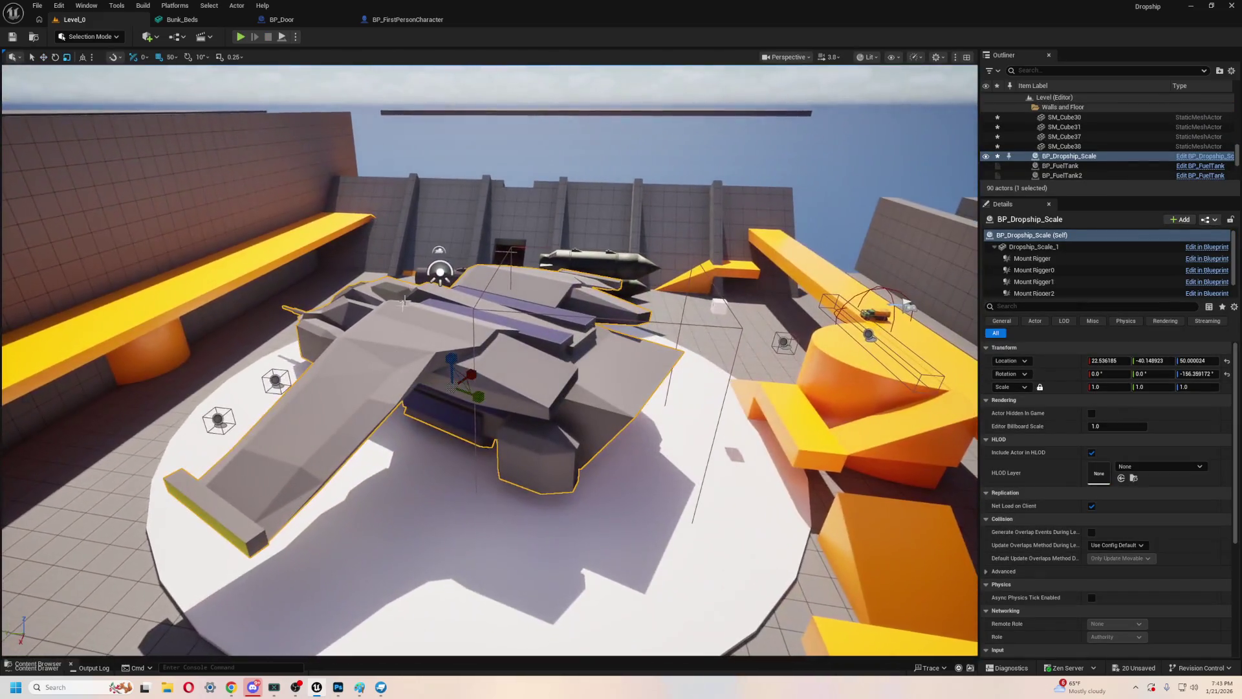
key("e")
left_click_drag(463, 413, 376, 420)
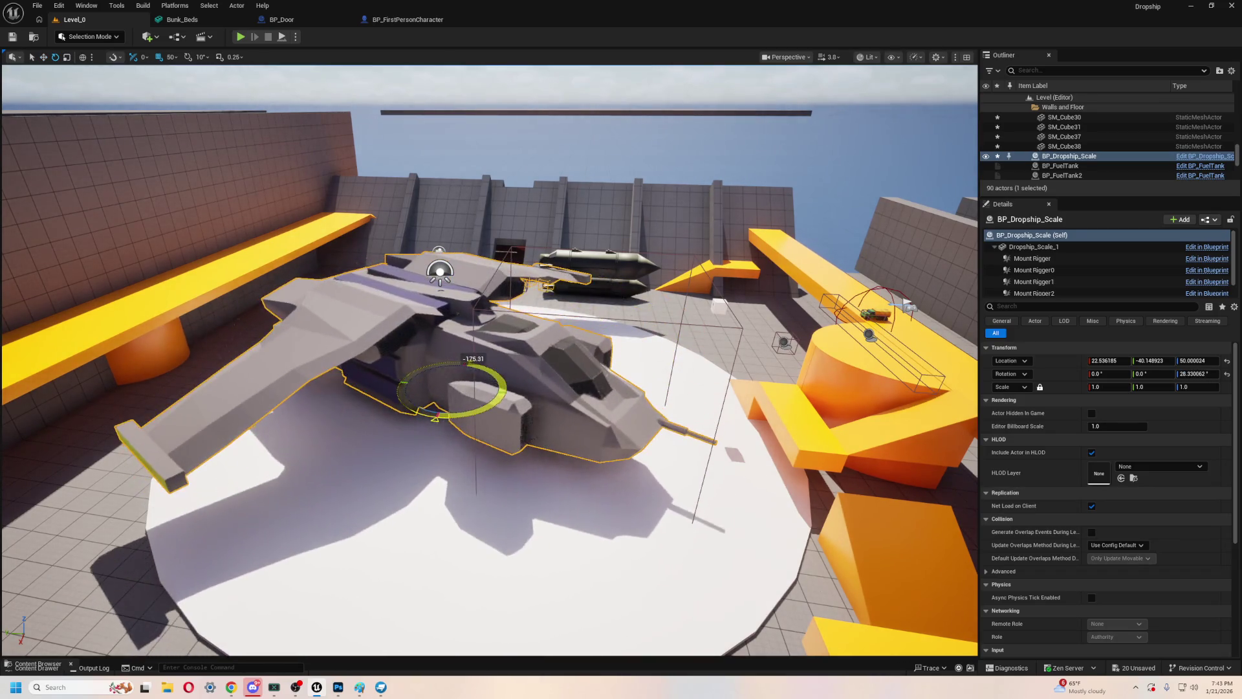
key("w")
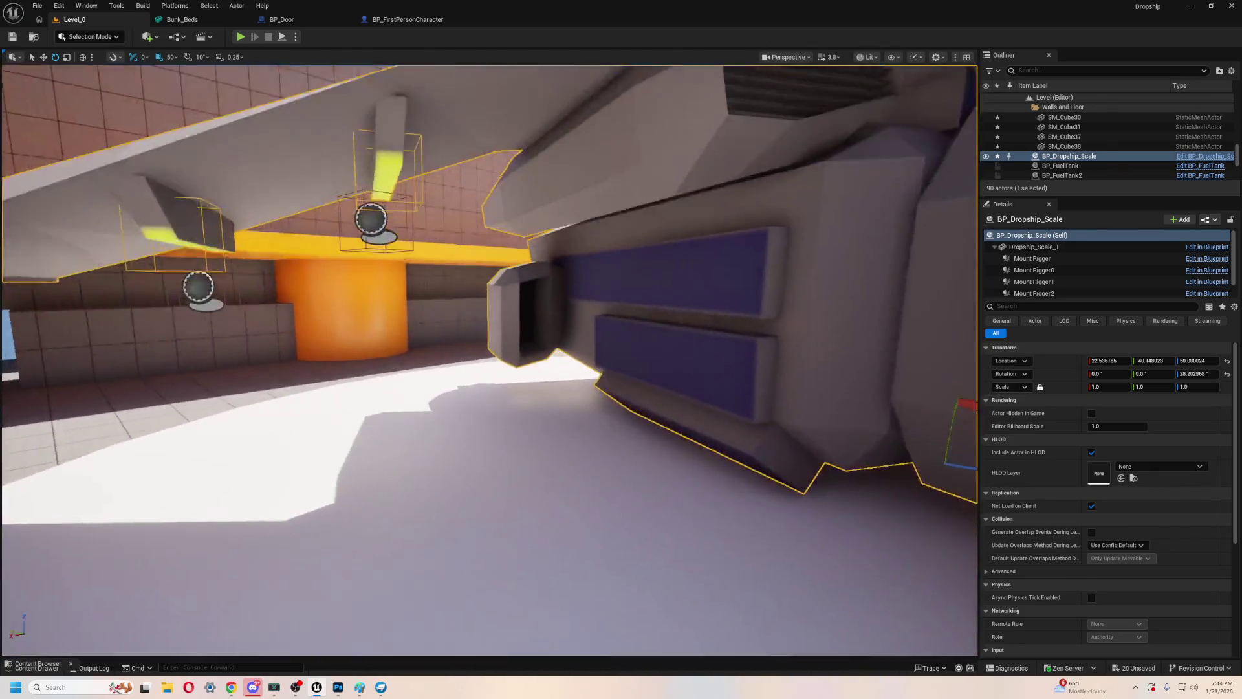
key("s")
left_click_drag(673, 518, 707, 518)
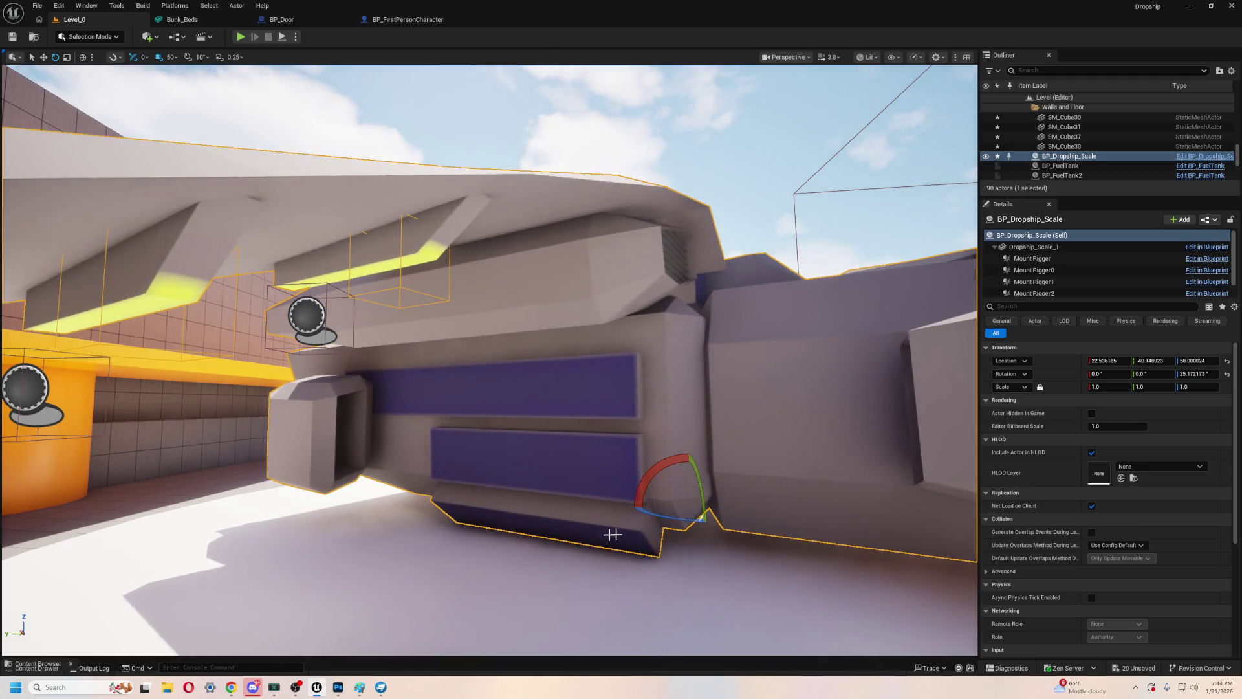
key("s")
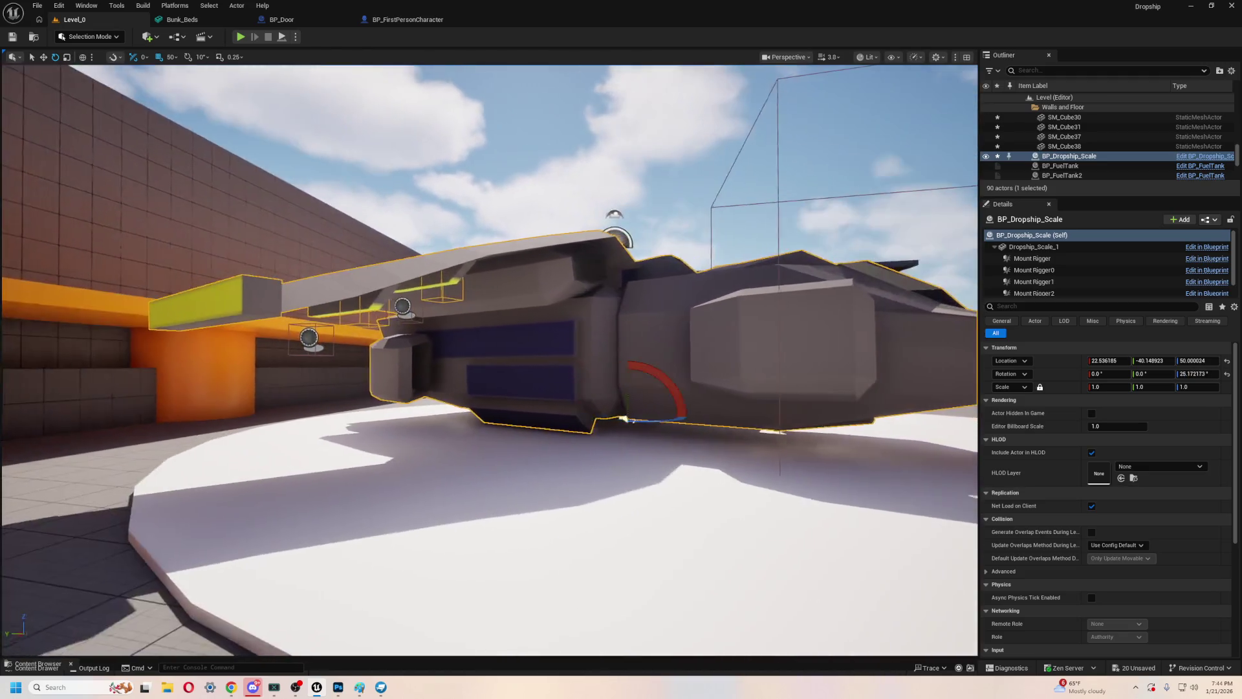
- Fly the view under and above the dropship and along the yellow beam
key("w")
key("s")
key("e")
key("w")
key("s")
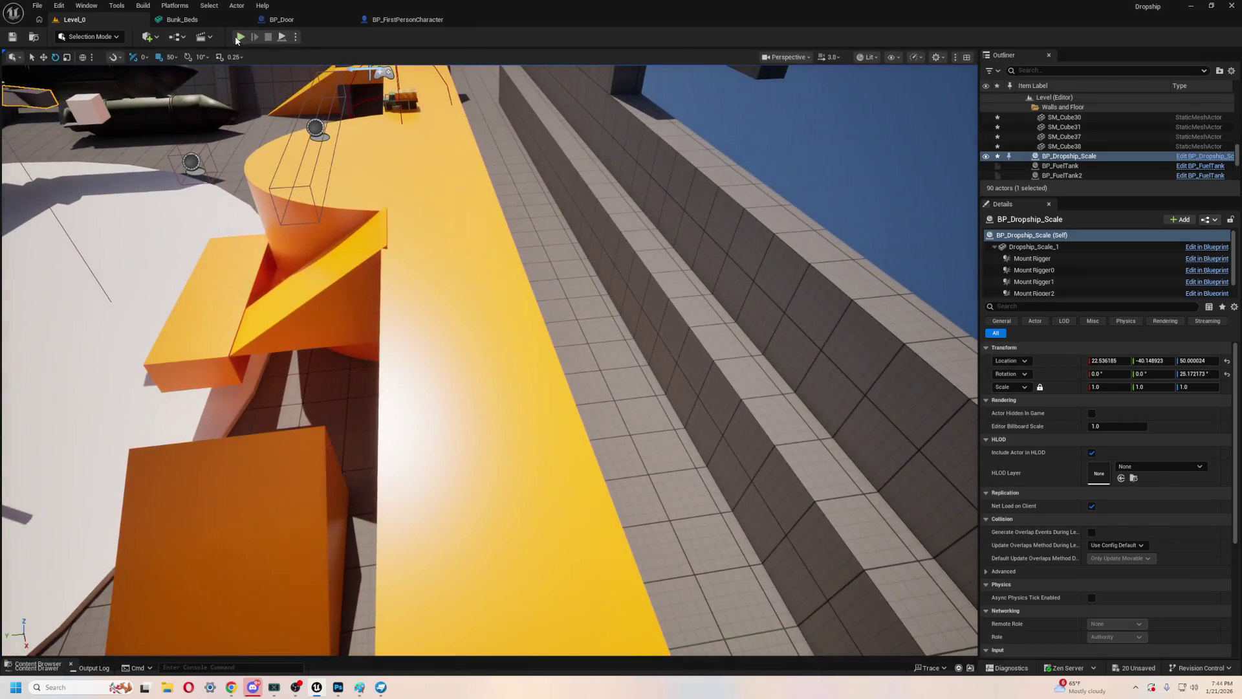
- Play-test the level: up the yellow ramp, past the fuel tanks, around the dropship's nose
left_click(239, 37)
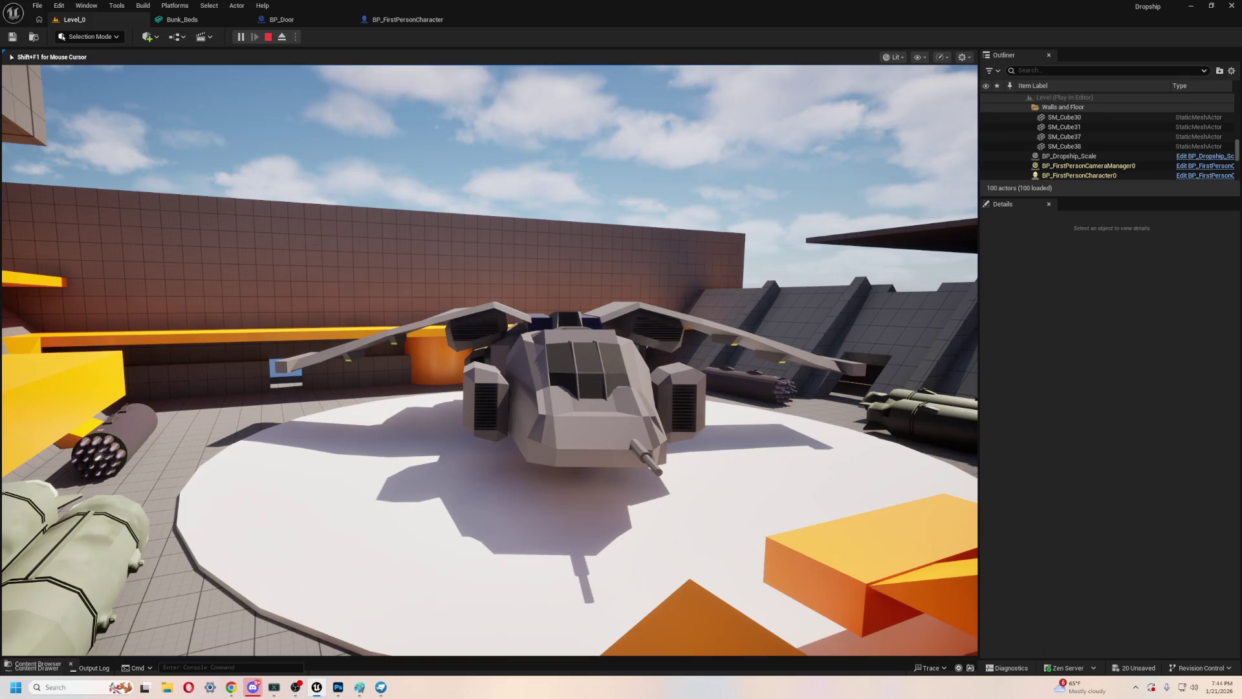
key("w")
key("w")
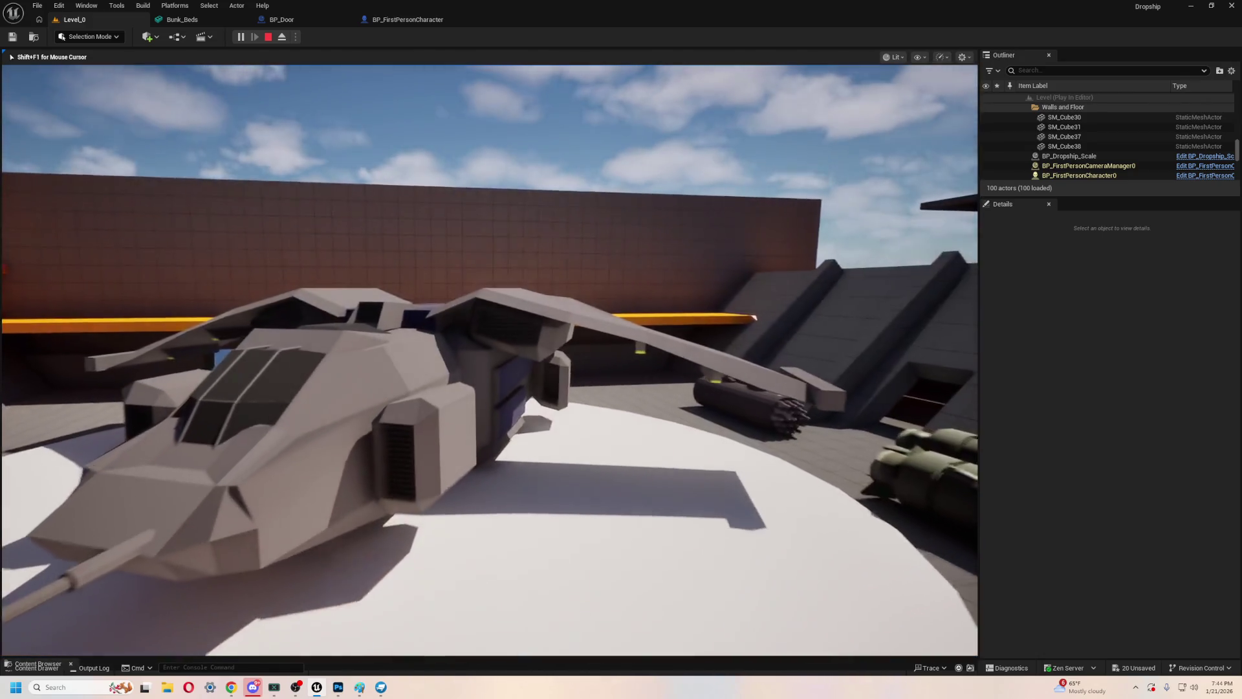
key("w")
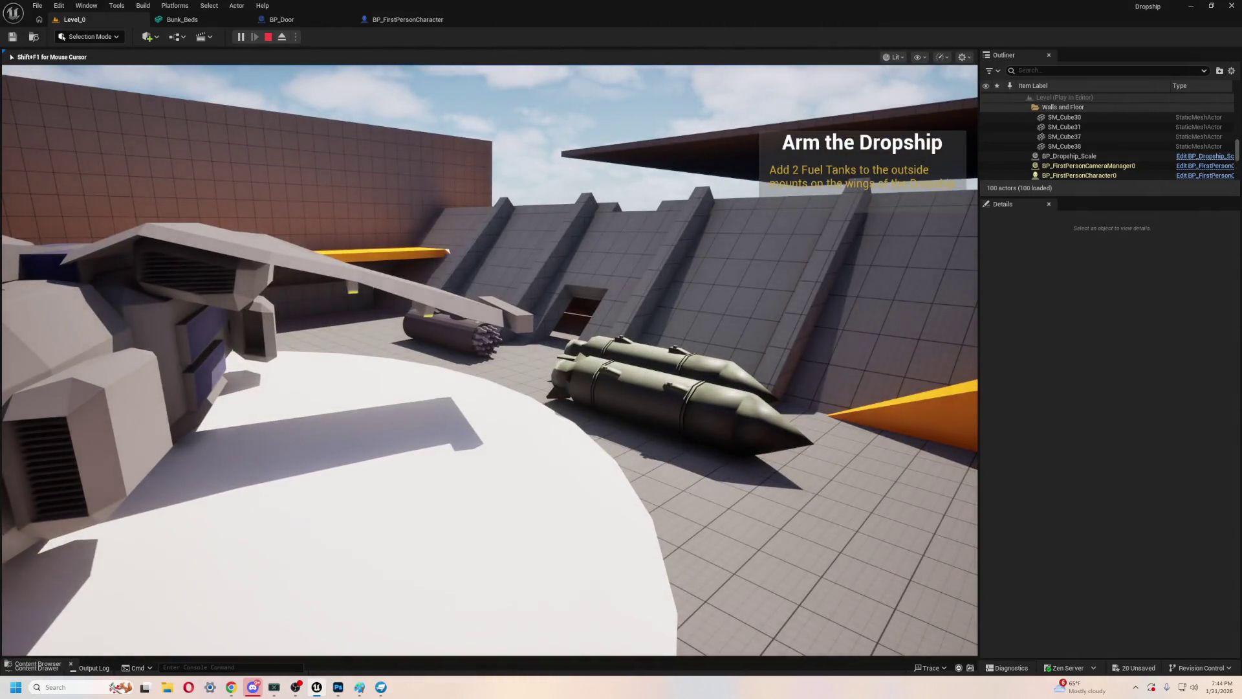
key("w")
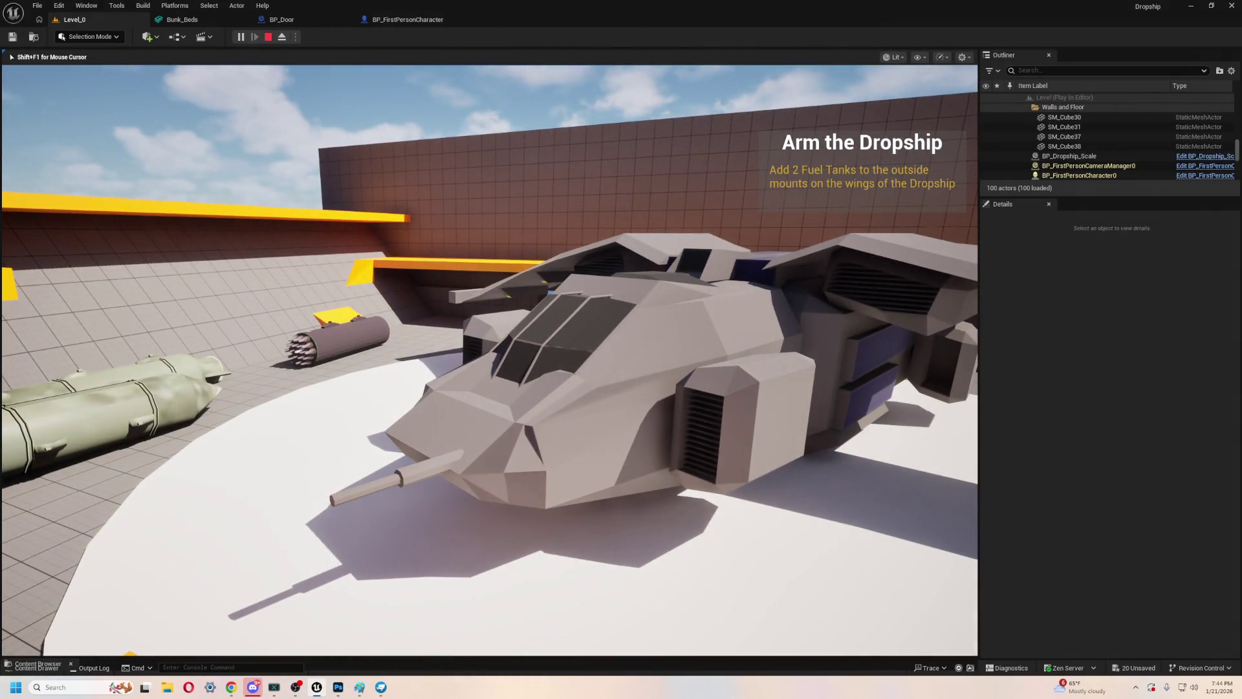
key("d")
key("w")
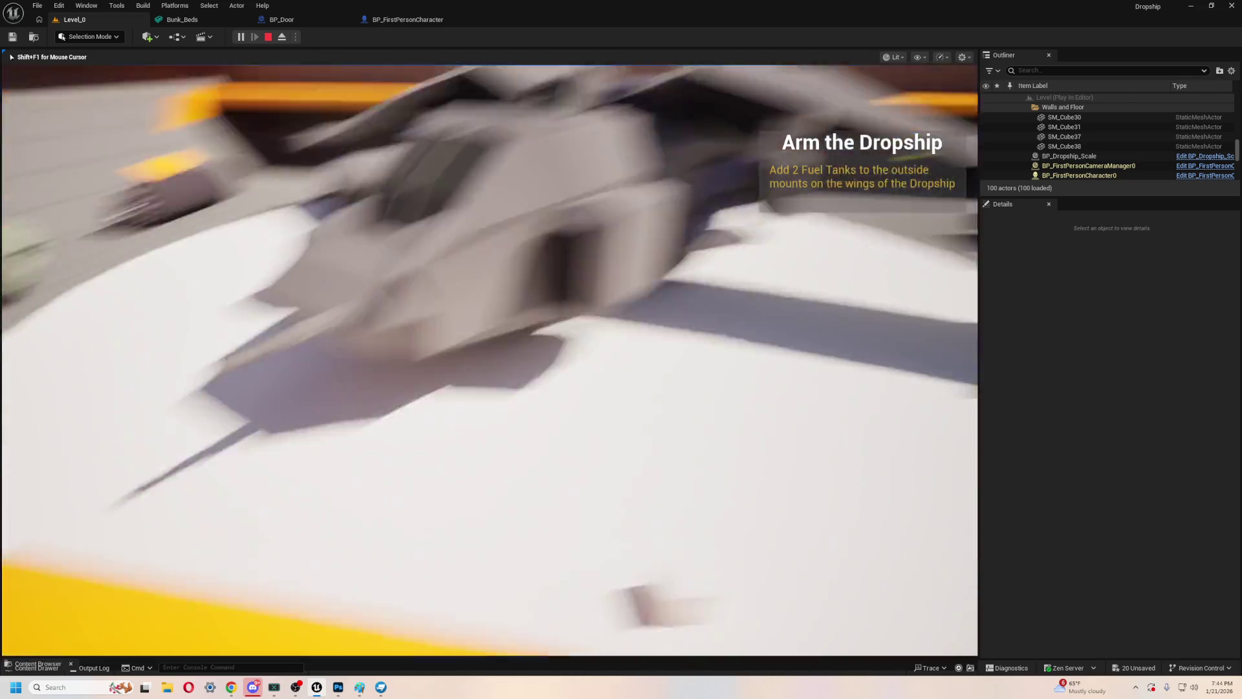
key("w")
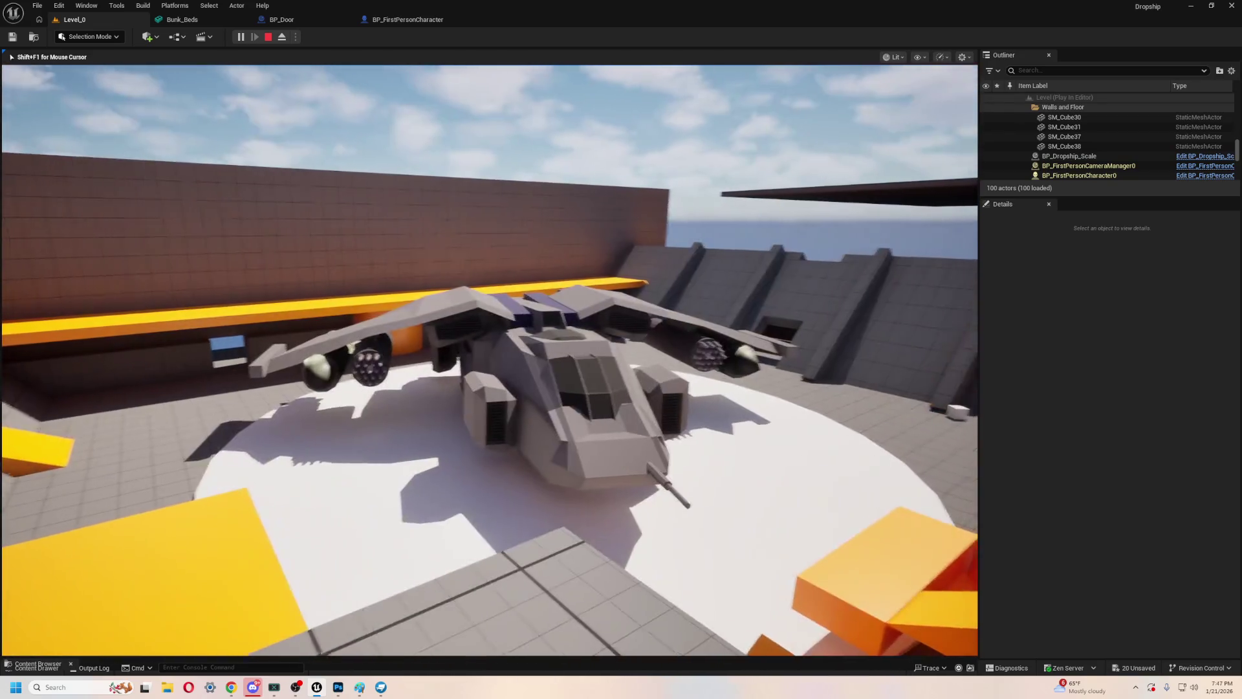
key("Escape")
- Select SM_SkySphere in the Outliner and swing the view down toward the parked dropship
left_click(567, 323)
mouse_move(568, 323)
left_mouse_down()
mouse_move(672, 471)
mouse_move(647, 453)
mouse_move(686, 446)
mouse_move(652, 420)
mouse_move(674, 491)
left_mouse_up()
left_click(670, 471)
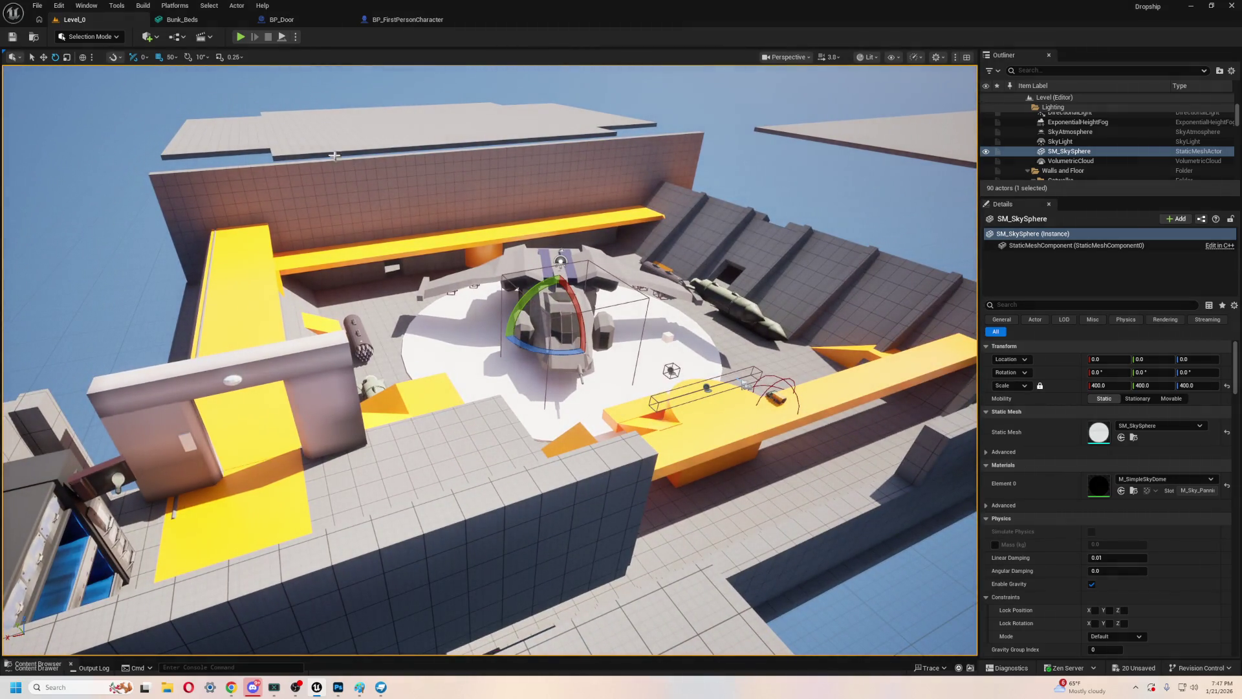
left_click_drag(675, 492, 674, 466)
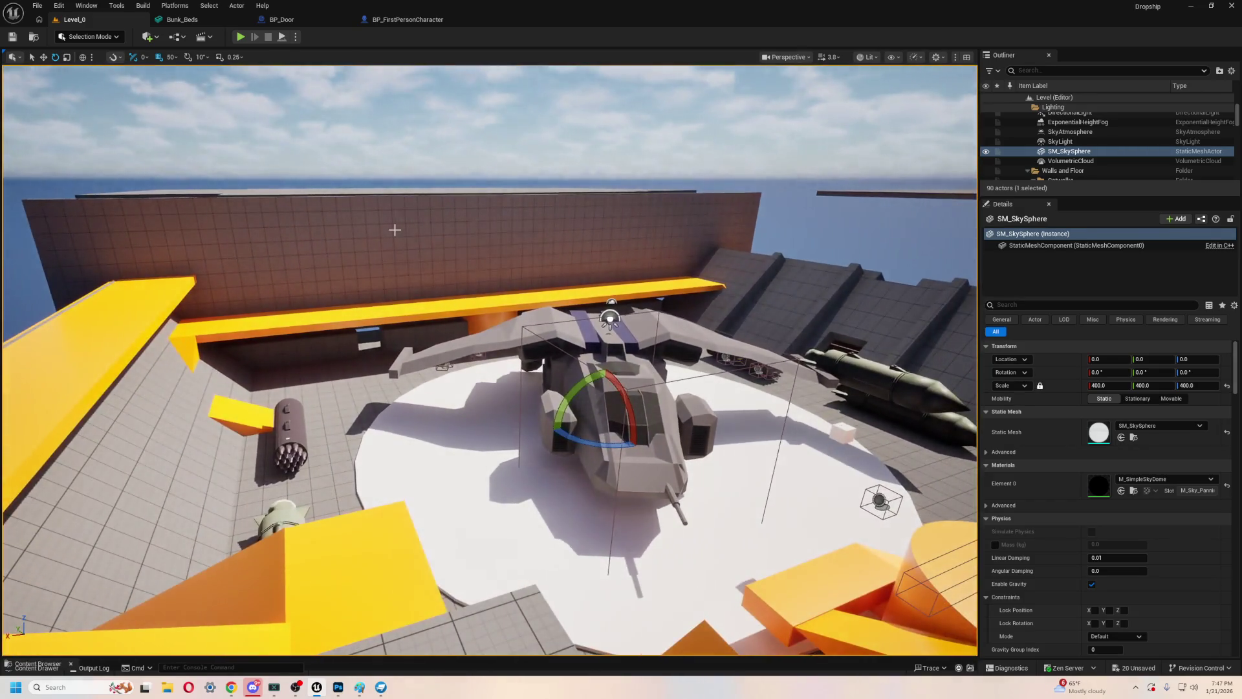
- Select the yellow catwalk SM_Cube8 and move it across to the hangar's opposite side
left_click_drag(395, 230, 375, 239)
left_click(230, 272)
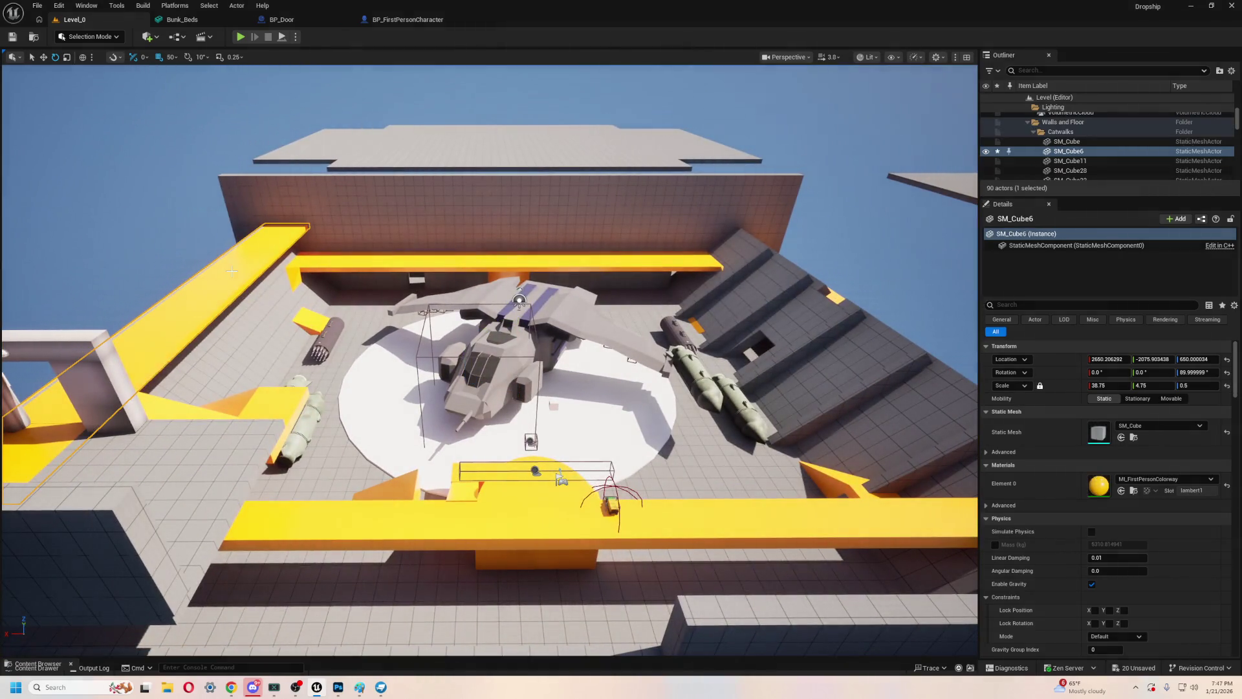
key("e")
key("r")
key("w")
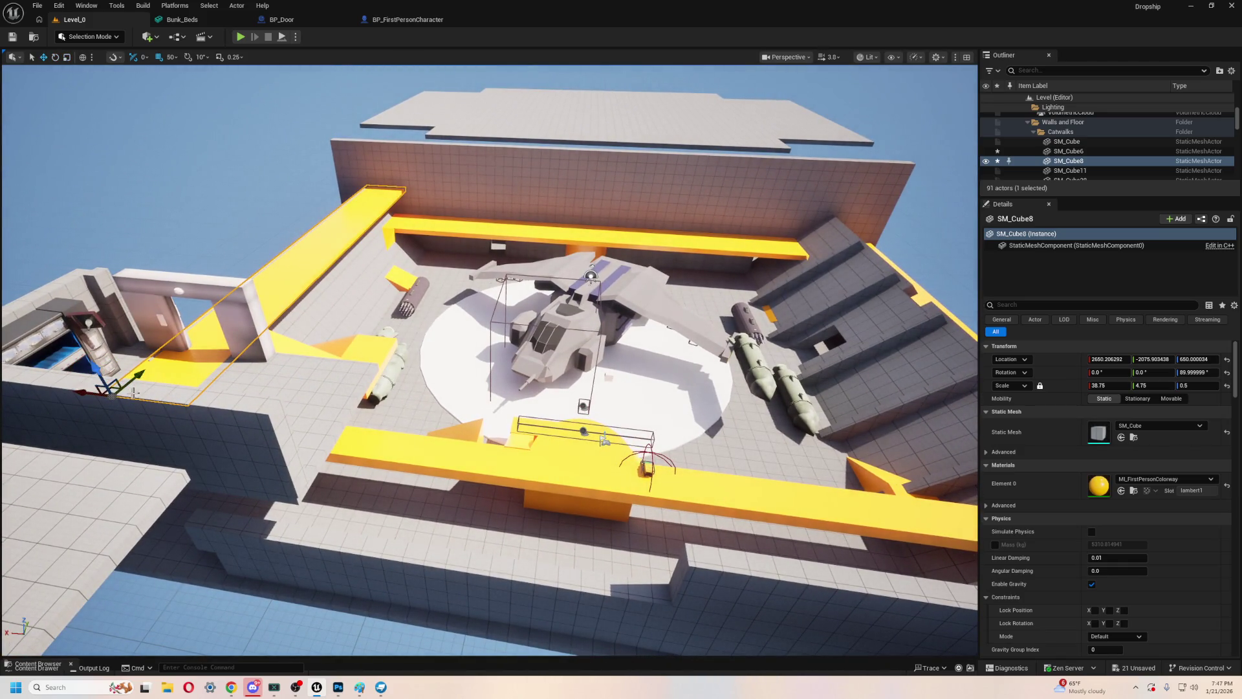
mouse_move(72, 375)
left_mouse_down()
mouse_move(647, 446)
mouse_move(802, 421)
left_mouse_up()
- Nudge the catwalk along the wall until Location X is about -1999.79
key("f")
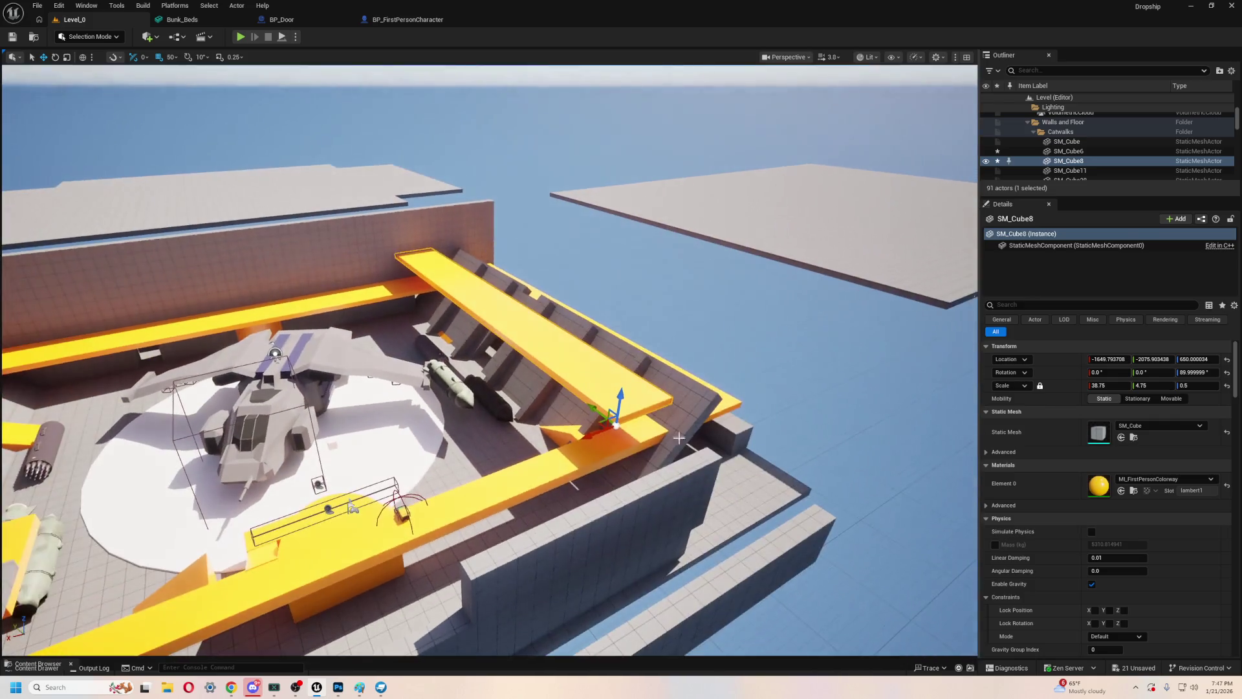
mouse_move(598, 435)
left_mouse_down()
mouse_move(685, 407)
mouse_move(611, 436)
left_mouse_up()
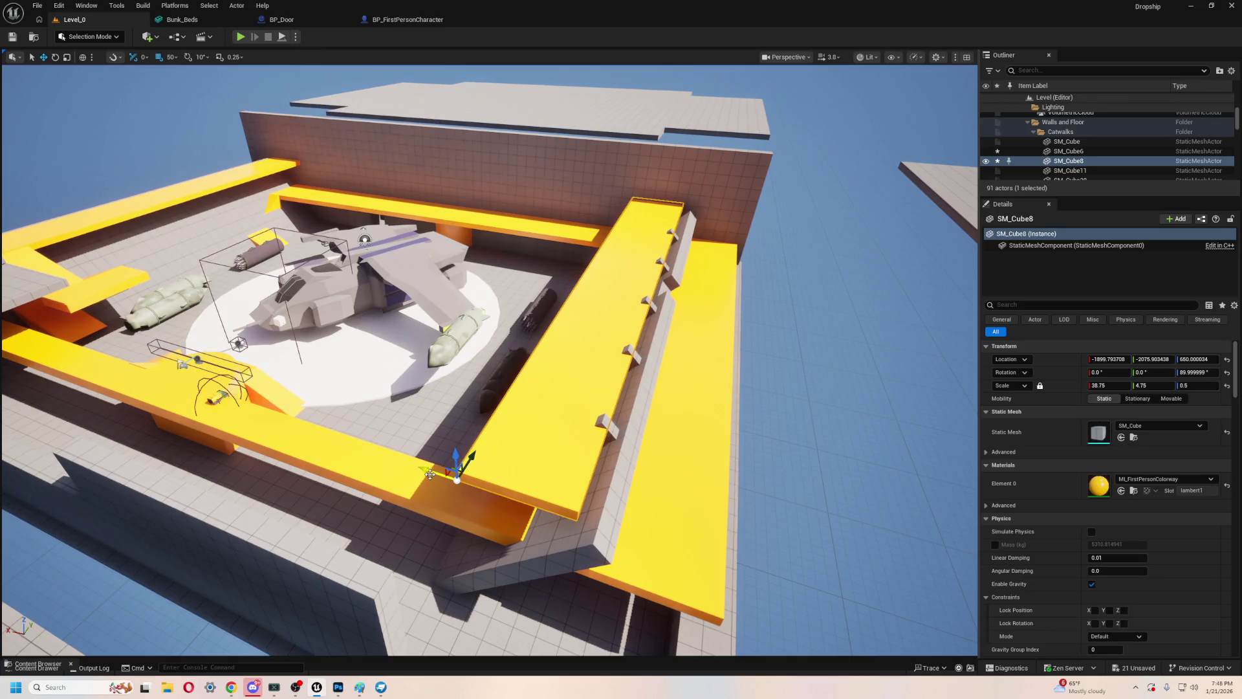
left_click_drag(430, 473, 450, 465)
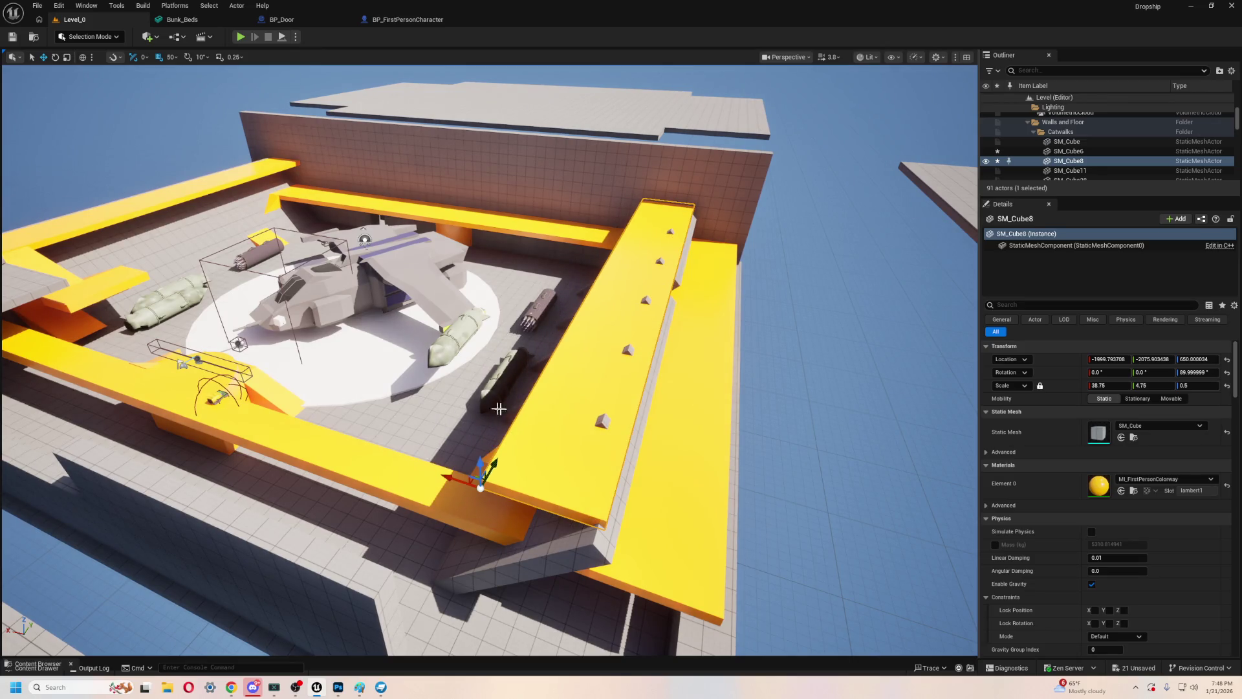
key("f")
scroll(492, 363, "down", 5)
- Select the grey wall piece SM_Cube30 and fly the view down close to the dropship
left_click(654, 298)
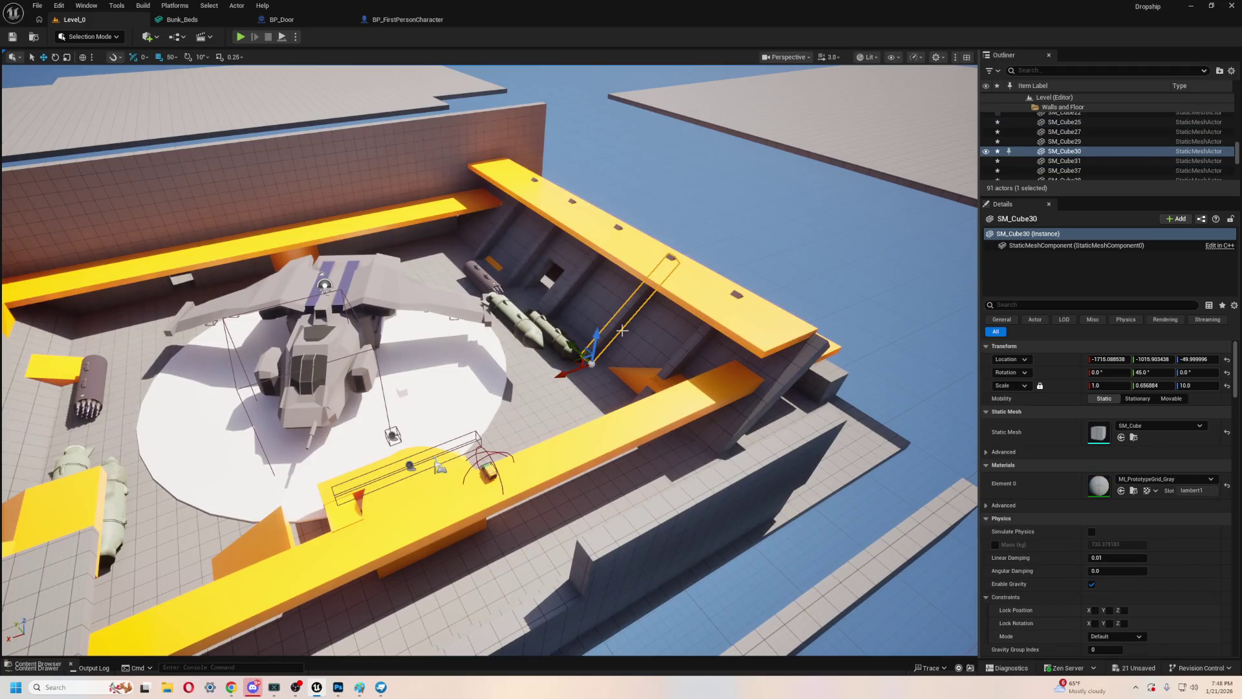
left_click_drag(492, 362, 446, 374)
left_click_drag(665, 449, 730, 511)
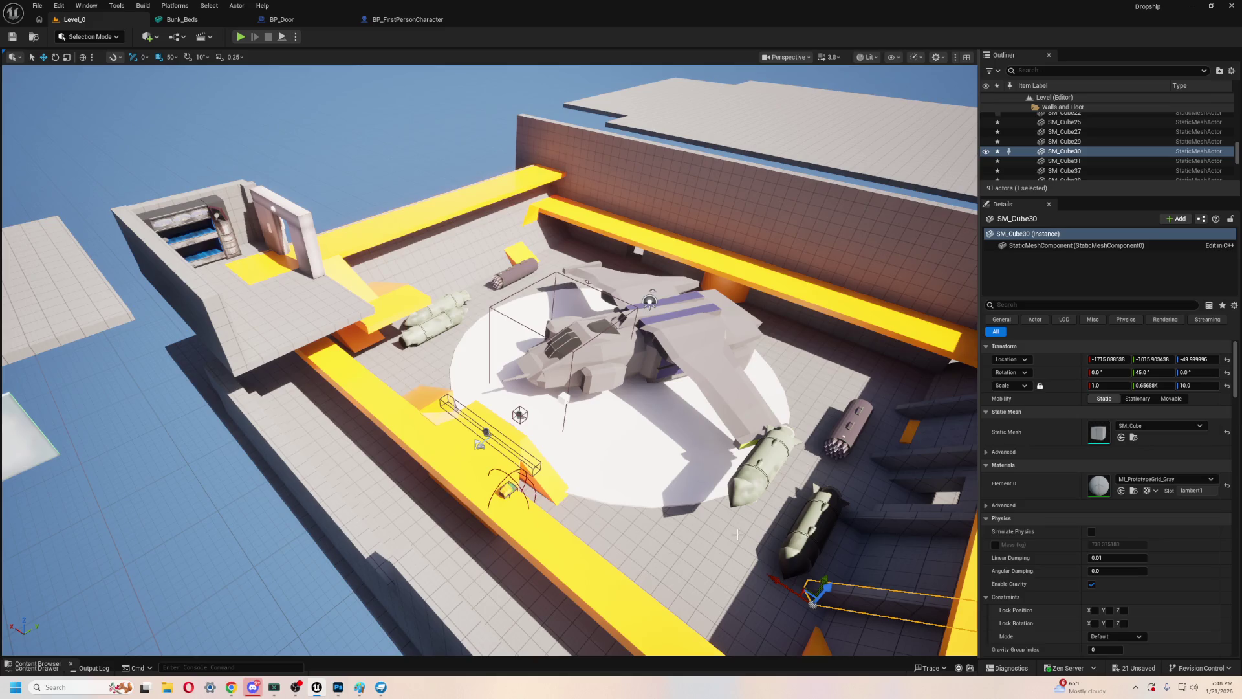
mouse_move(547, 436)
left_mouse_down()
mouse_move(564, 407)
mouse_move(318, 249)
left_mouse_up()
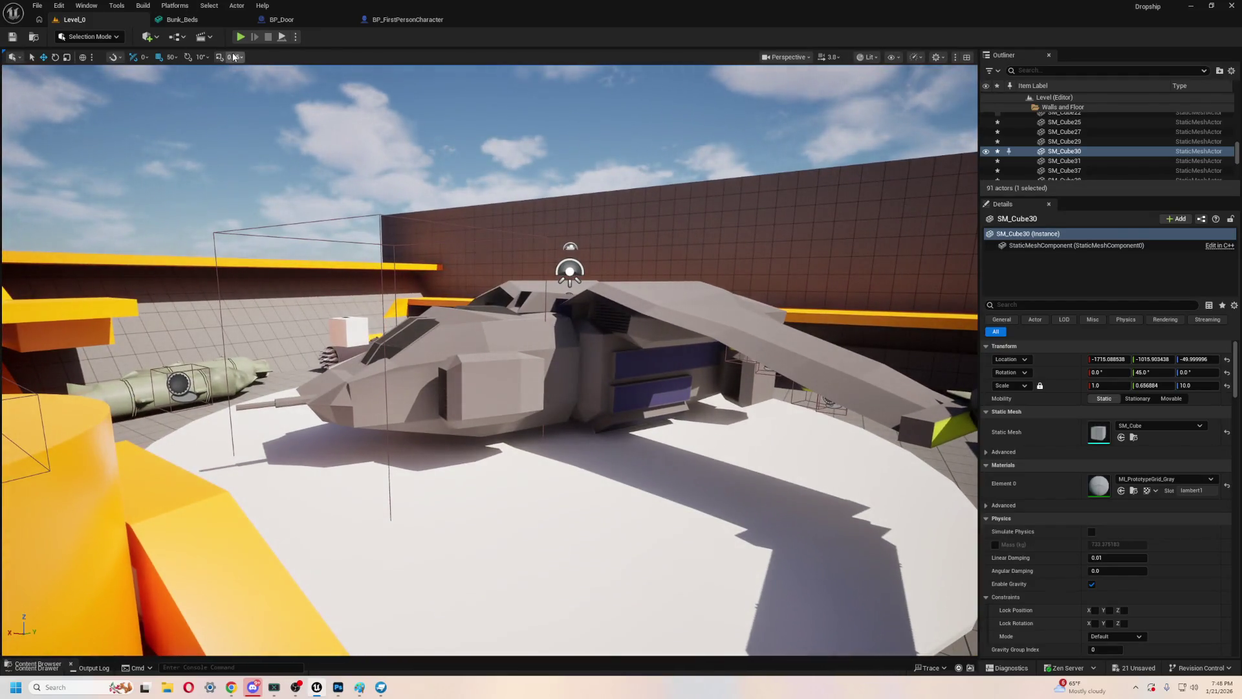
left_click(240, 37)
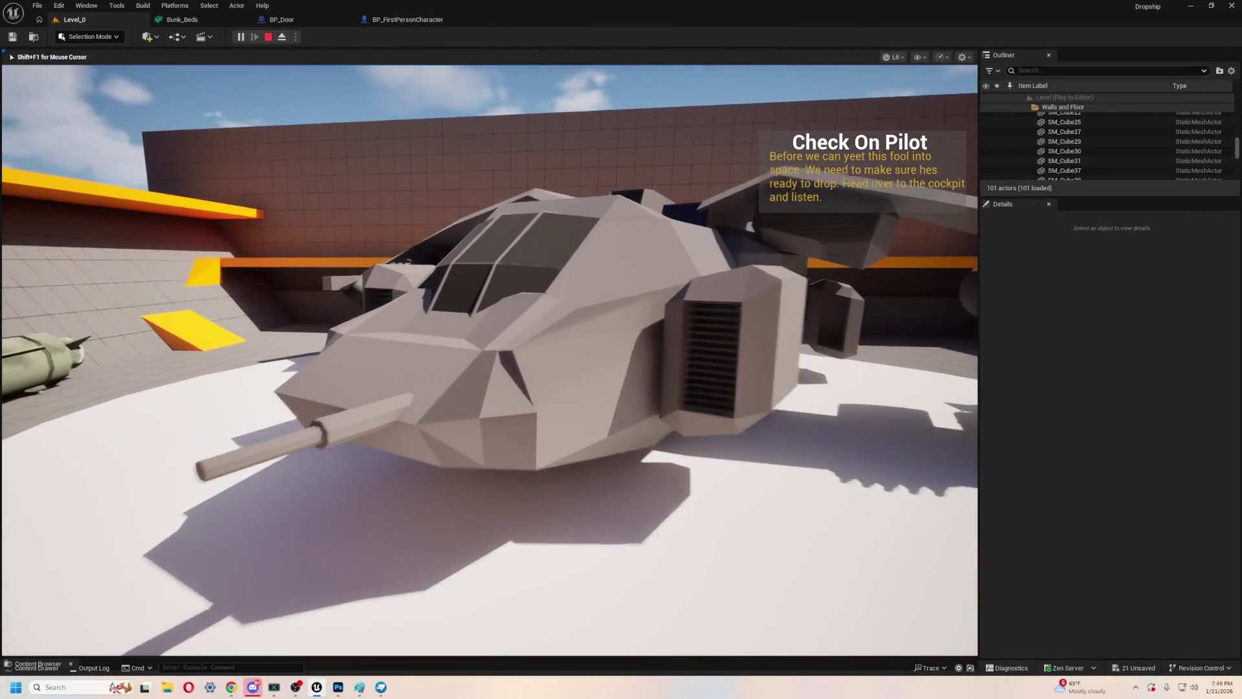
key("w")
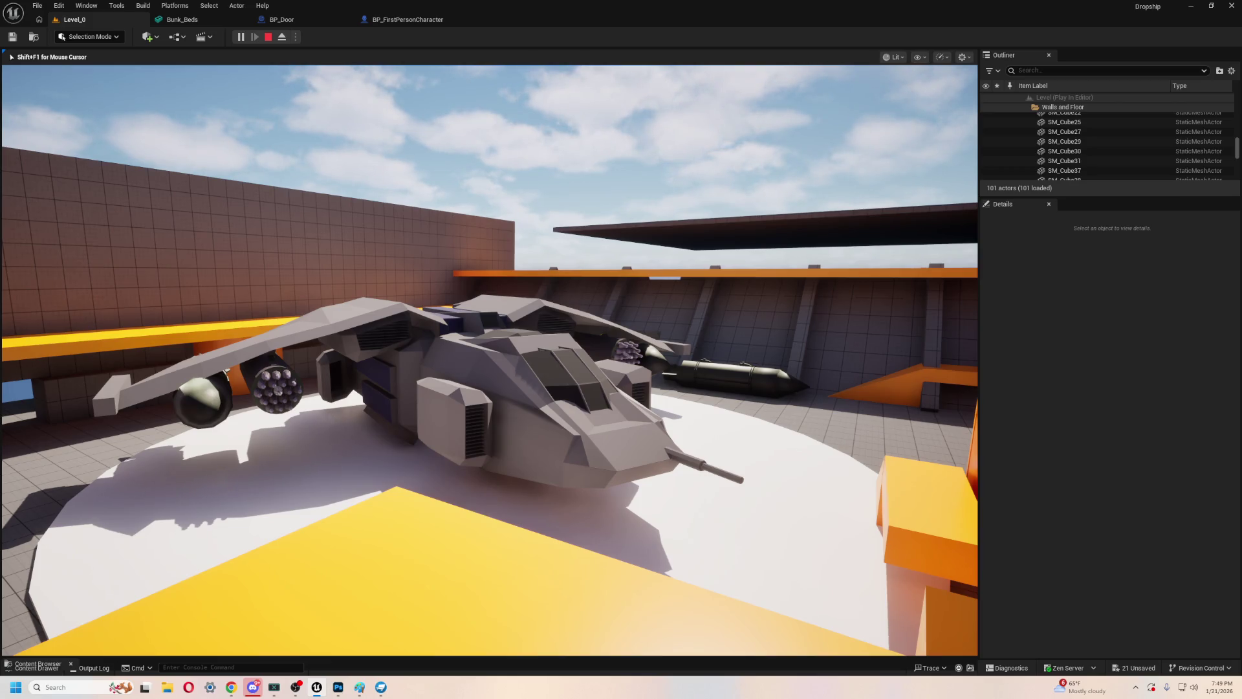
key("Escape")
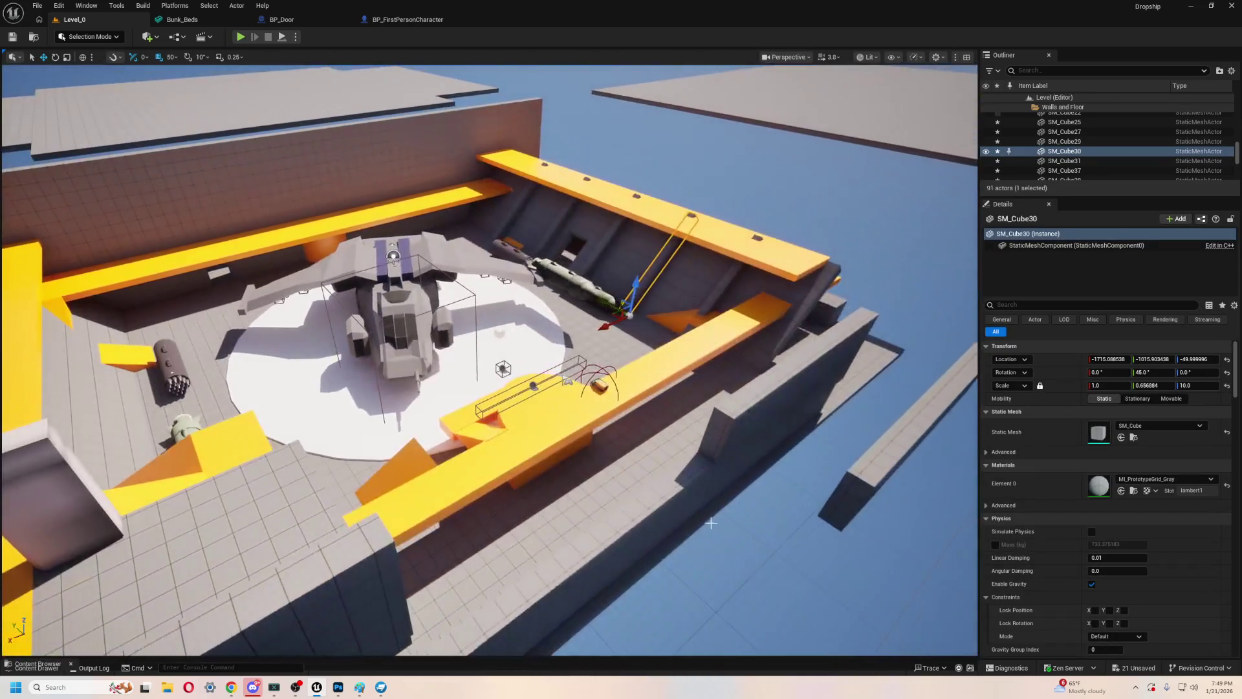
left_click(809, 104)
mouse_move(678, 546)
left_mouse_down()
mouse_move(621, 453)
mouse_move(660, 492)
left_mouse_up()
mouse_move(137, 500)
left_mouse_down()
mouse_move(97, 479)
mouse_move(138, 500)
left_mouse_up()
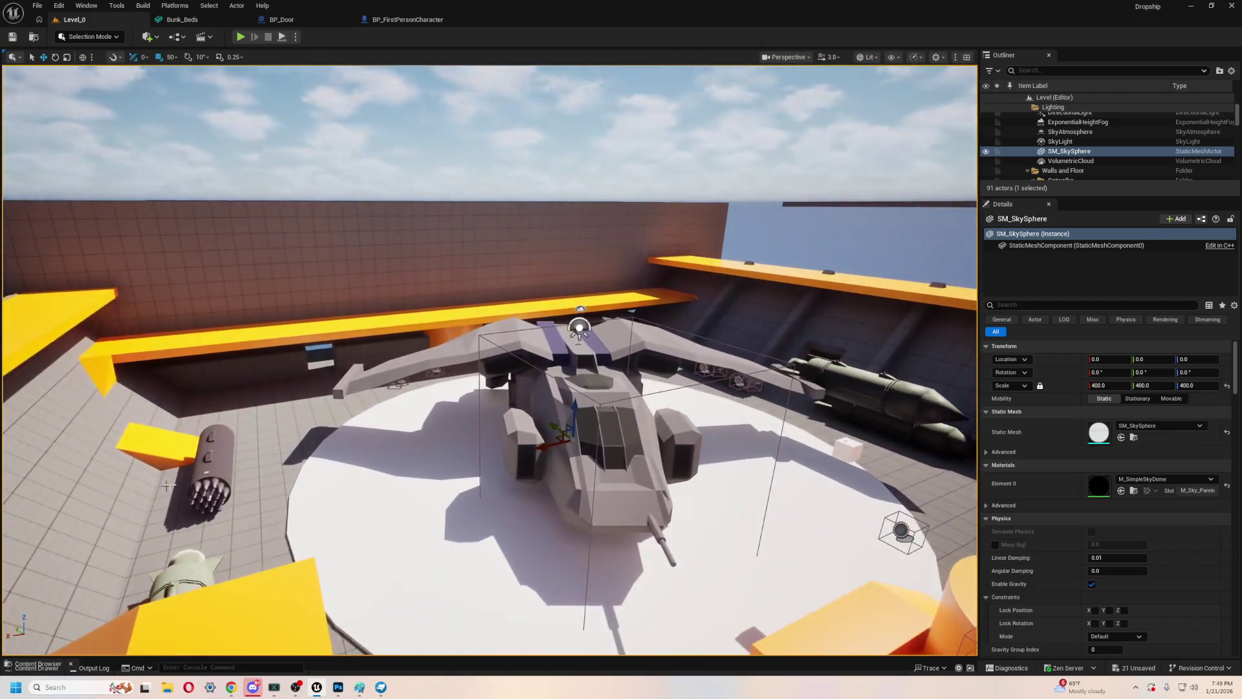
left_click(210, 472)
left_click_drag(492, 363, 447, 334)
left_click(324, 421)
mouse_move(324, 420)
left_mouse_down()
mouse_move(375, 408)
mouse_move(375, 388)
mouse_move(362, 388)
left_mouse_up()
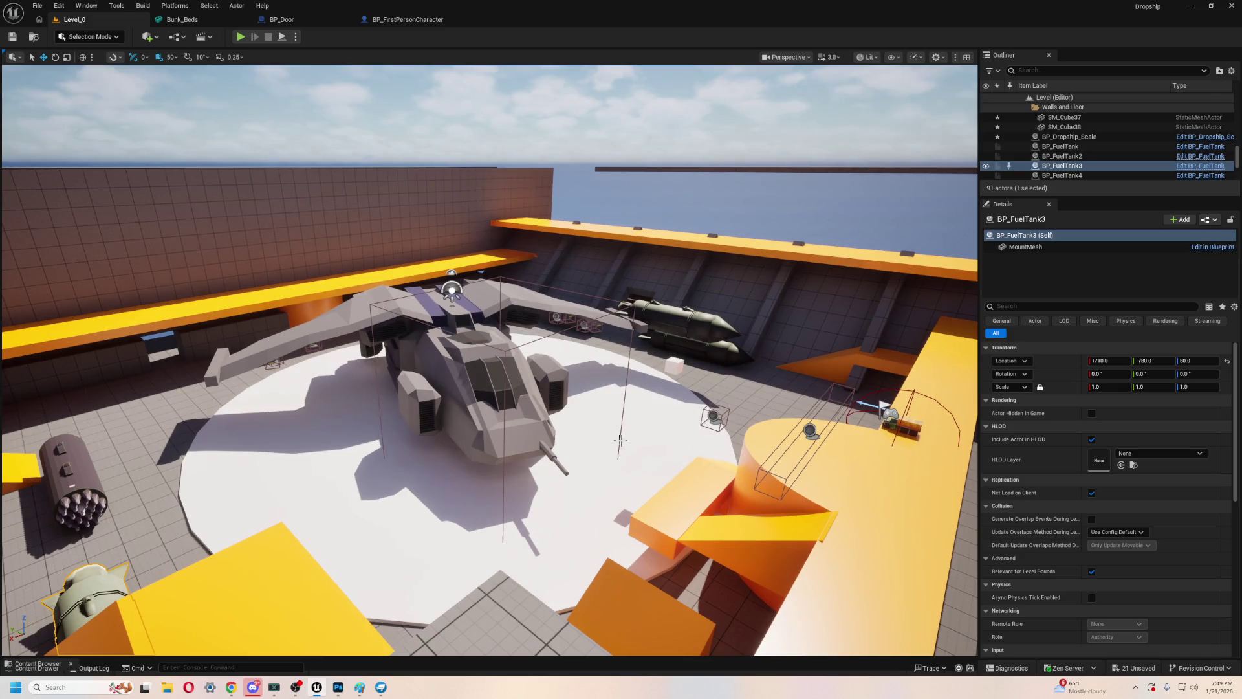
mouse_move(420, 426)
left_mouse_down()
mouse_move(428, 411)
mouse_move(445, 464)
left_mouse_up()
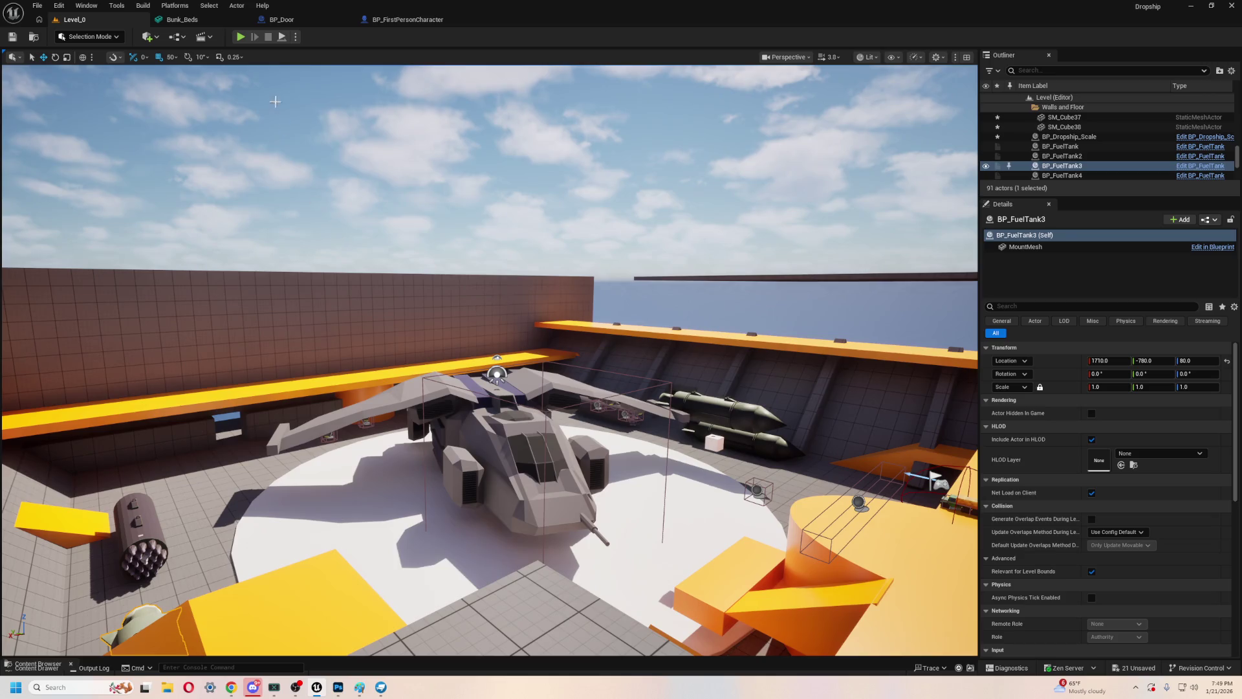
left_click(240, 36)
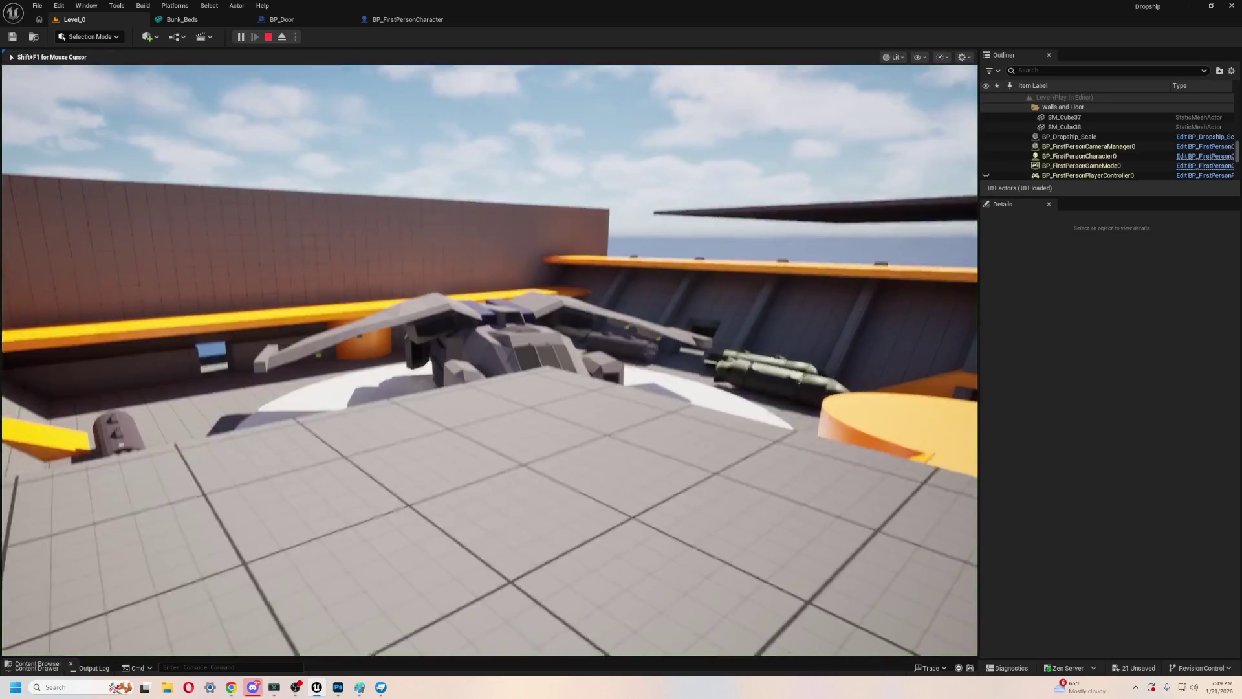
key("Escape")
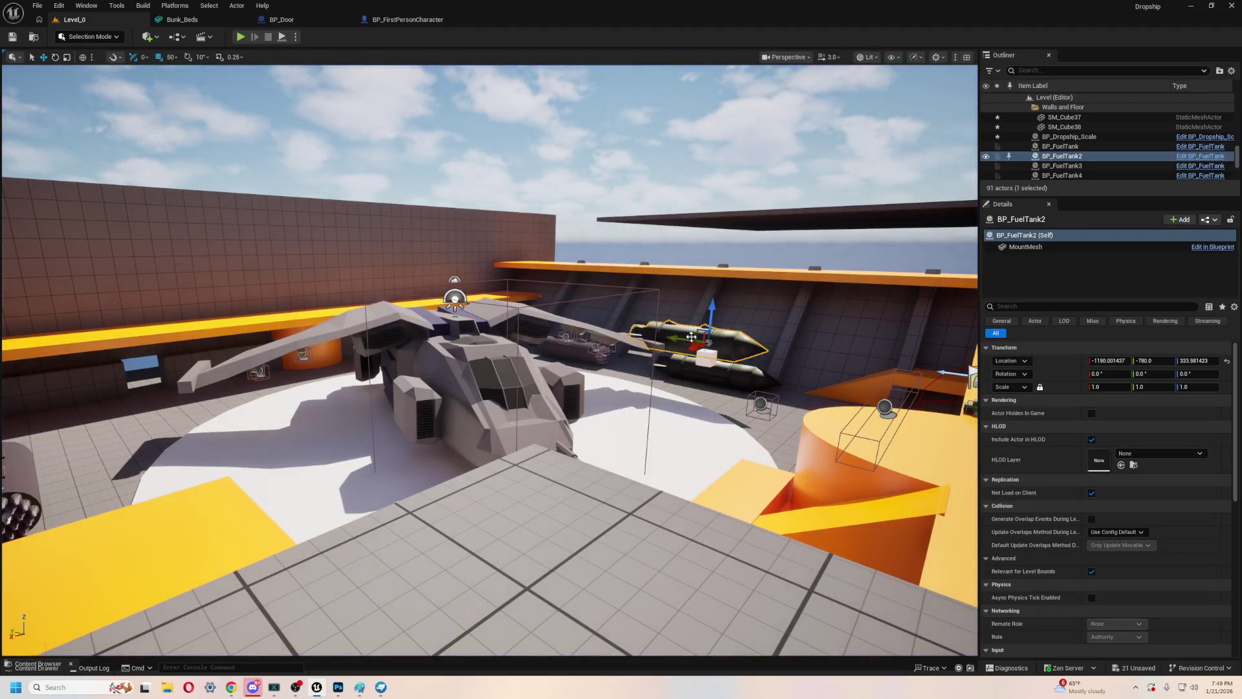
key("f")
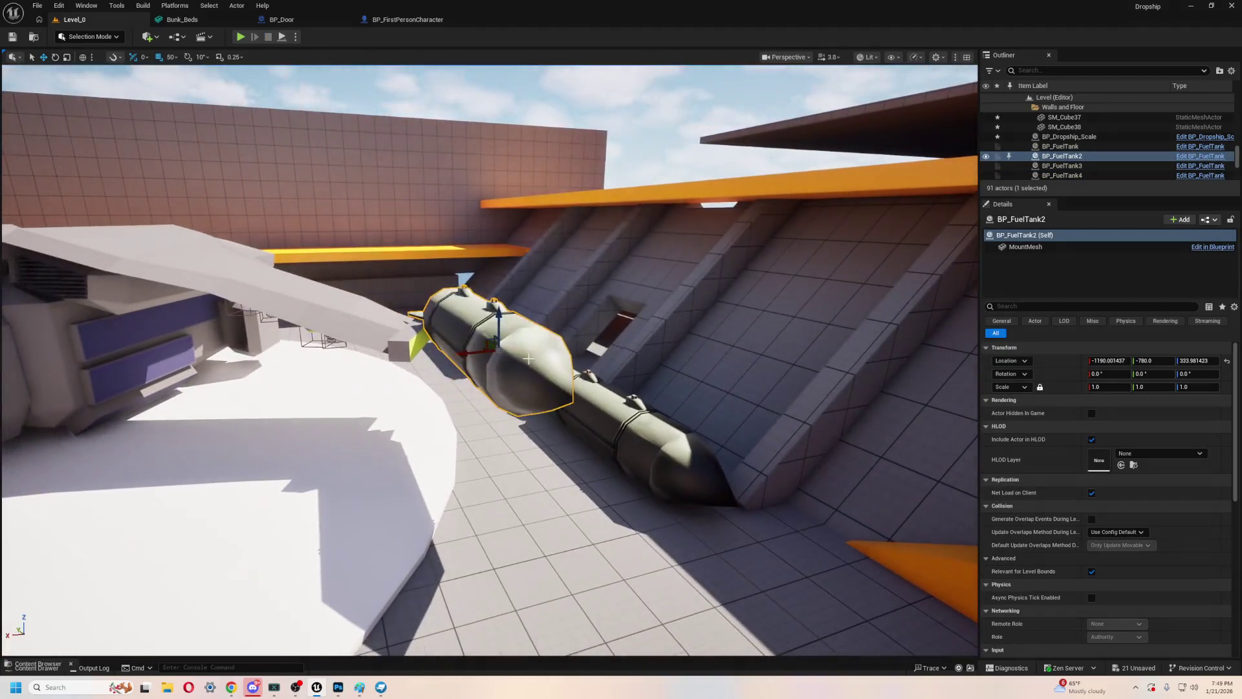
- Drop BP_FuelTank2 to the floor and slide it to X -1390 beside the other tank
right_click(602, 289)
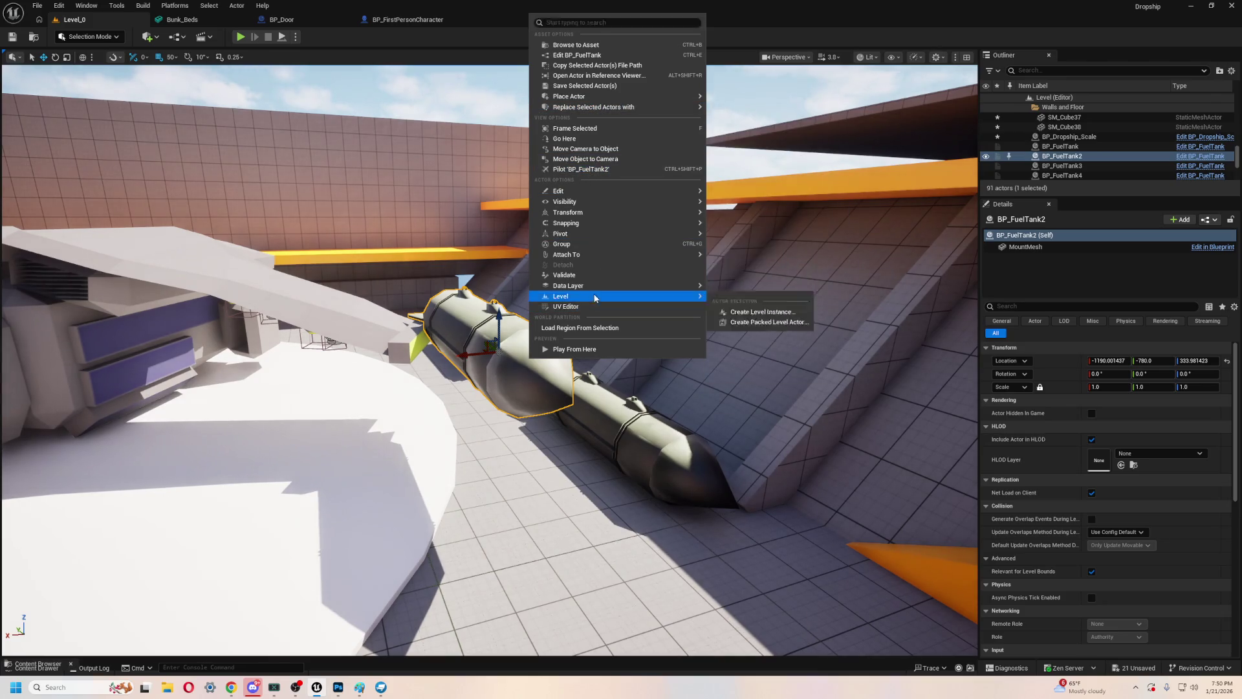
mouse_move(632, 223)
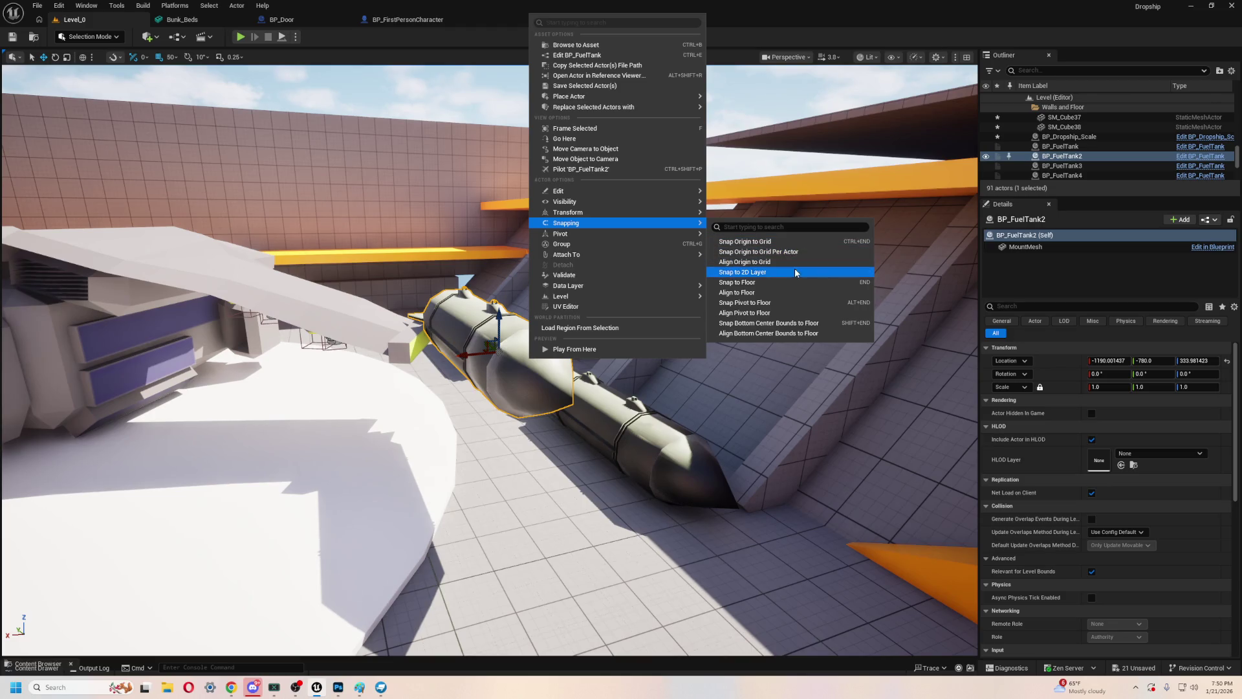
left_click(779, 283)
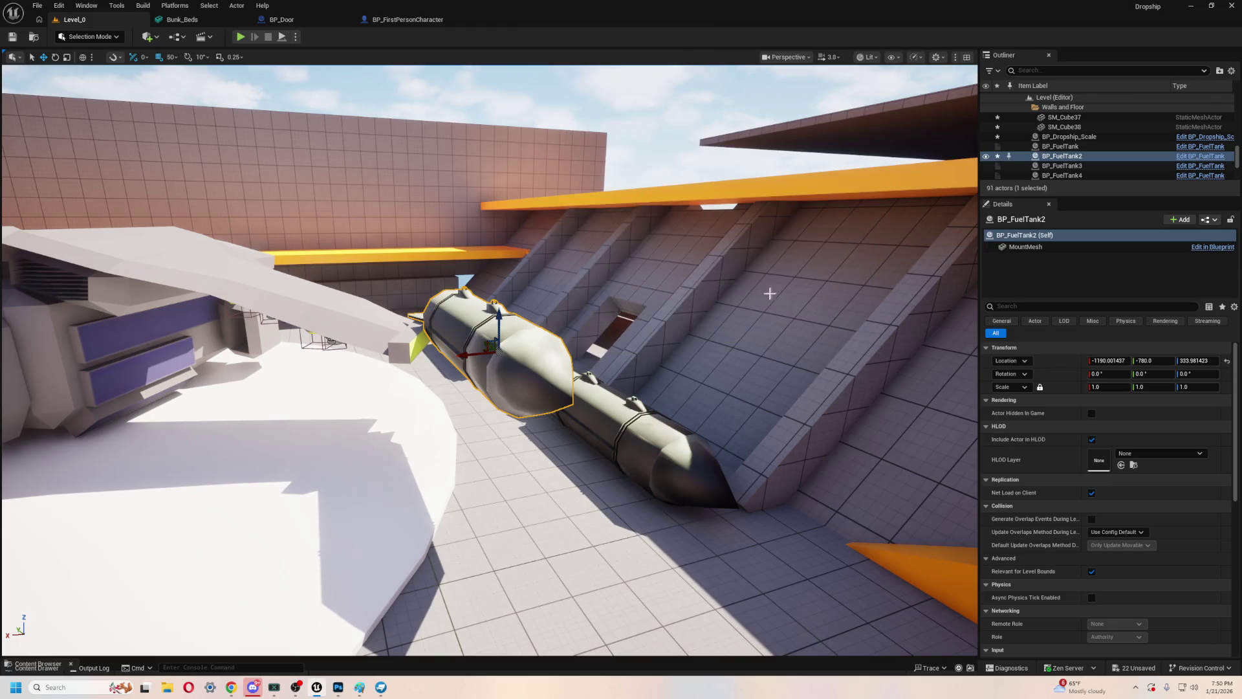
key("f")
left_click_drag(462, 272, 520, 264)
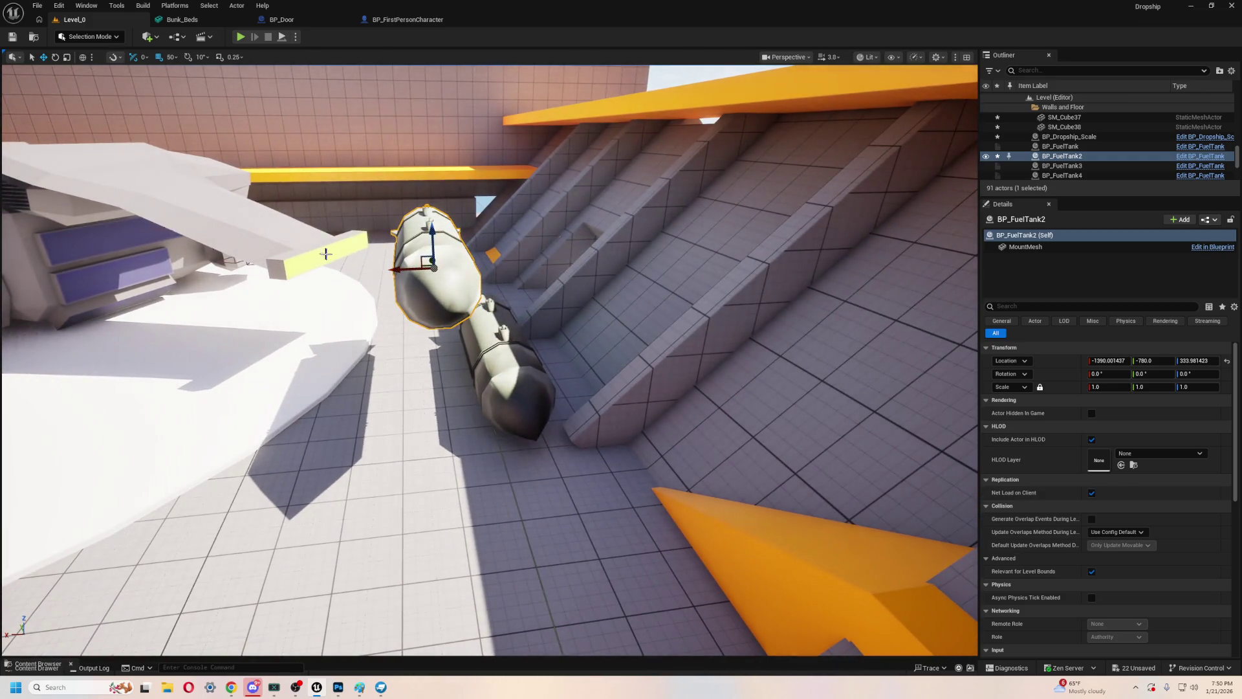
- Snap the fuel tank's pivot to the floor and raise it toward a height of 100
right_click(444, 264)
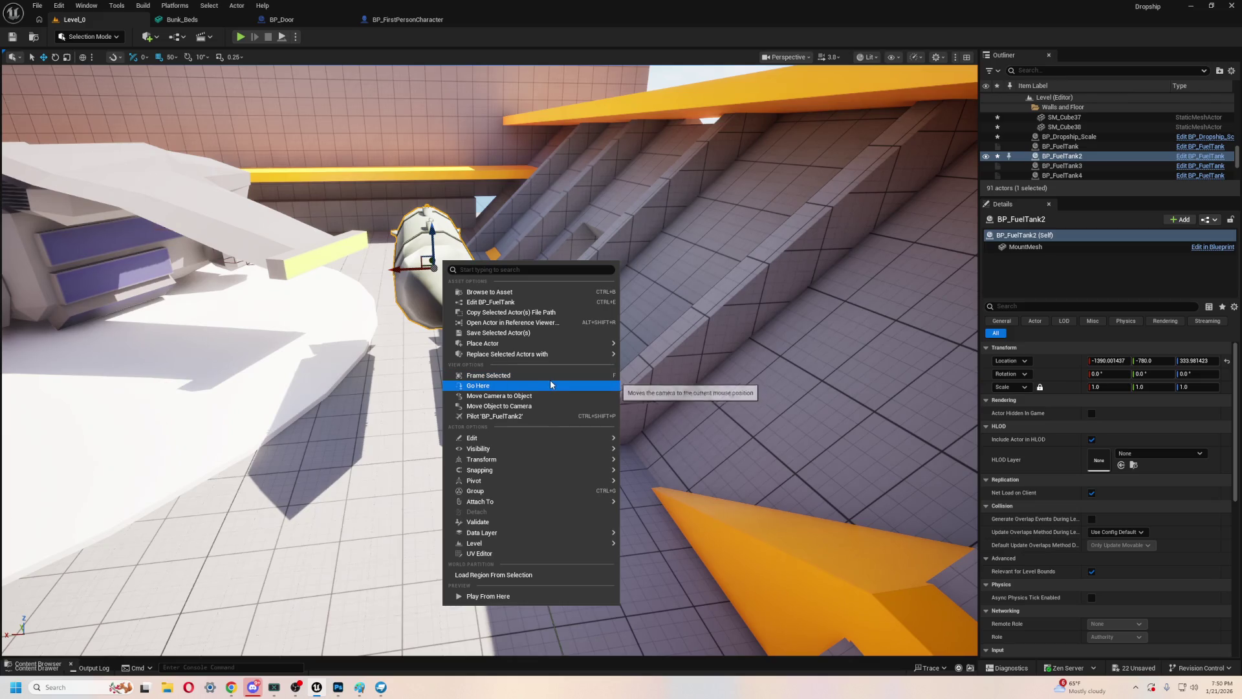
mouse_move(542, 475)
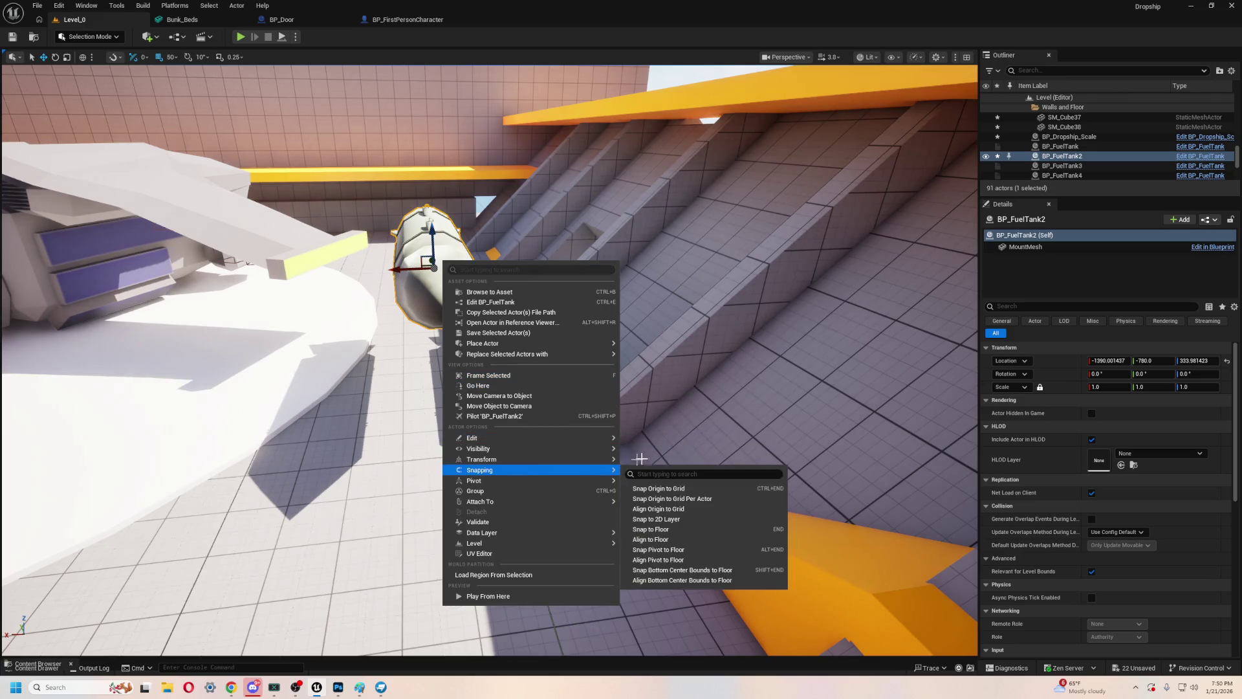
left_click(712, 548)
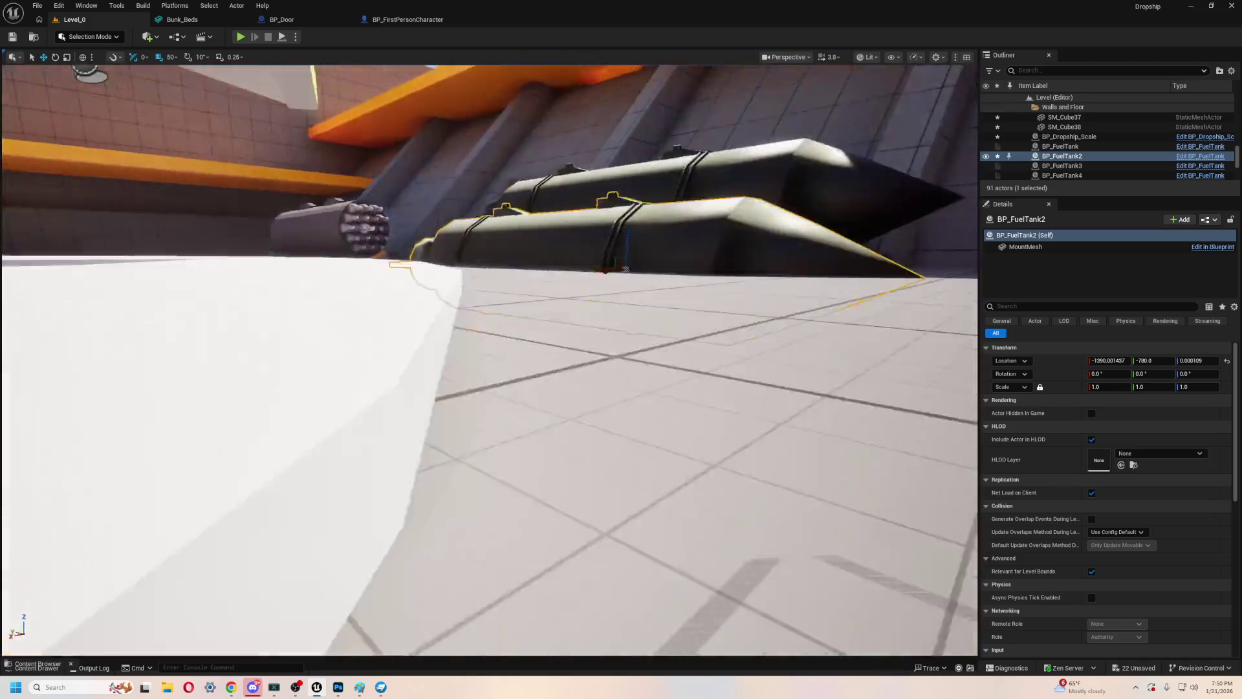
key("f")
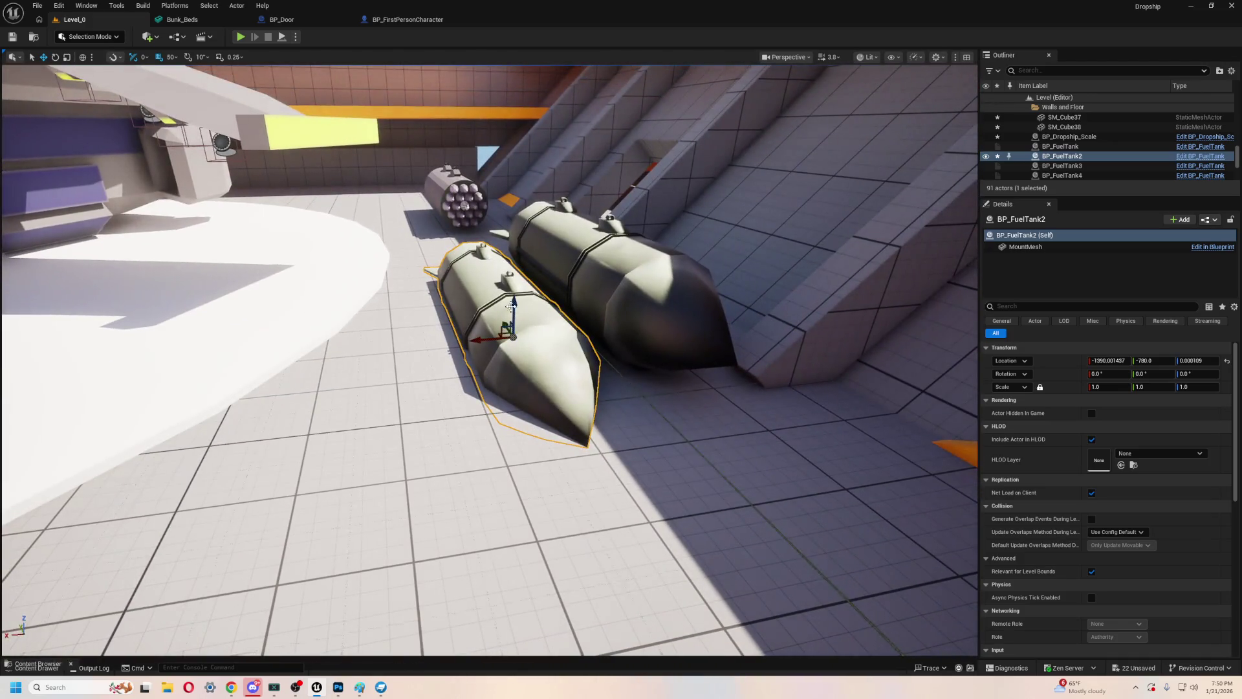
left_click_drag(513, 301, 513, 279)
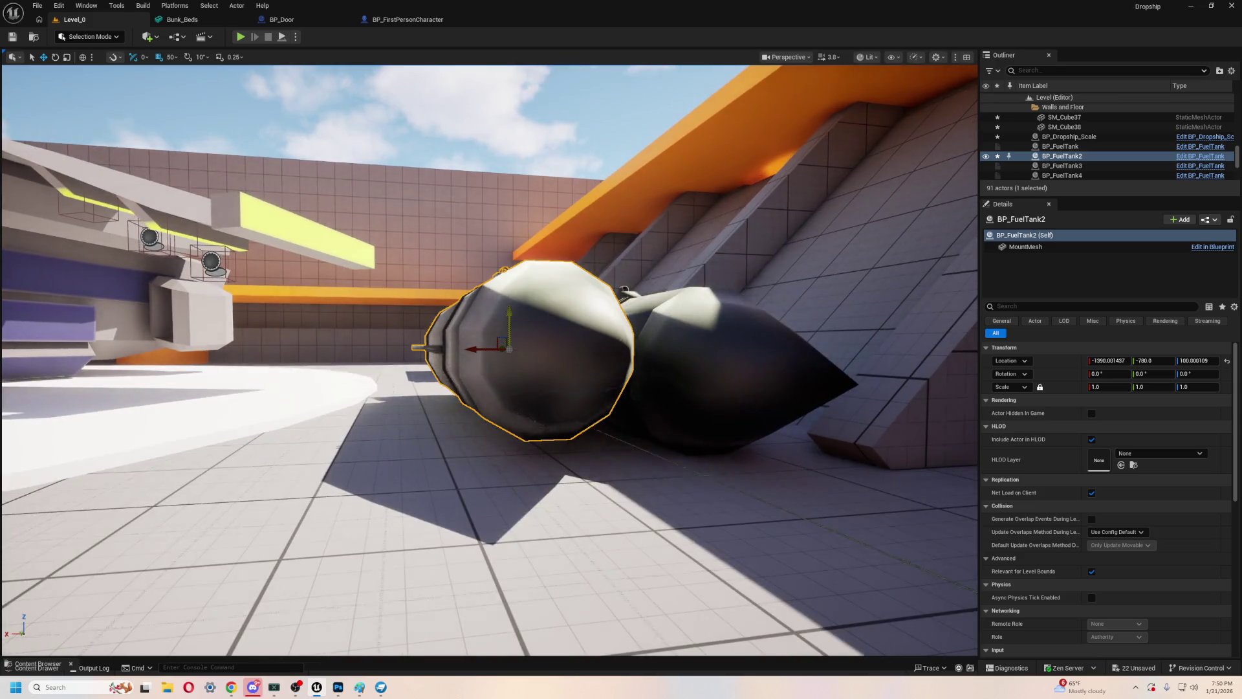
left_click_drag(509, 324, 509, 304)
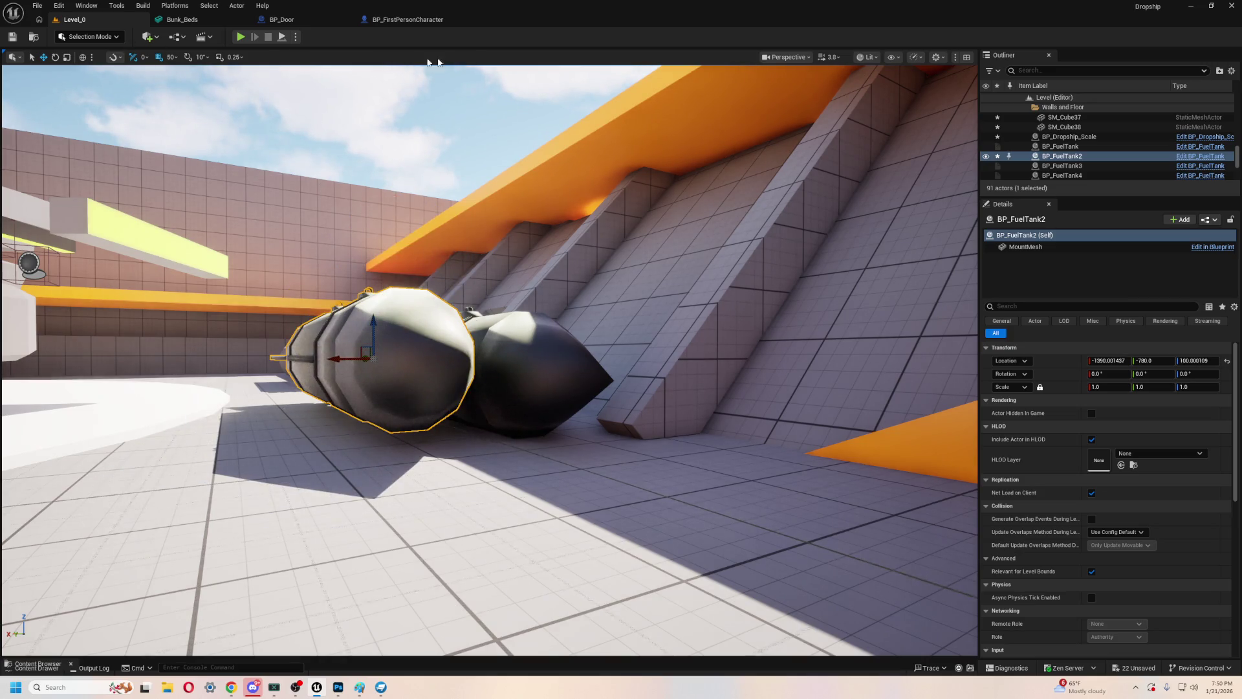
- Set grid snap to 5, lower the tank to Z 75, and start a play-test
left_click(177, 58)
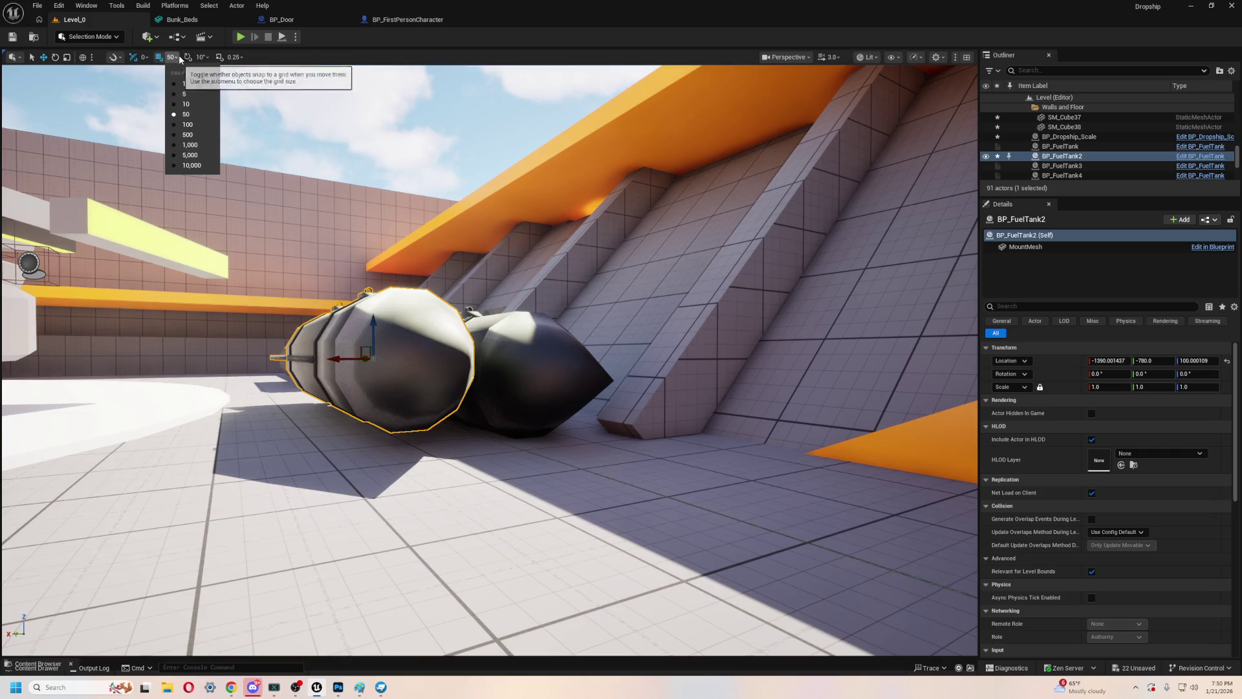
left_click(185, 94)
left_click_drag(374, 321, 377, 335)
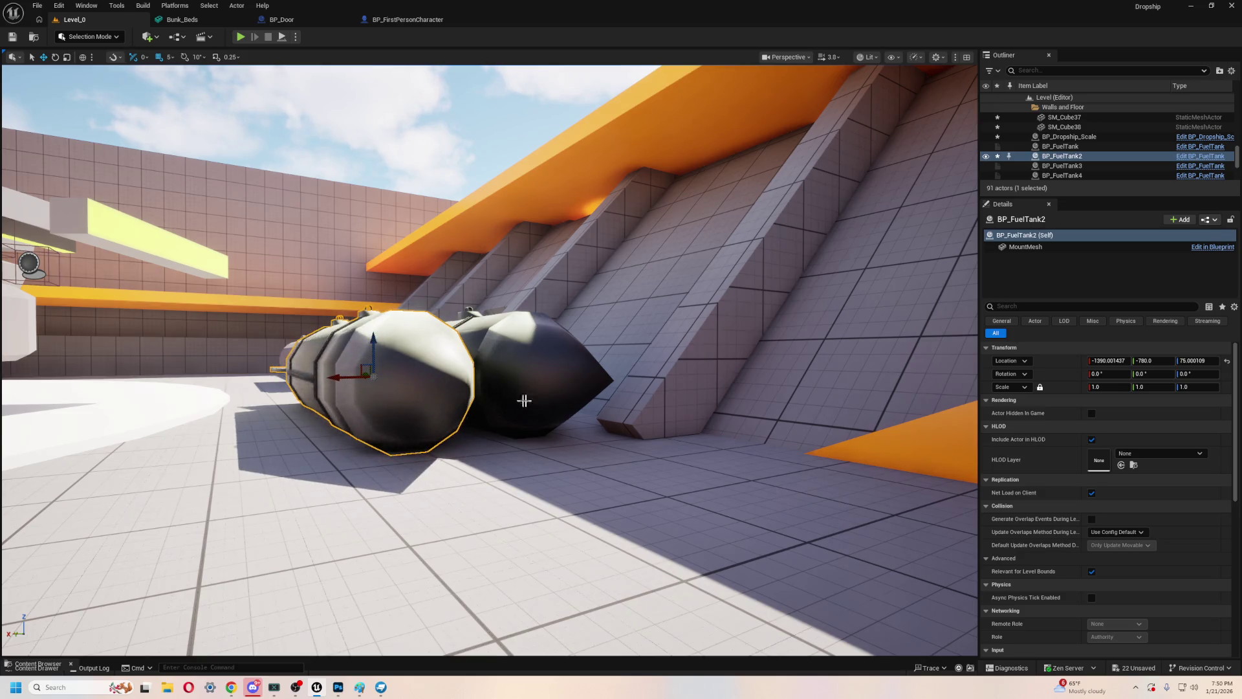
scroll(511, 399, "down", 5)
left_click(241, 37)
- Stop the play-test and, with grid snap at 1, raise the fuel tank to Z 85
key("w")
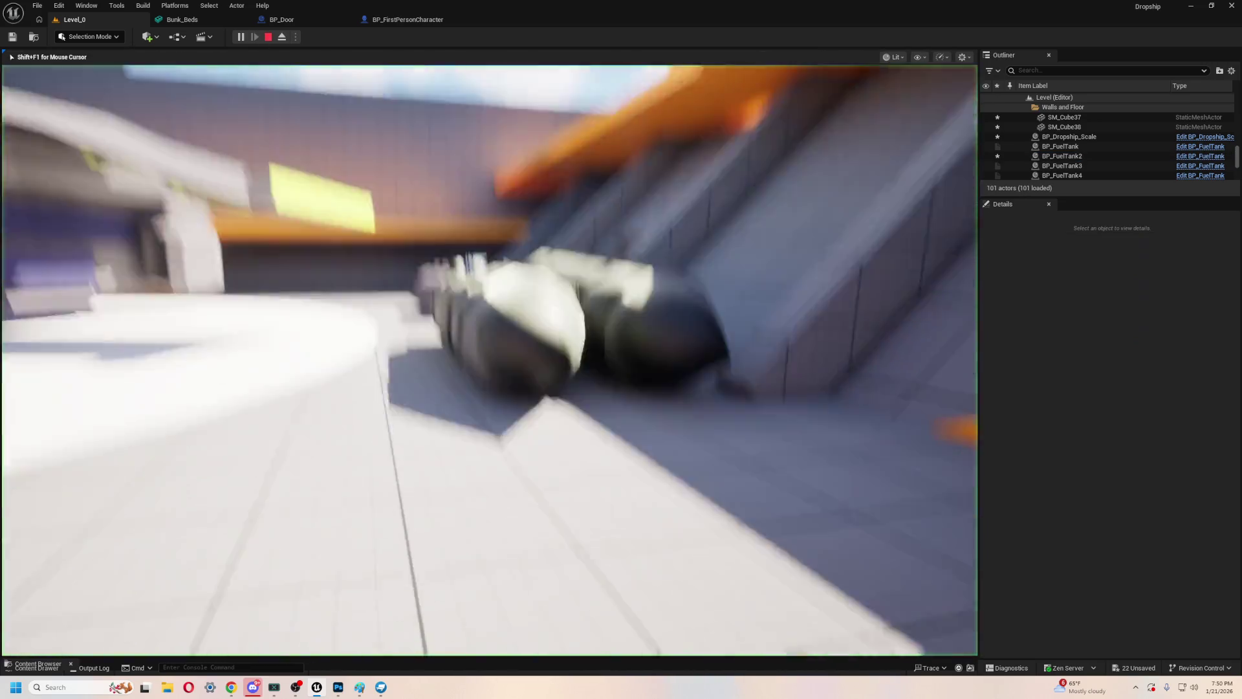
key("Escape")
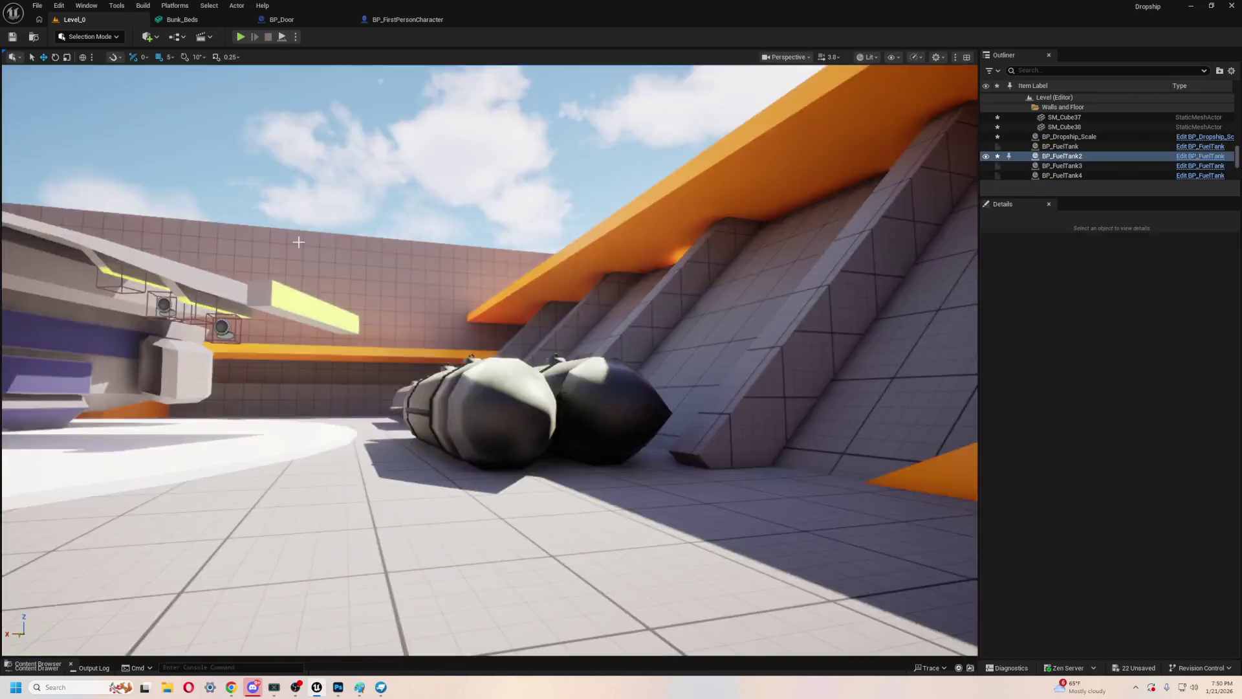
key("f")
left_click_drag(506, 288, 506, 283)
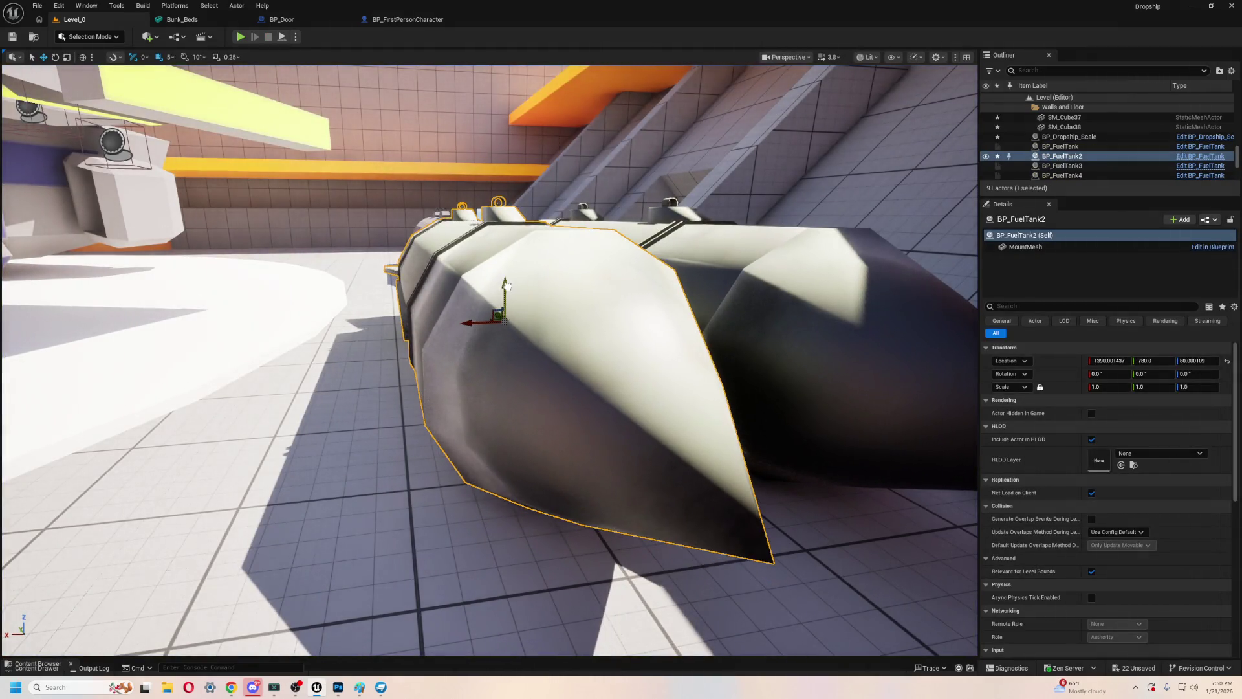
left_click(168, 57)
left_click(188, 84)
left_click_drag(505, 287, 505, 291)
mouse_move(440, 151)
left_mouse_down()
mouse_move(434, 181)
mouse_move(420, 175)
mouse_move(440, 151)
left_mouse_up()
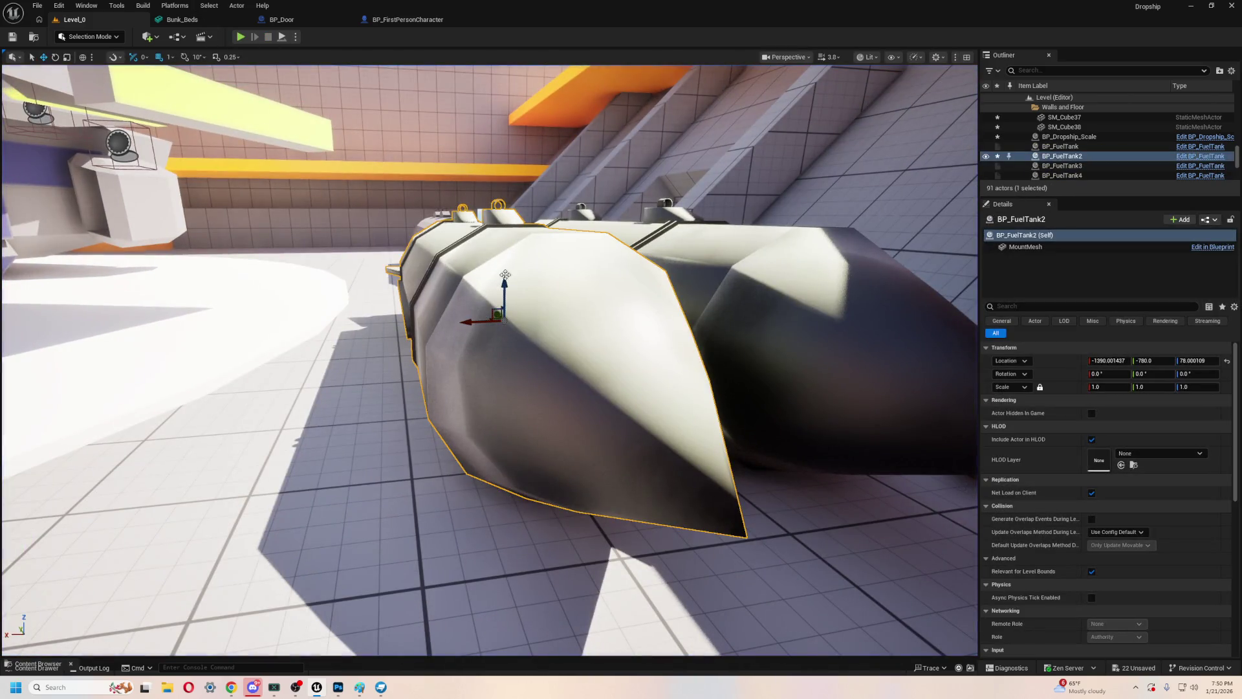
left_click_drag(505, 279, 506, 272)
scroll(507, 270, "down", 5)
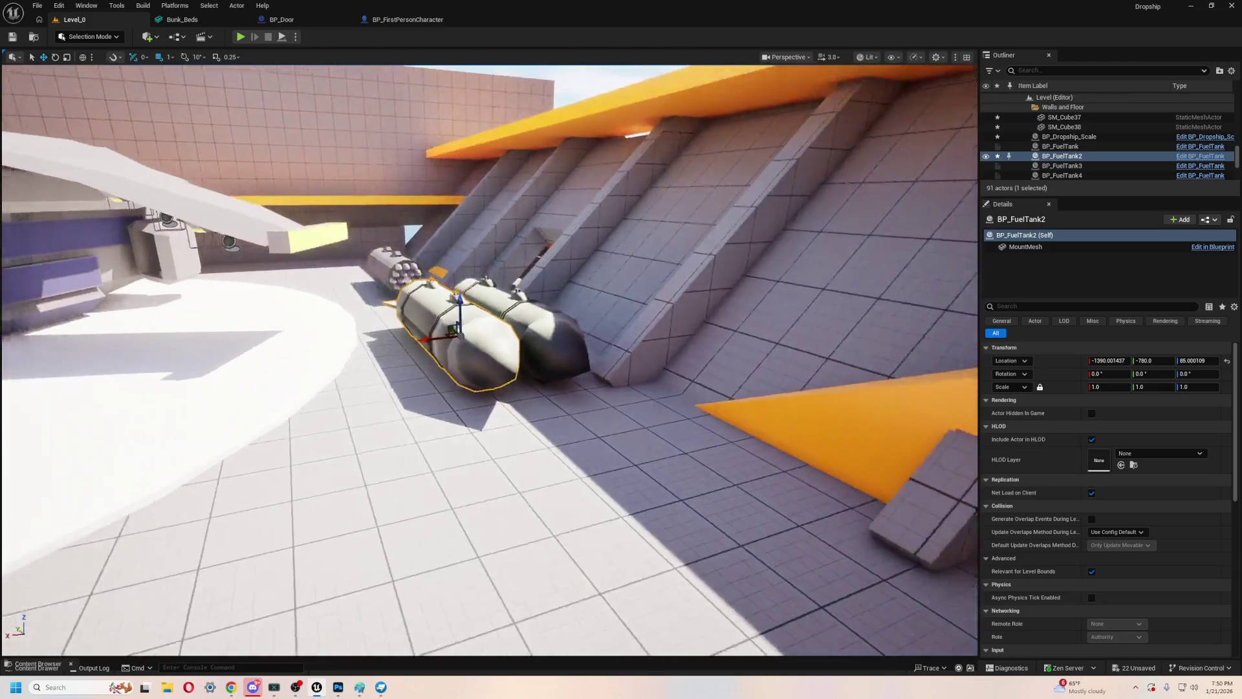
scroll(508, 262, "up", 3)
- Snap the tank's bottom center bounds to the floor, shift it 40 units along X, and play-test
right_click(509, 297)
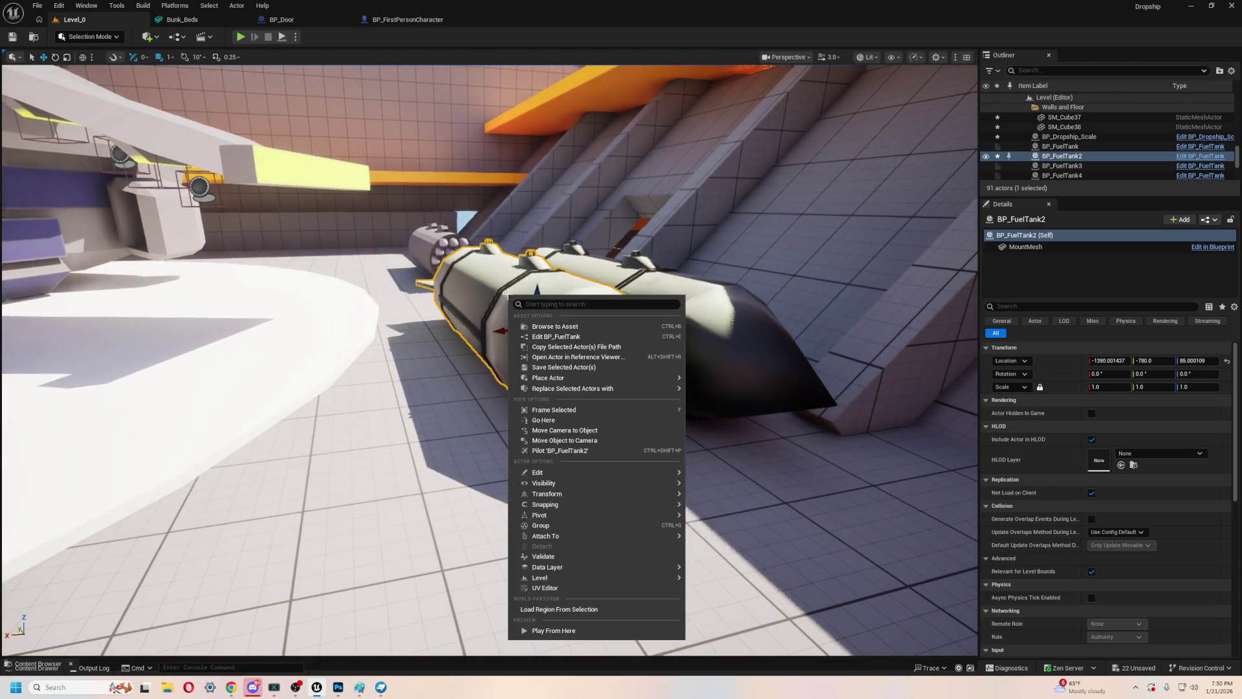
mouse_move(575, 509)
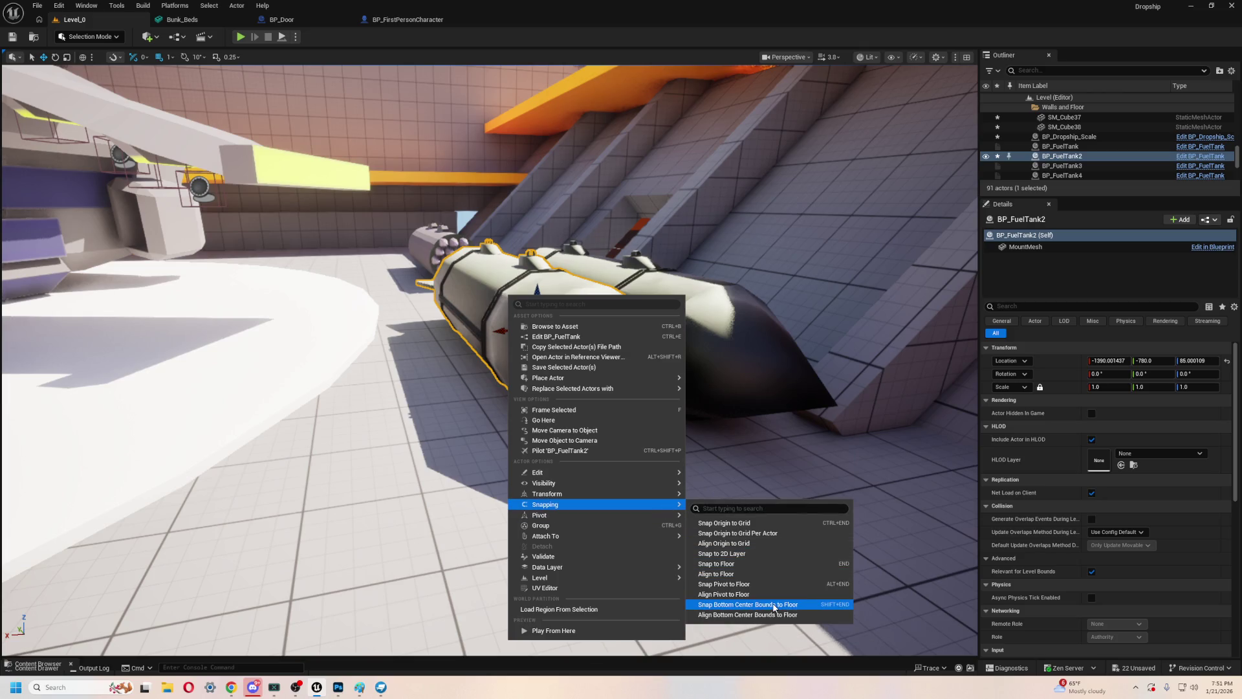
left_click(807, 605)
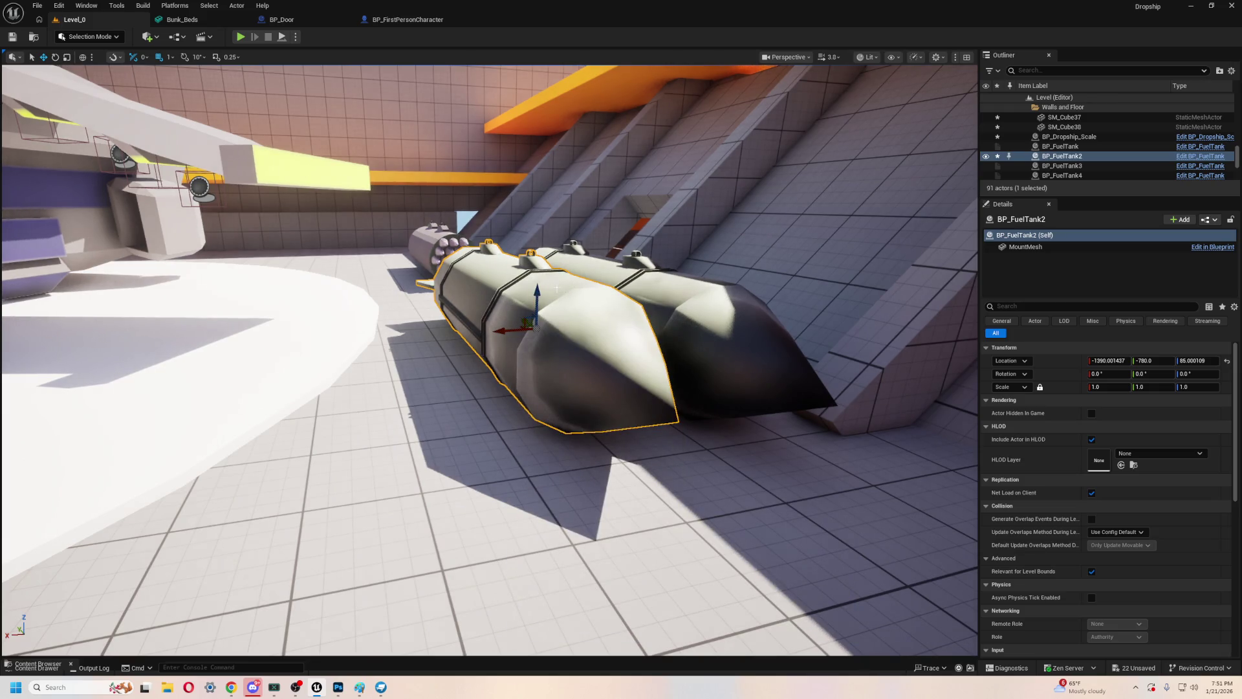
left_click(397, 191)
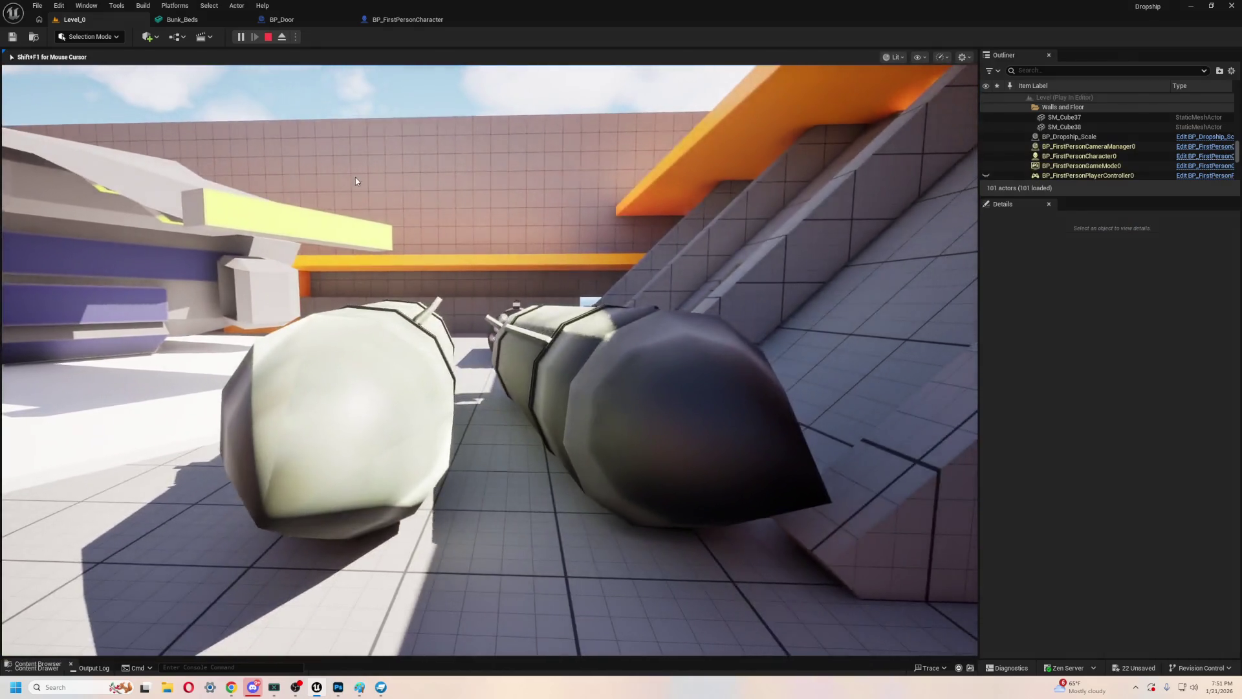
key("Escape")
left_click_drag(393, 381, 362, 381)
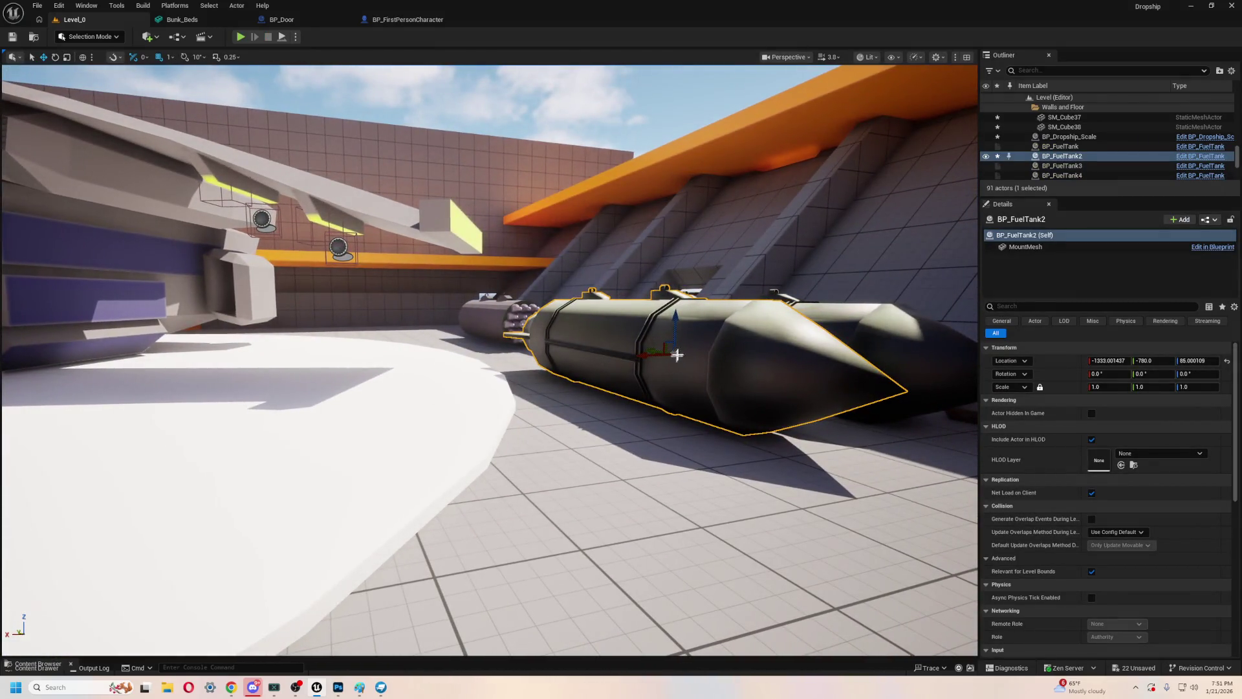
left_click(241, 37)
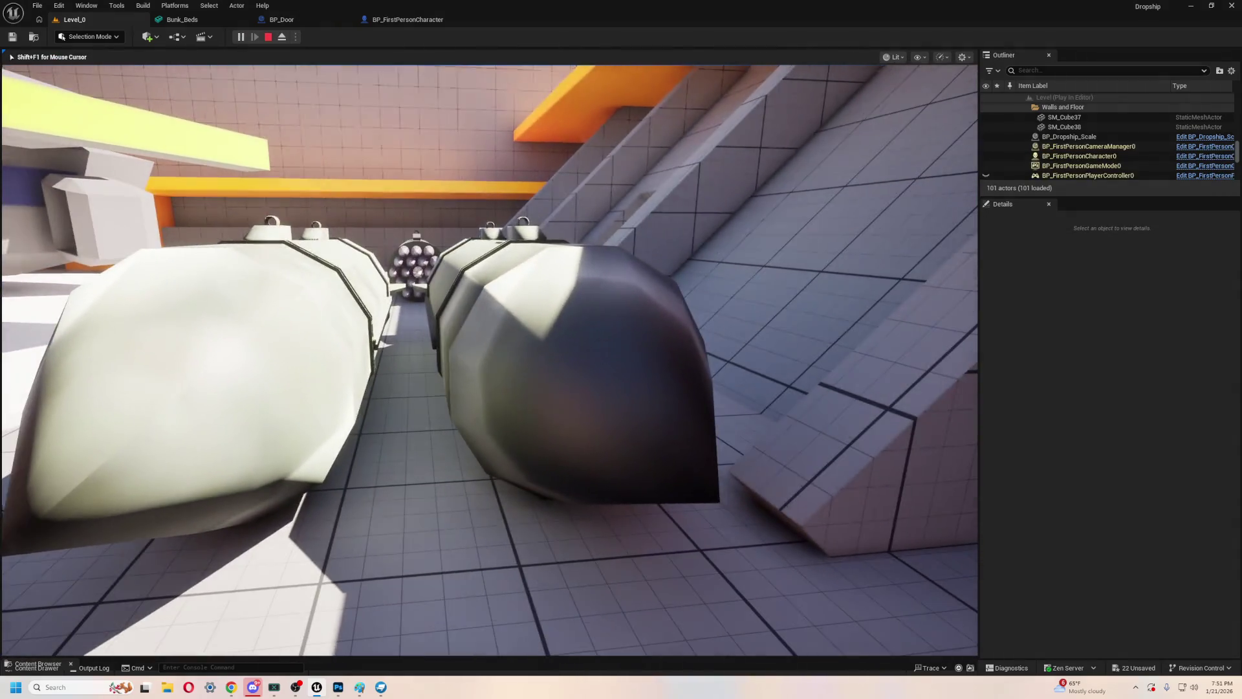
key("alt+Tab")
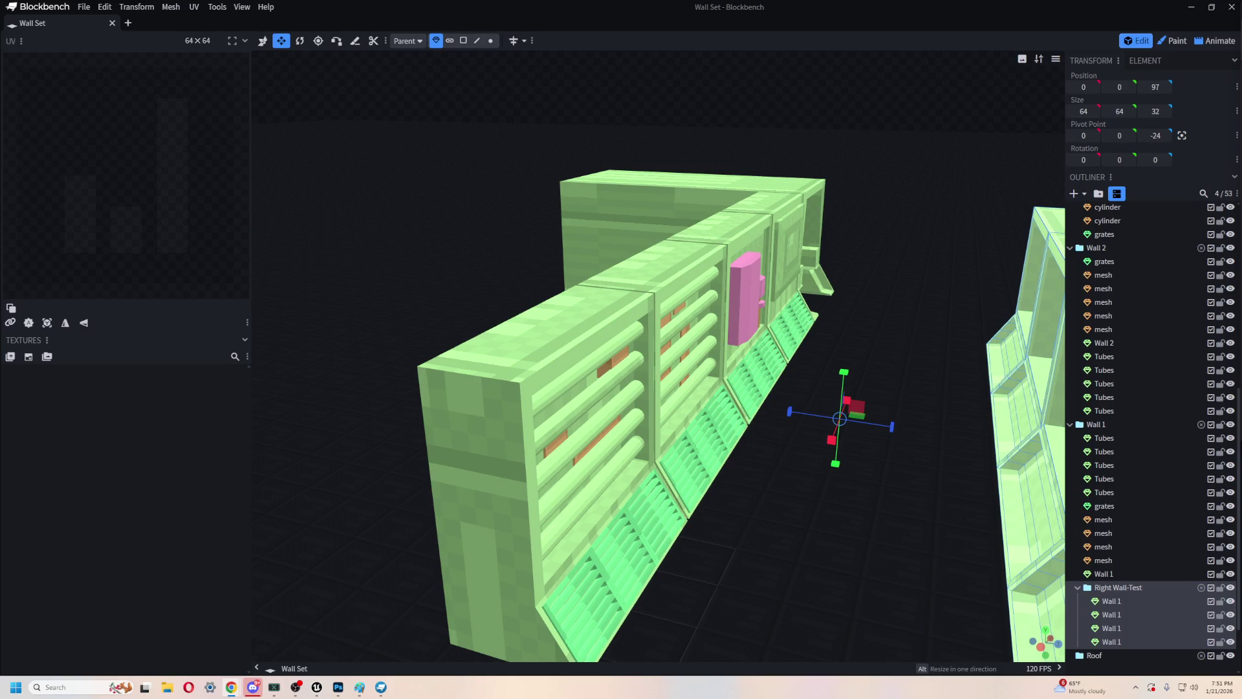
- Orbit the Wall Set model, close Blockbench, and relaunch it from the Windows search
scroll(570, 183, "down", 5)
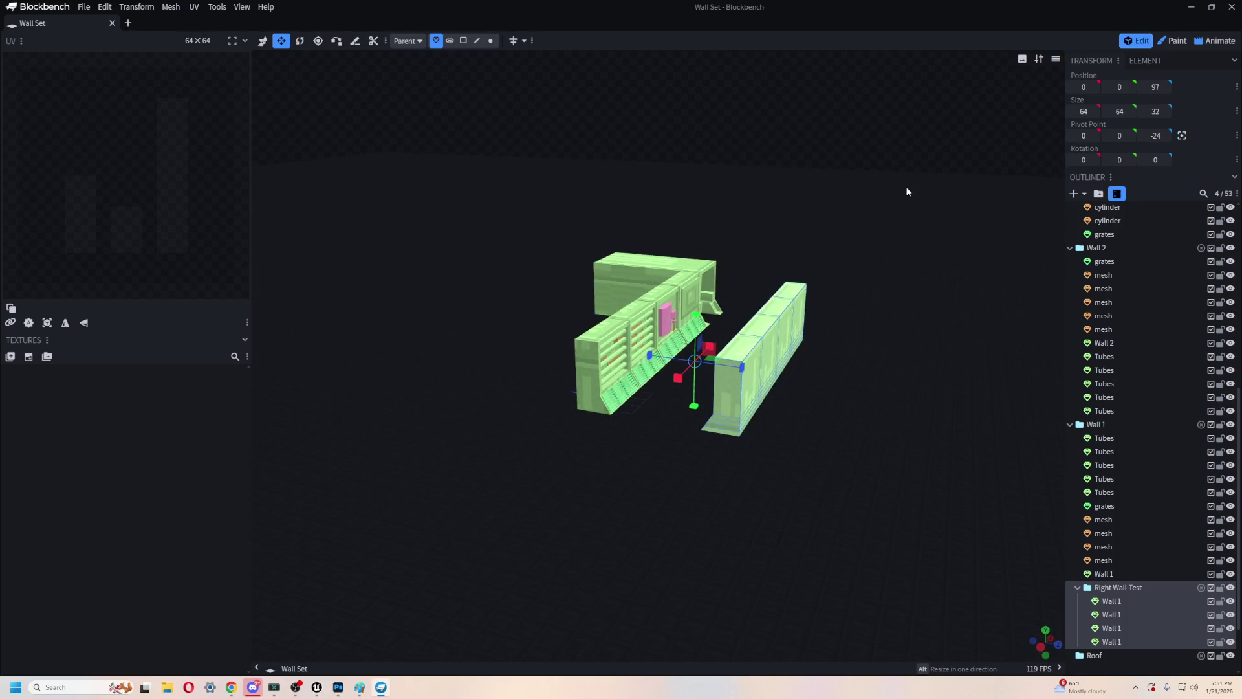
mouse_move(906, 187)
left_mouse_down()
mouse_move(755, 233)
mouse_move(690, 234)
mouse_move(770, 183)
mouse_move(898, 6)
left_mouse_up()
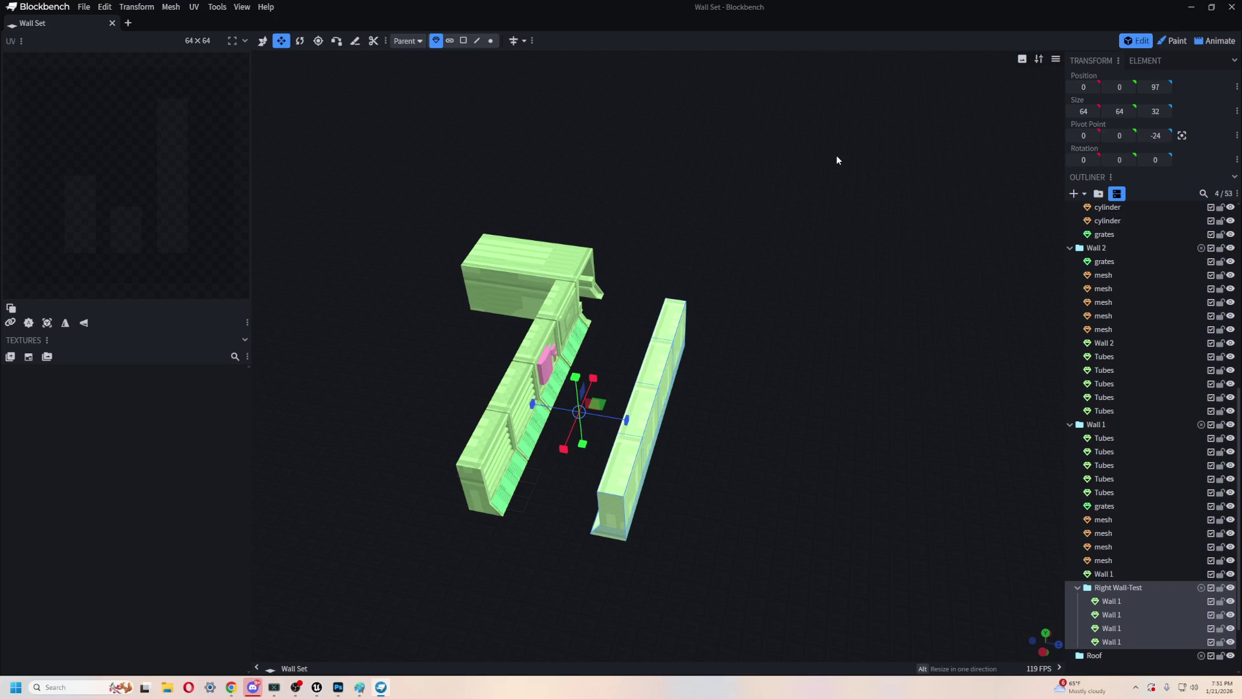
left_click(1223, 12)
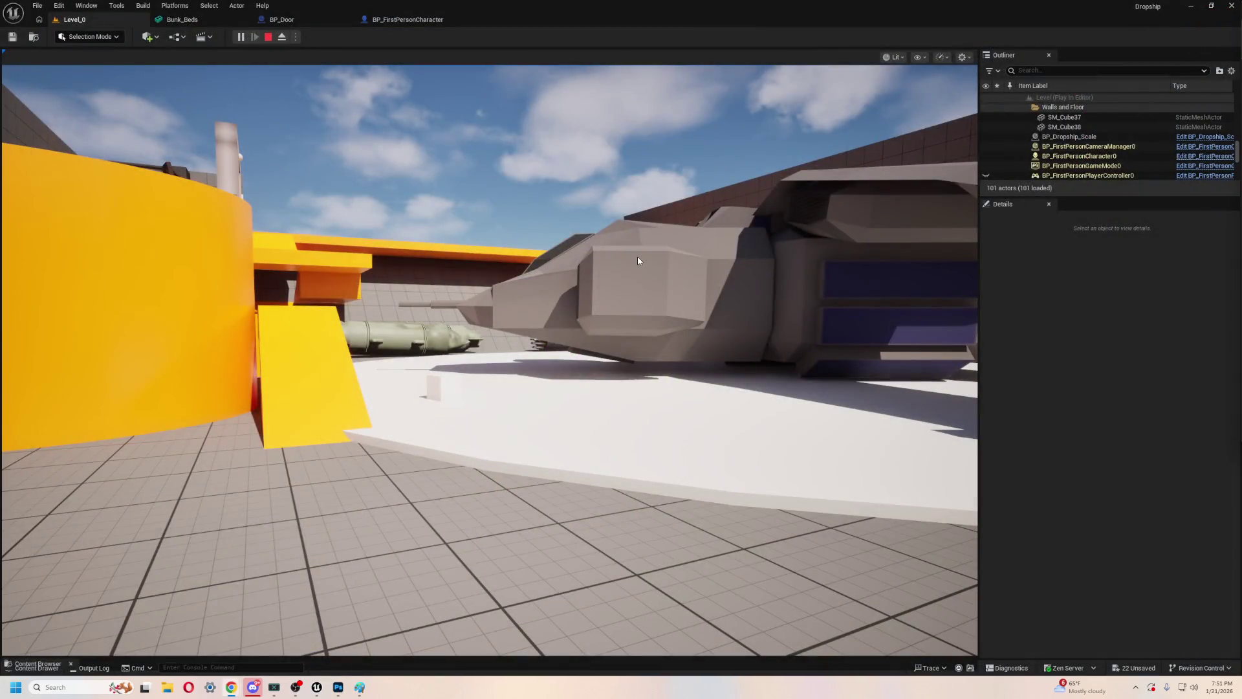
key("super")
type("blockbench")
key("Return")
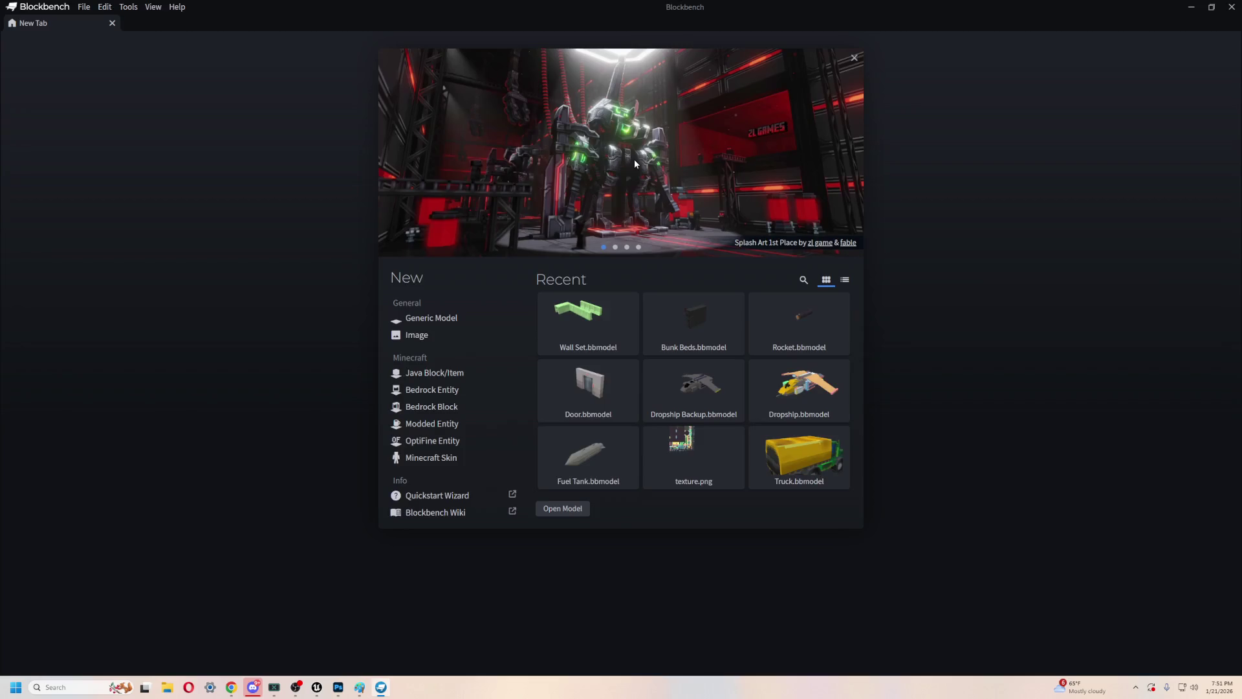
- Create a Generic Model named DropDoor with texture size 64 and confirm
left_click(433, 320)
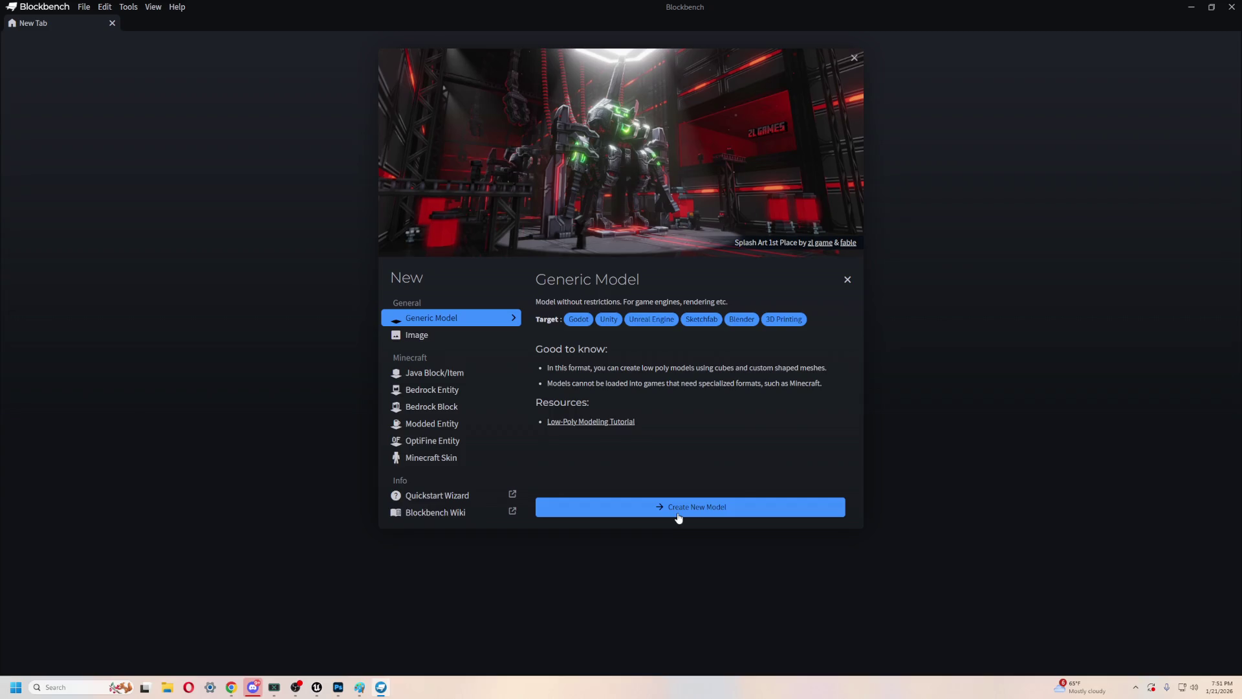
left_click(678, 508)
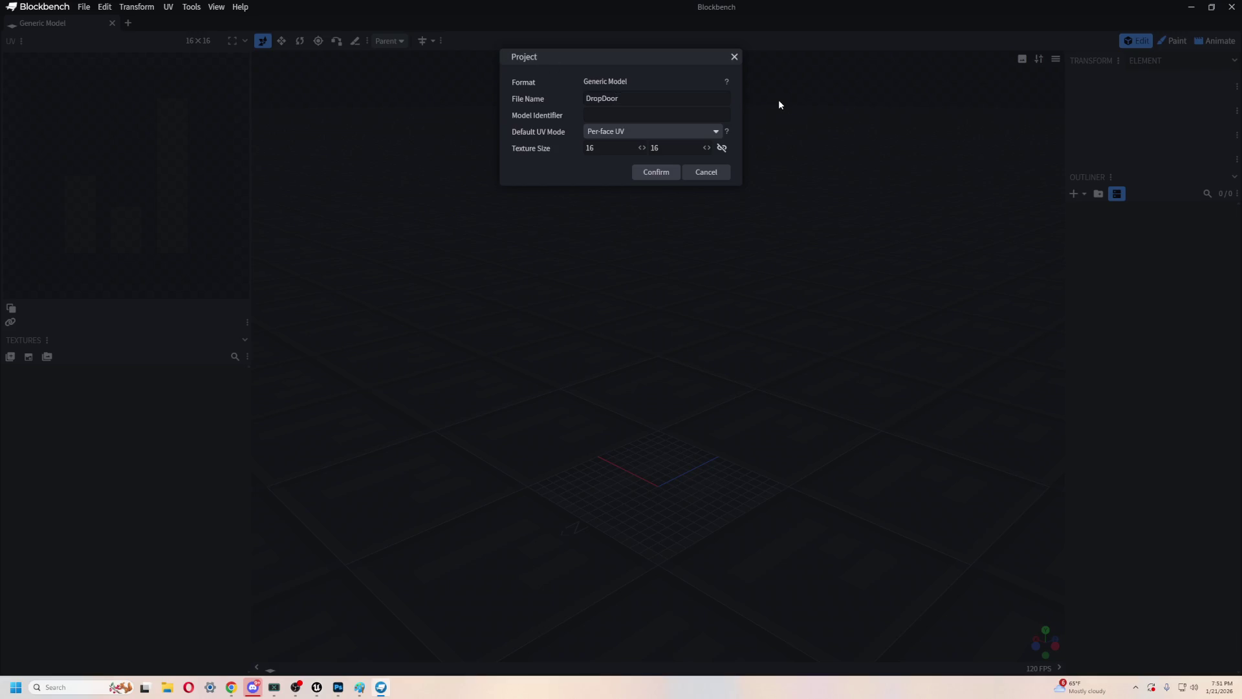
type("6")
left_click(660, 172)
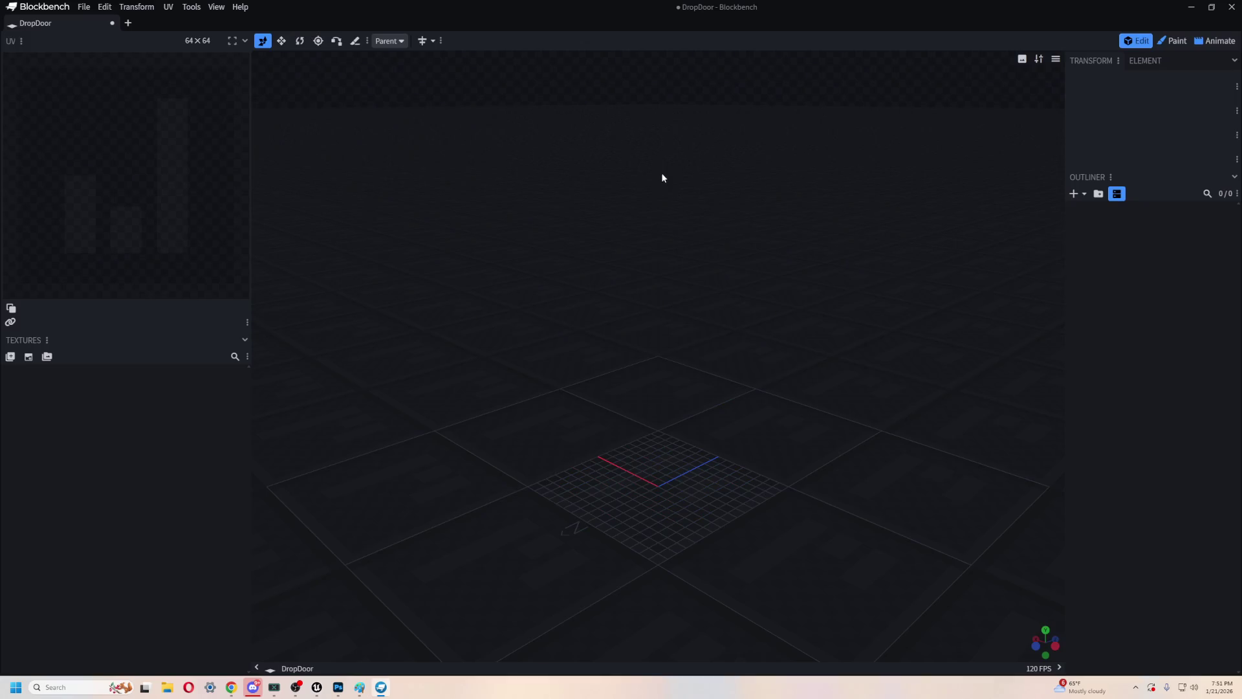
- Switch the viewport to a single view via View > Split Screen > Single
mouse_move(824, 199)
left_mouse_down()
mouse_move(790, 261)
mouse_move(807, 336)
mouse_move(737, 225)
mouse_move(764, 270)
mouse_move(759, 261)
left_mouse_up()
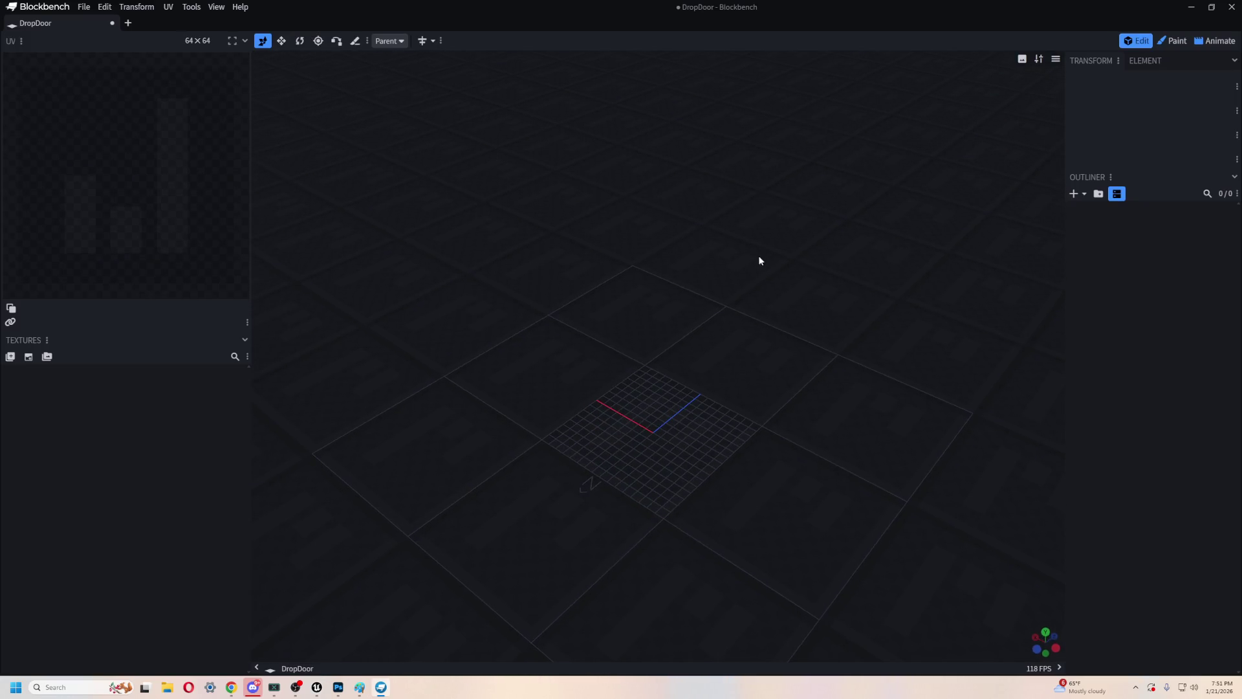
left_click(220, 11)
mouse_move(290, 65)
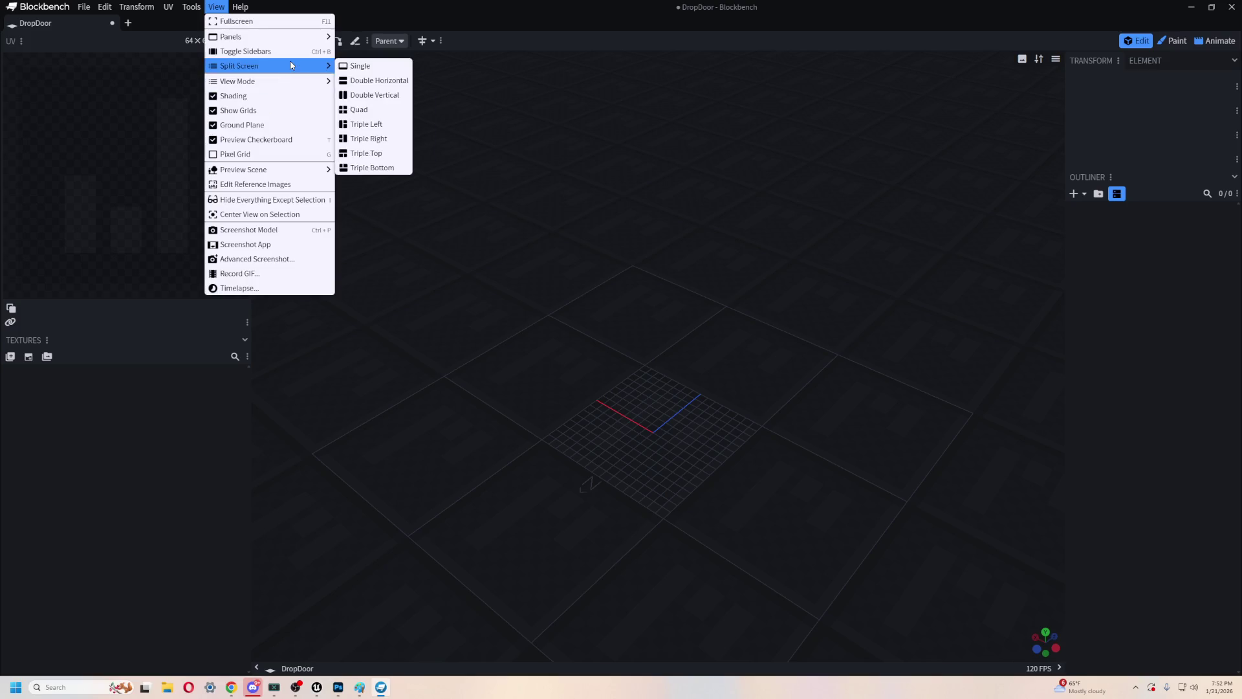
left_click(348, 68)
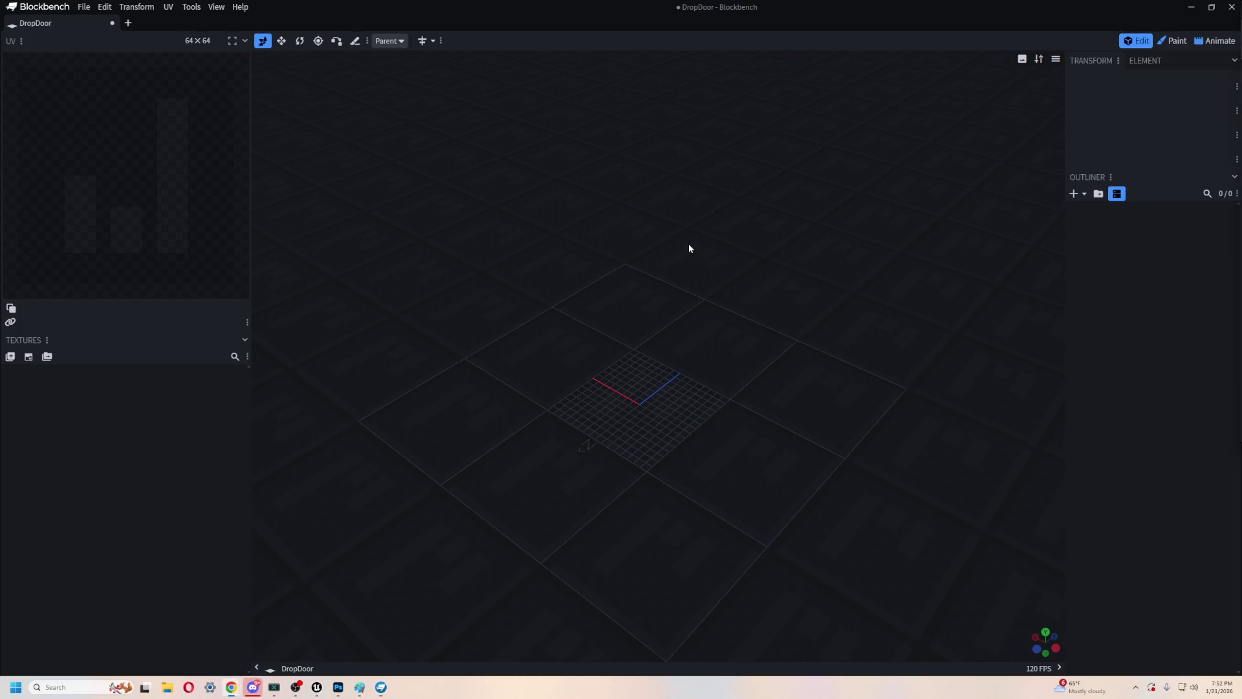
key("alt+Tab")
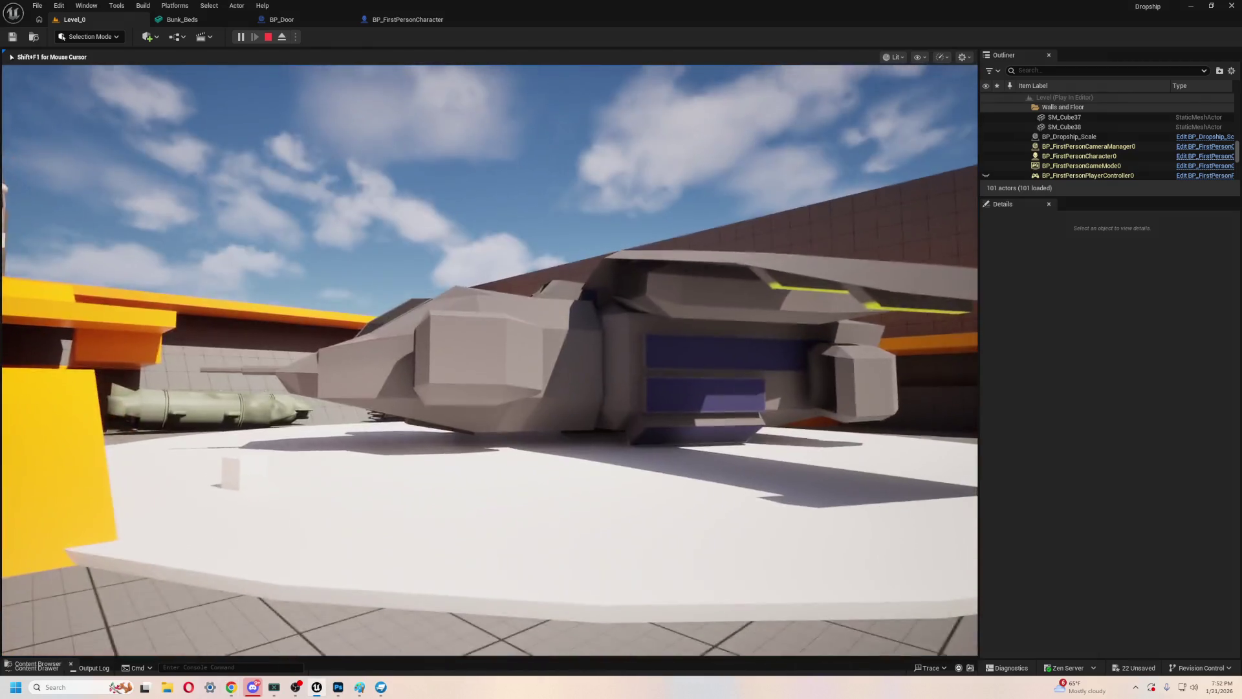
- Stop play, slide the landing-pad Cylinder to Y -138, undo its scale, then scale it to about 29
key("Escape")
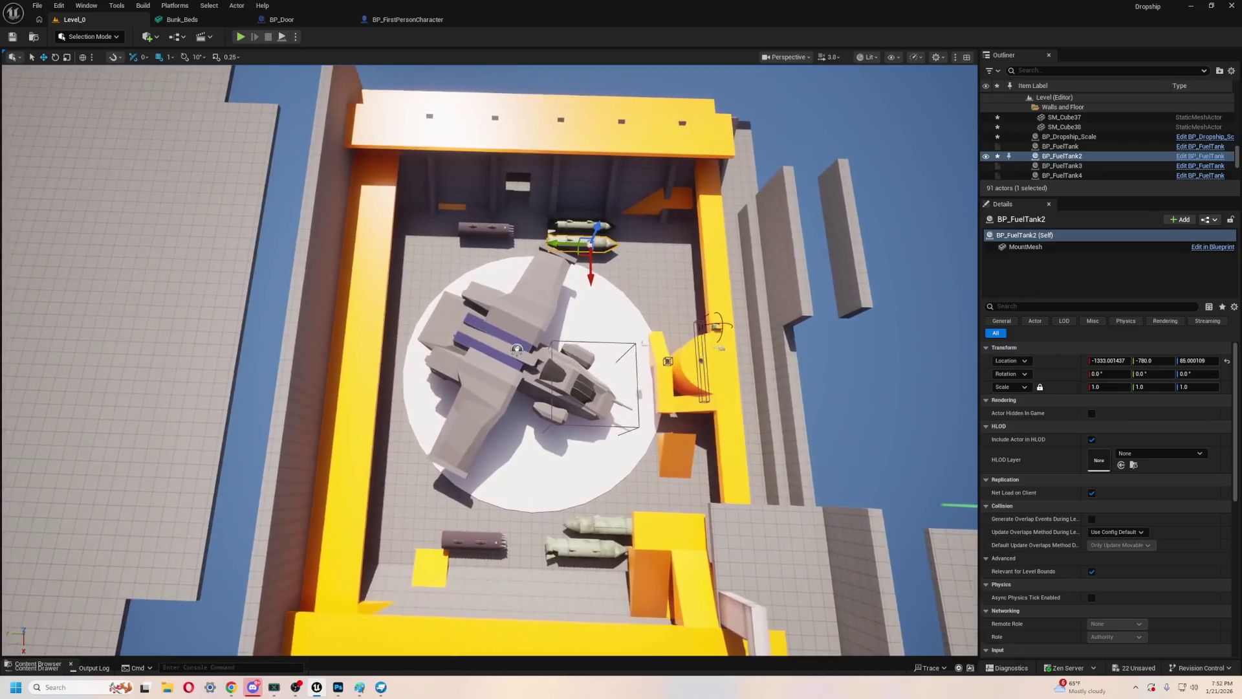
left_click(602, 456)
left_click_drag(494, 398, 487, 396)
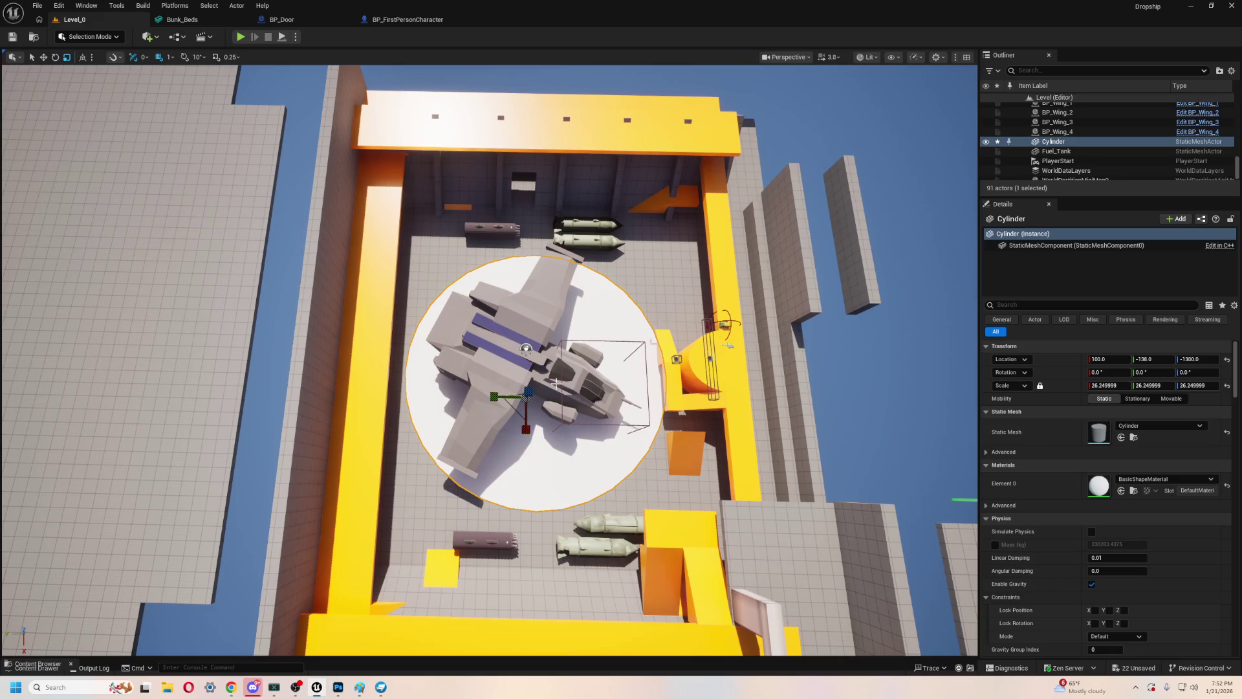
key("ctrl+z")
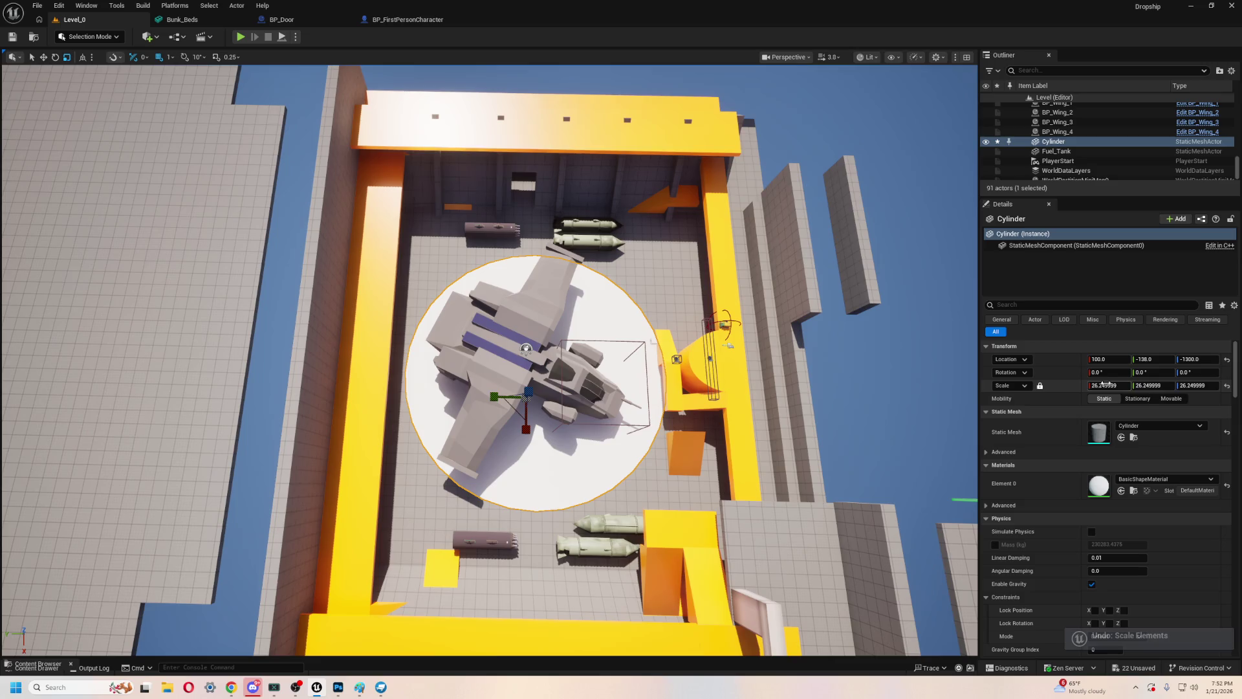
left_click_drag(1100, 385, 1114, 386)
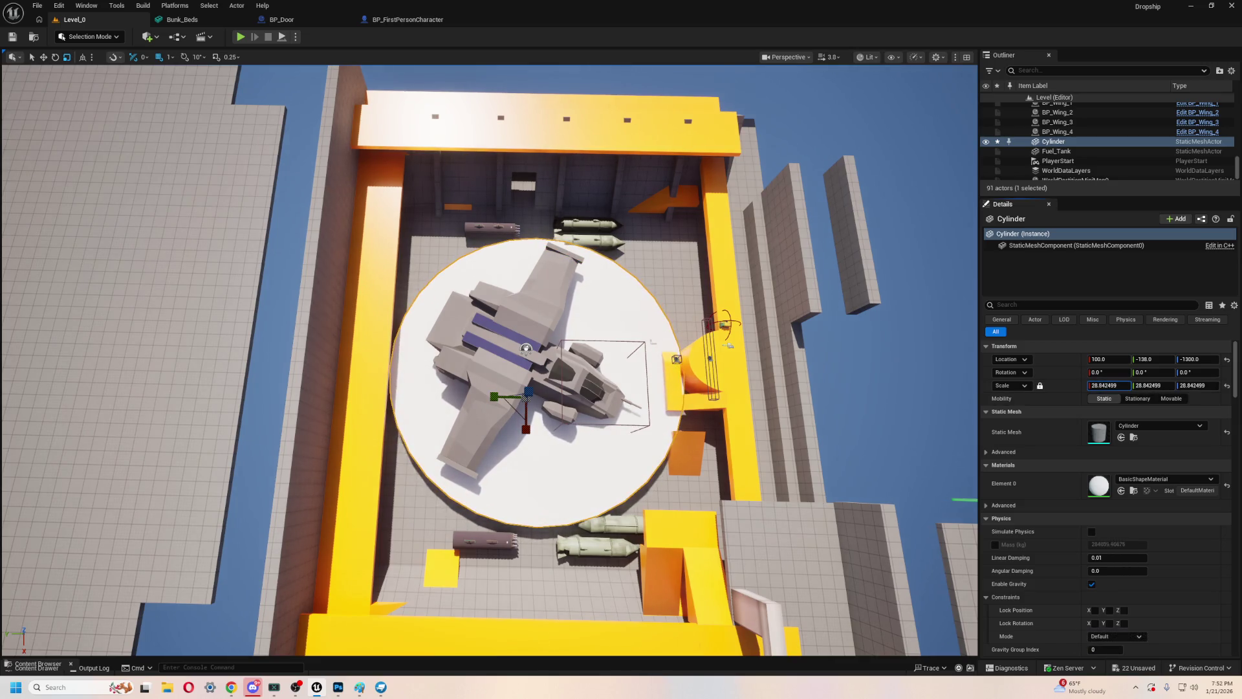
mouse_move(458, 333)
left_mouse_down()
mouse_move(401, 304)
mouse_move(542, 457)
mouse_move(521, 475)
mouse_move(519, 456)
mouse_move(522, 478)
mouse_move(507, 456)
mouse_move(521, 469)
mouse_move(462, 452)
mouse_move(432, 407)
mouse_move(452, 455)
mouse_move(451, 317)
left_mouse_up()
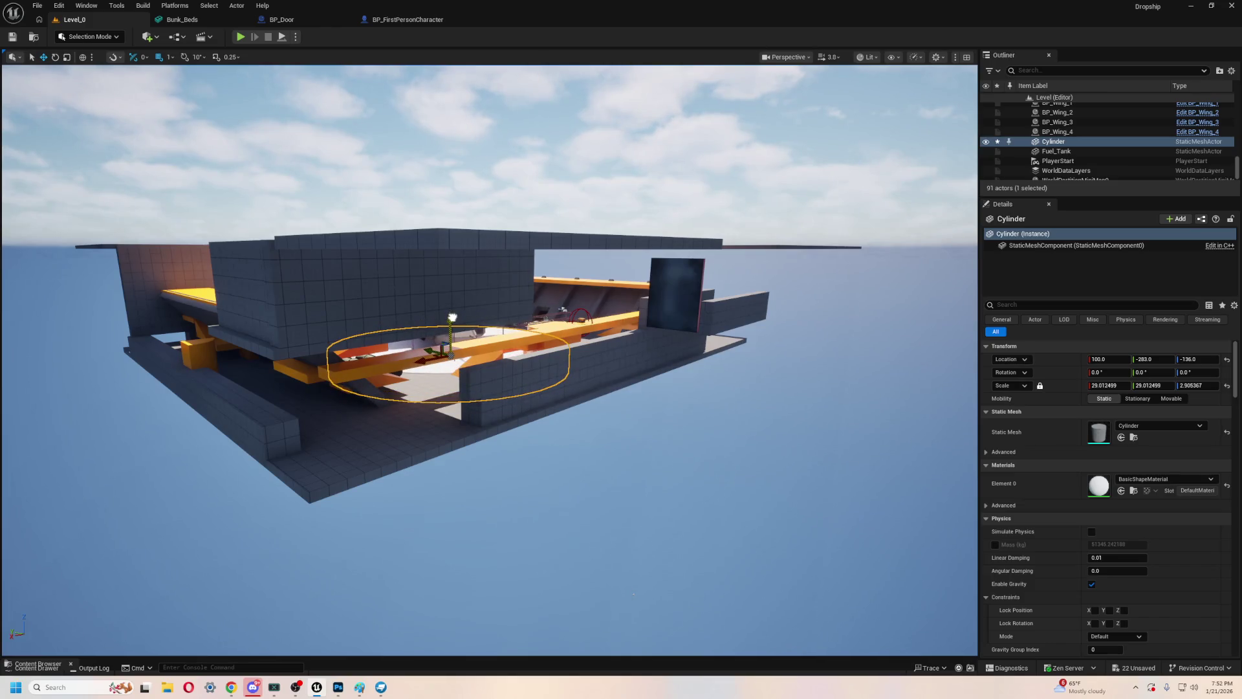
- Select the sky sphere and fly the view above the hangar toward the dropship
left_click_drag(523, 412, 829, 360)
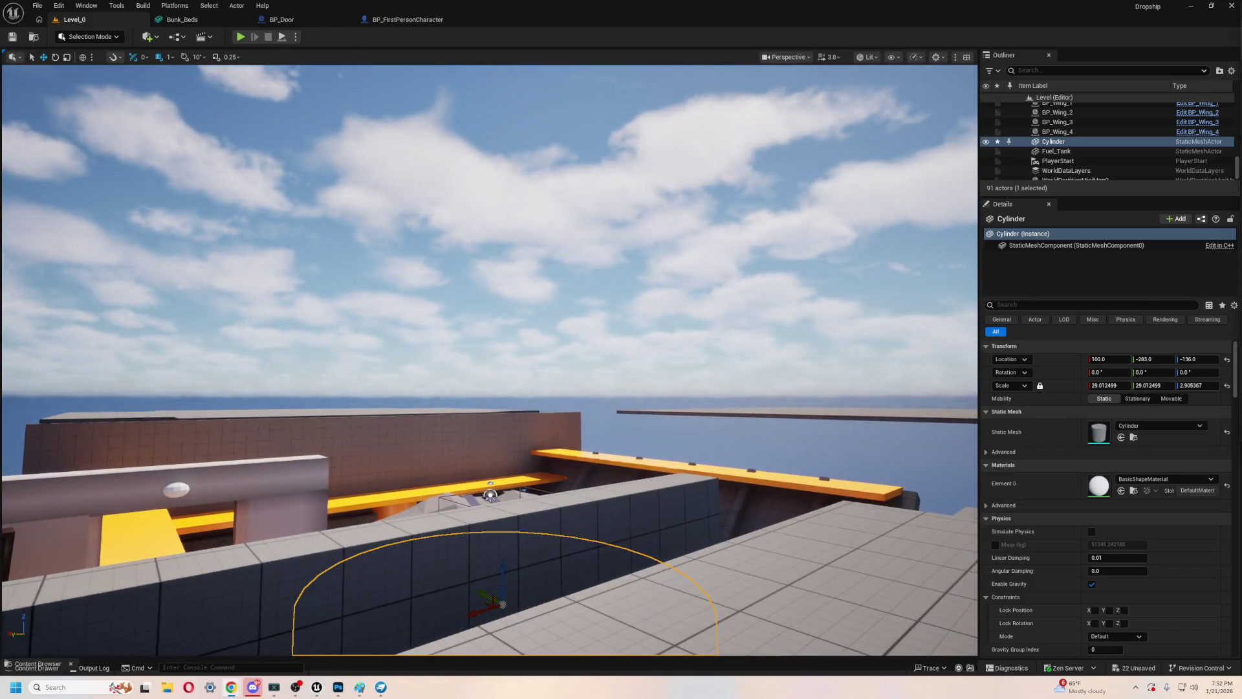
key("alt+Tab")
left_click(489, 273)
mouse_move(488, 273)
left_mouse_down()
mouse_move(500, 395)
mouse_move(469, 180)
left_mouse_up()
left_click_drag(352, 228, 336, 259)
- Switch the editor into Modeling Mode with Shift+5
left_click(157, 39)
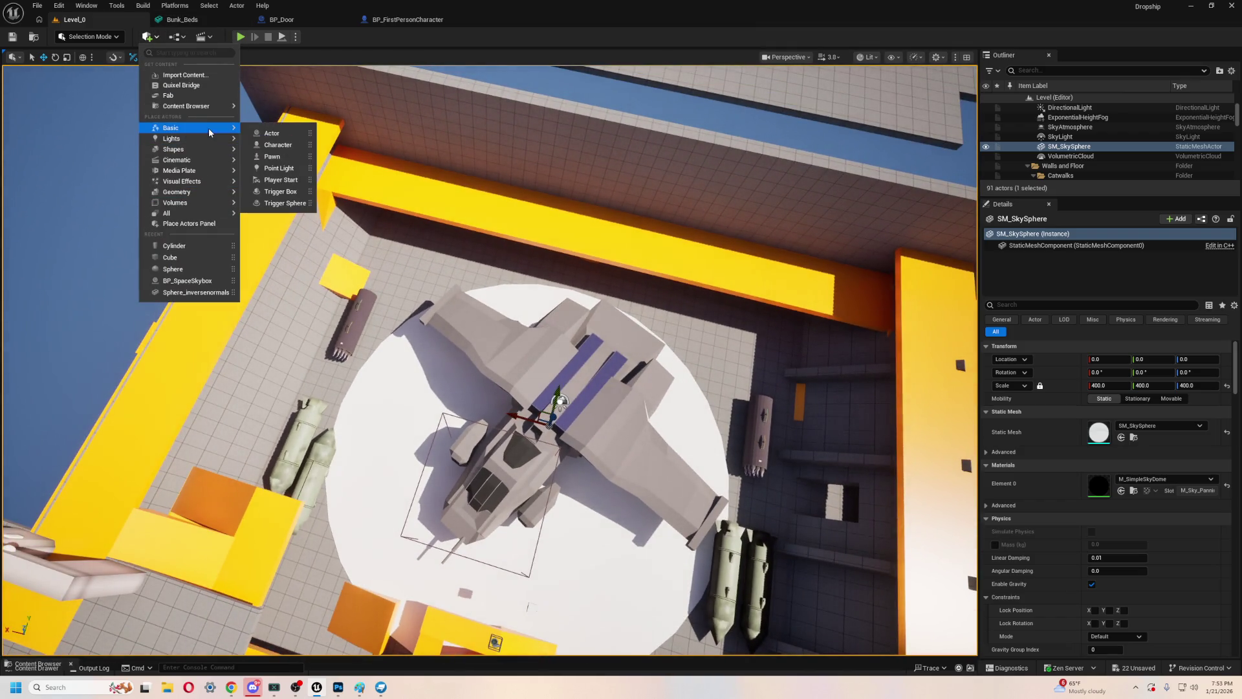
mouse_move(194, 149)
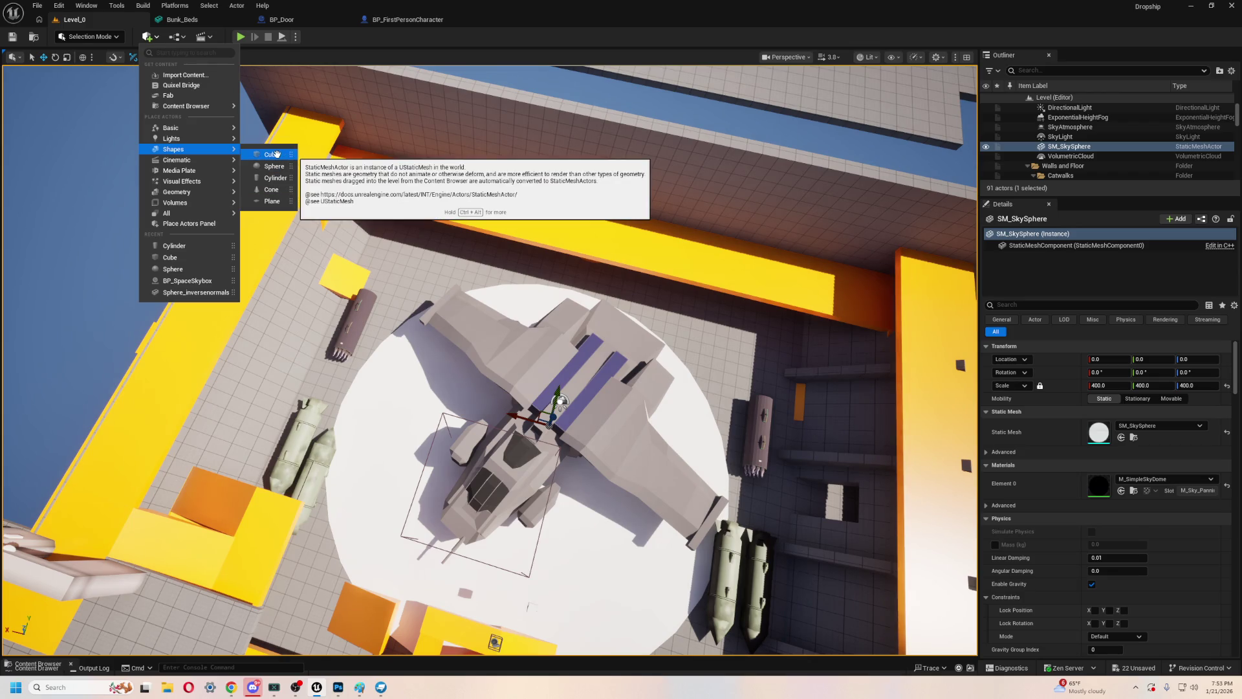
left_click(103, 37)
left_click(107, 39)
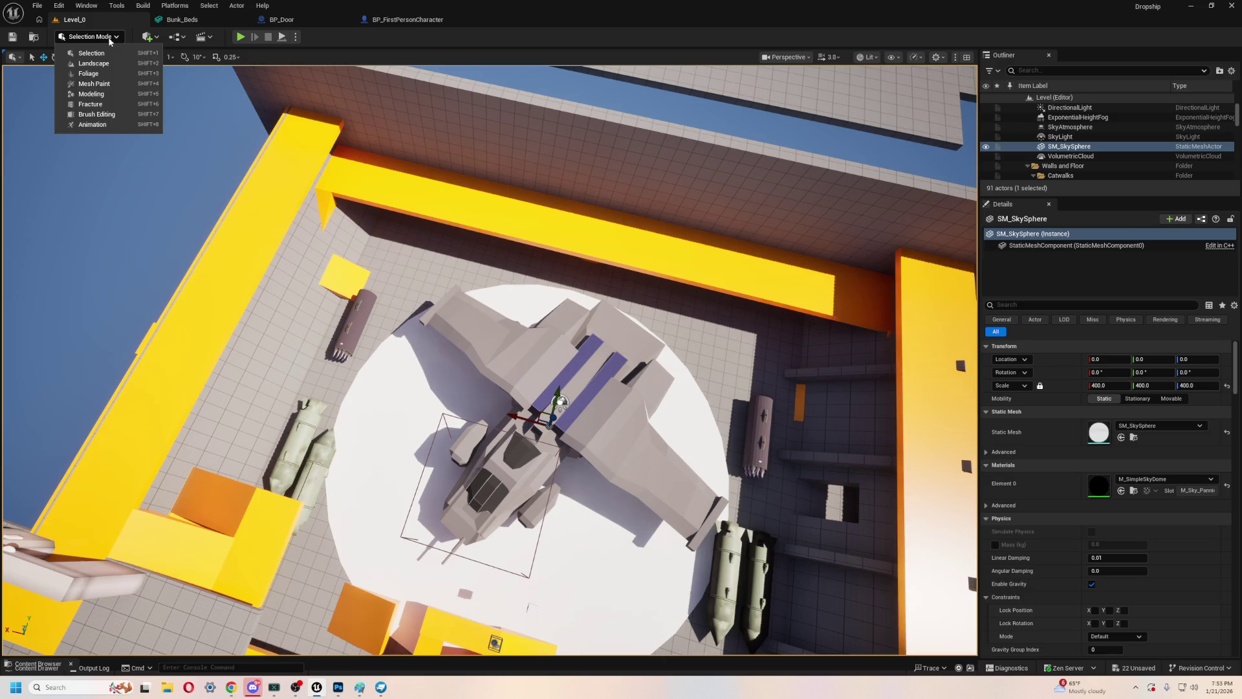
left_click(165, 47)
key("shift+5")
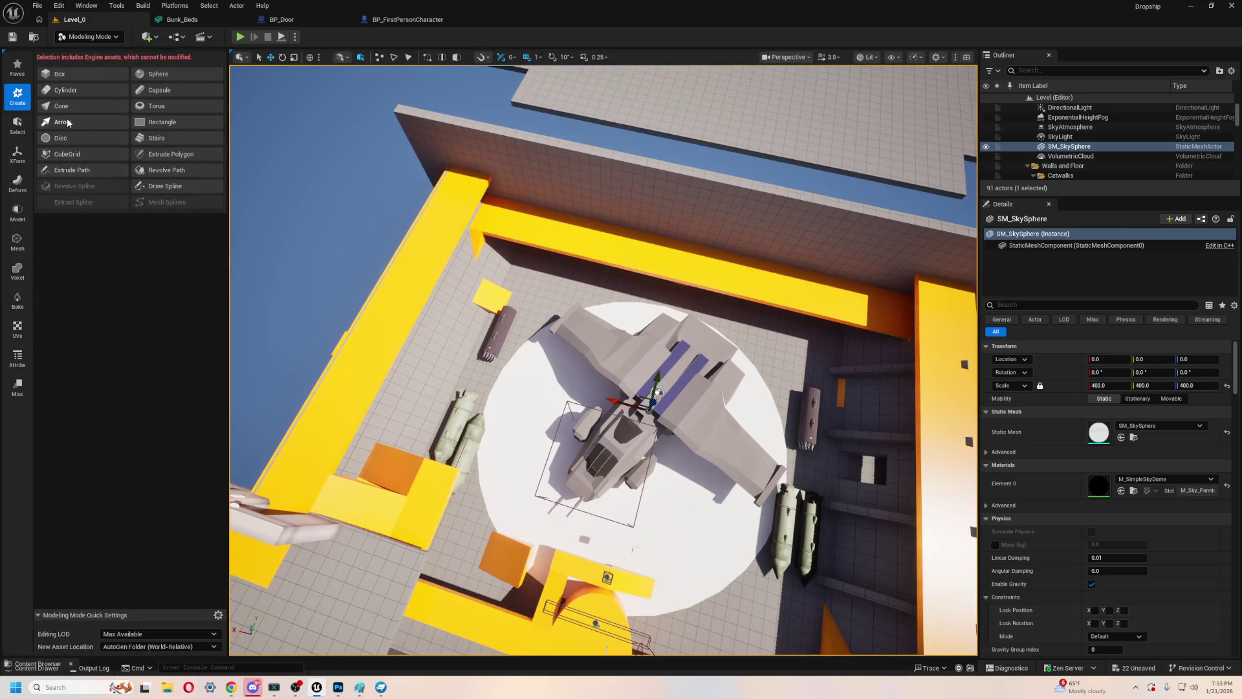
- Start Create Box, keep Output Type as Static Mesh, and re-expand the shape palette
left_click(60, 73)
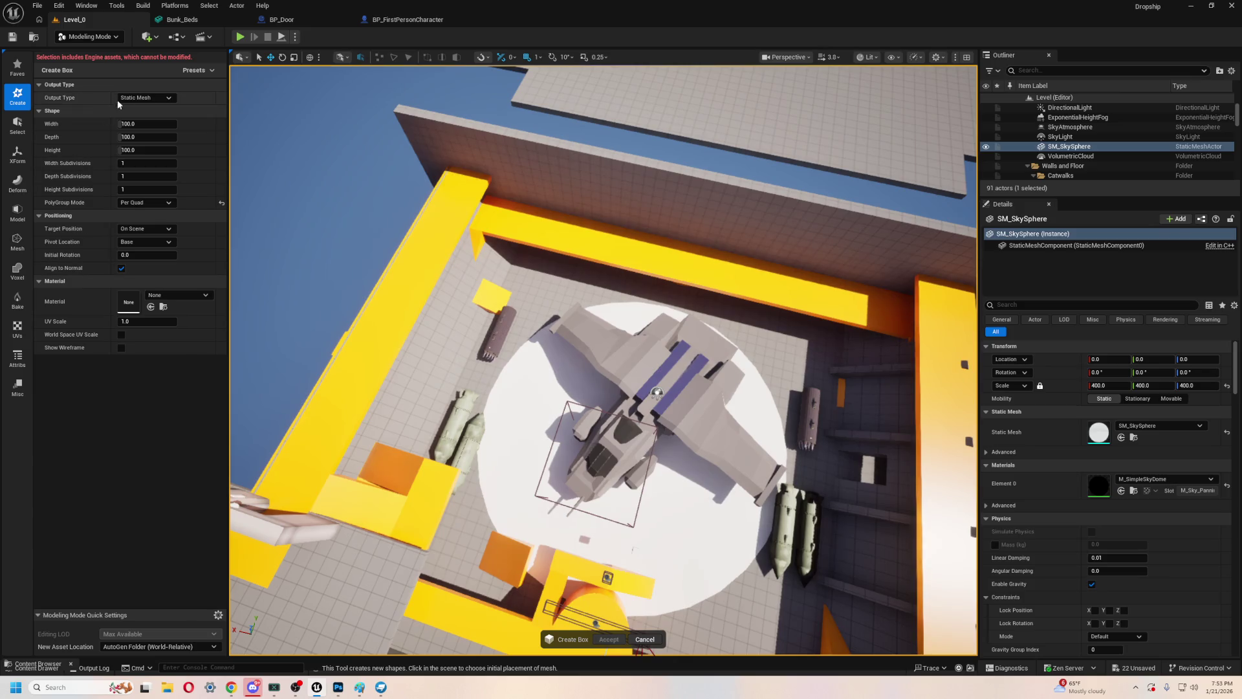
left_click(166, 98)
left_click(166, 98)
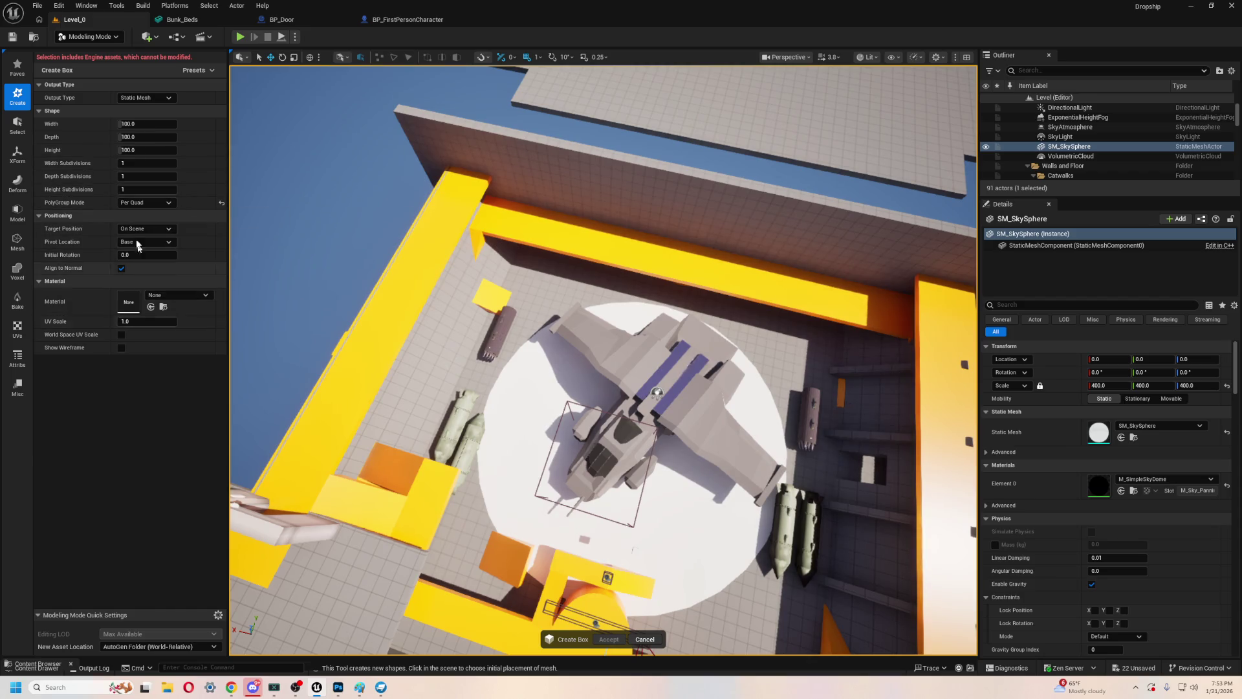
left_click(136, 98)
left_click(106, 73)
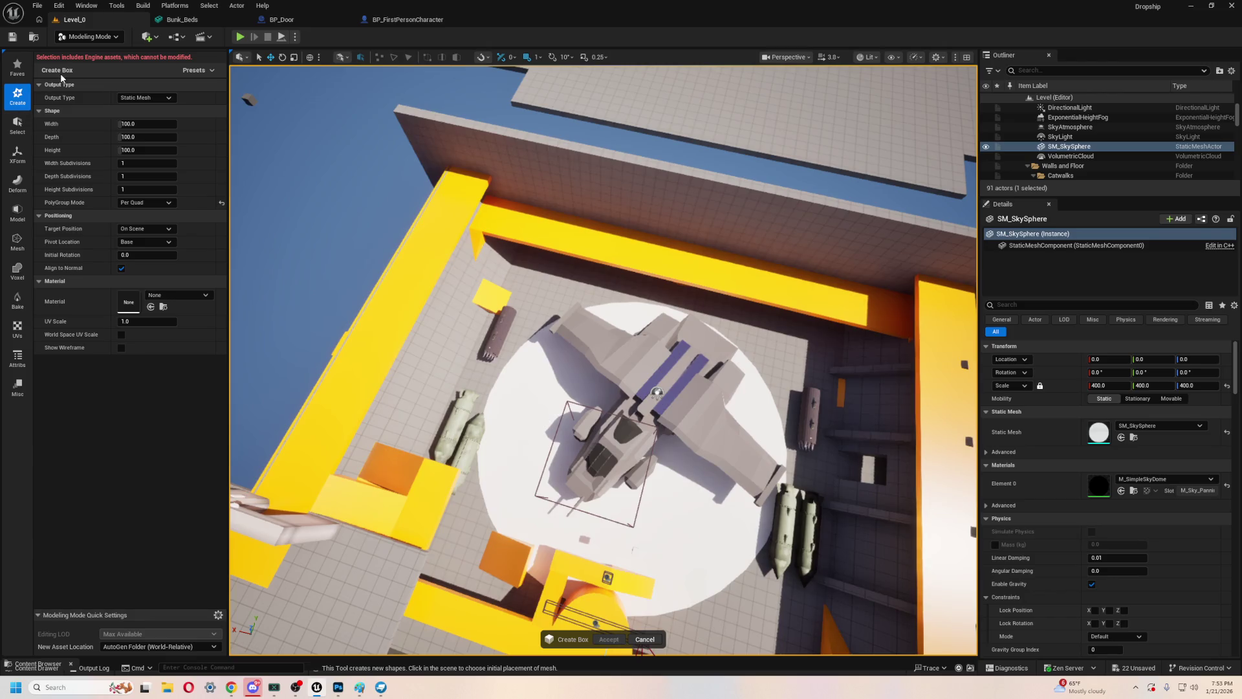
left_click(15, 95)
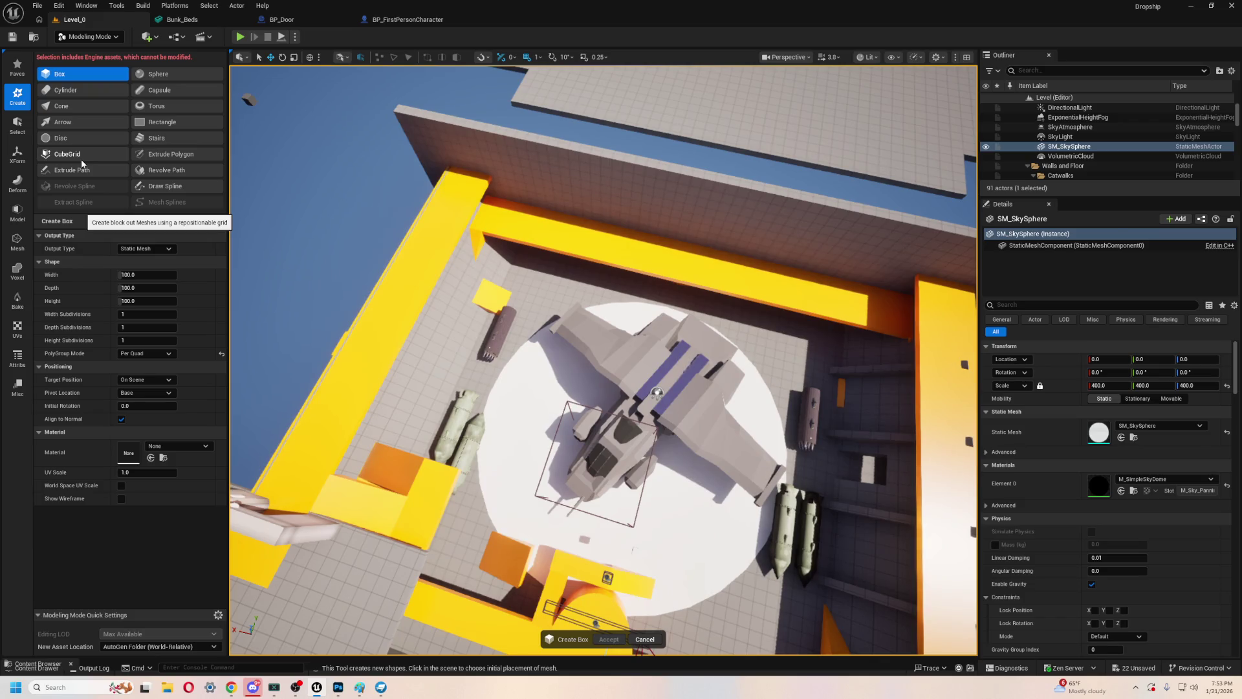
- Switch to Create Cylinder and set Radial Slices to 6
left_click(73, 91)
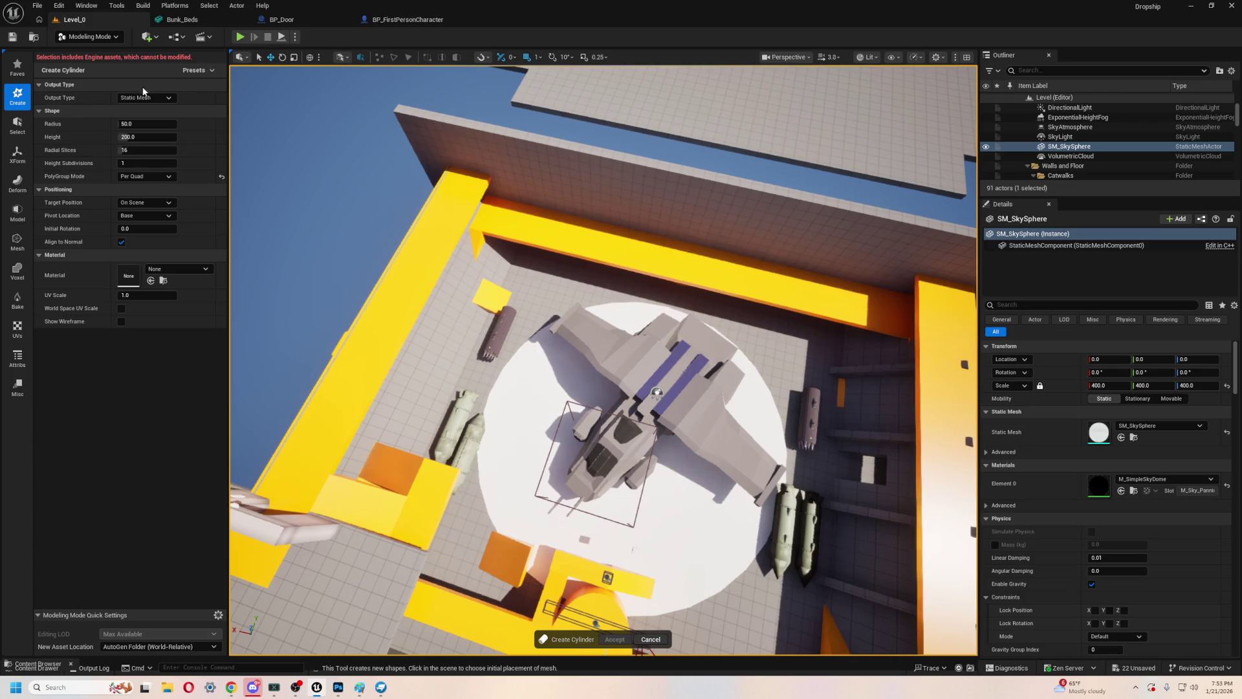
mouse_move(322, 341)
left_mouse_down()
mouse_move(401, 355)
mouse_move(427, 337)
mouse_move(421, 362)
mouse_move(434, 343)
mouse_move(453, 349)
left_mouse_up()
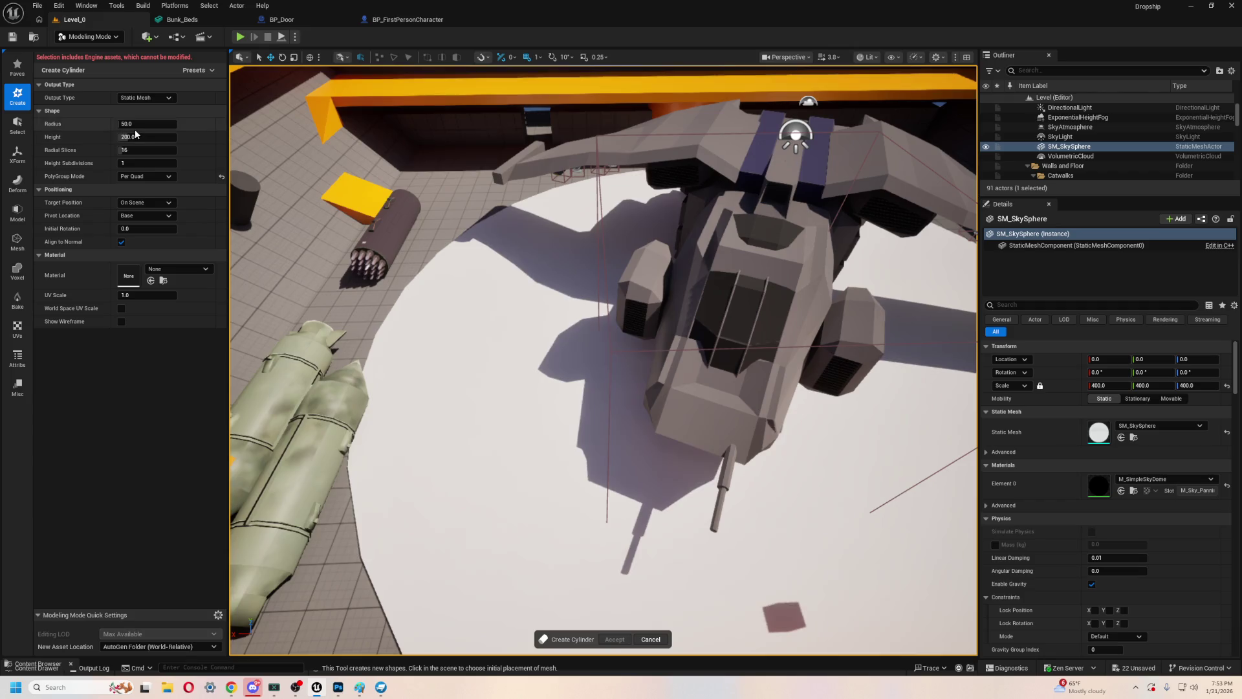
left_click_drag(461, 327, 473, 311)
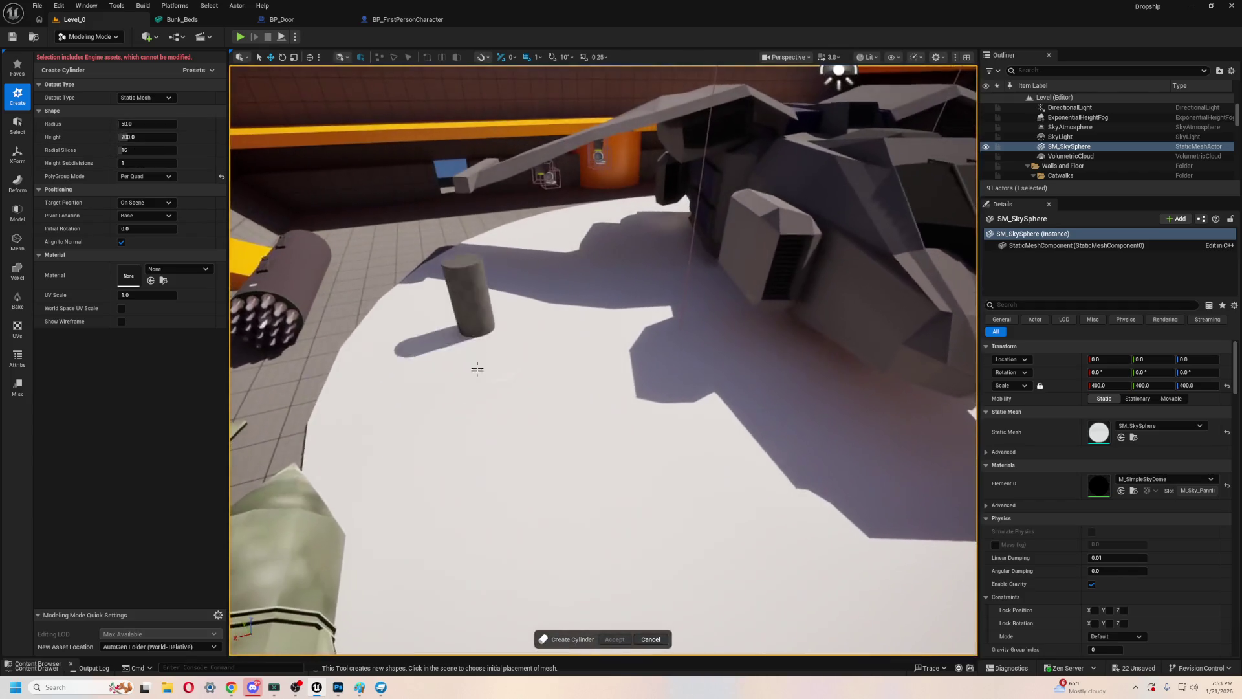
scroll(537, 427, "up", 5)
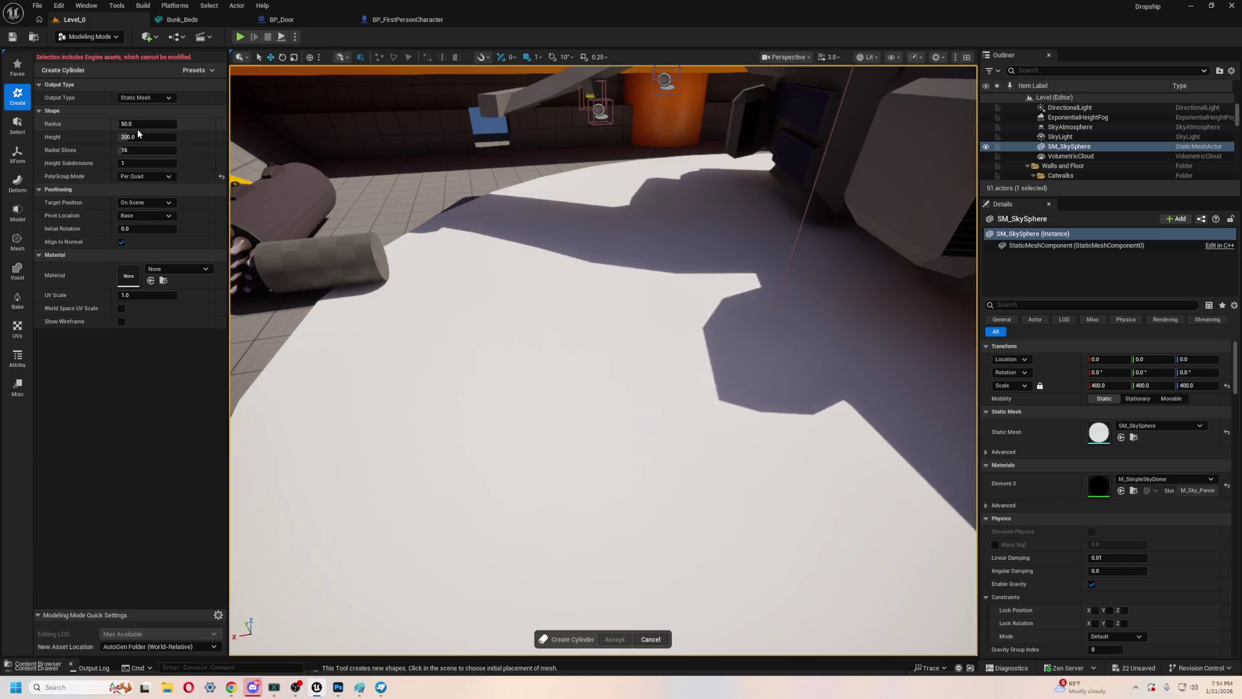
left_click_drag(136, 150, 142, 151)
type("4")
key("Return")
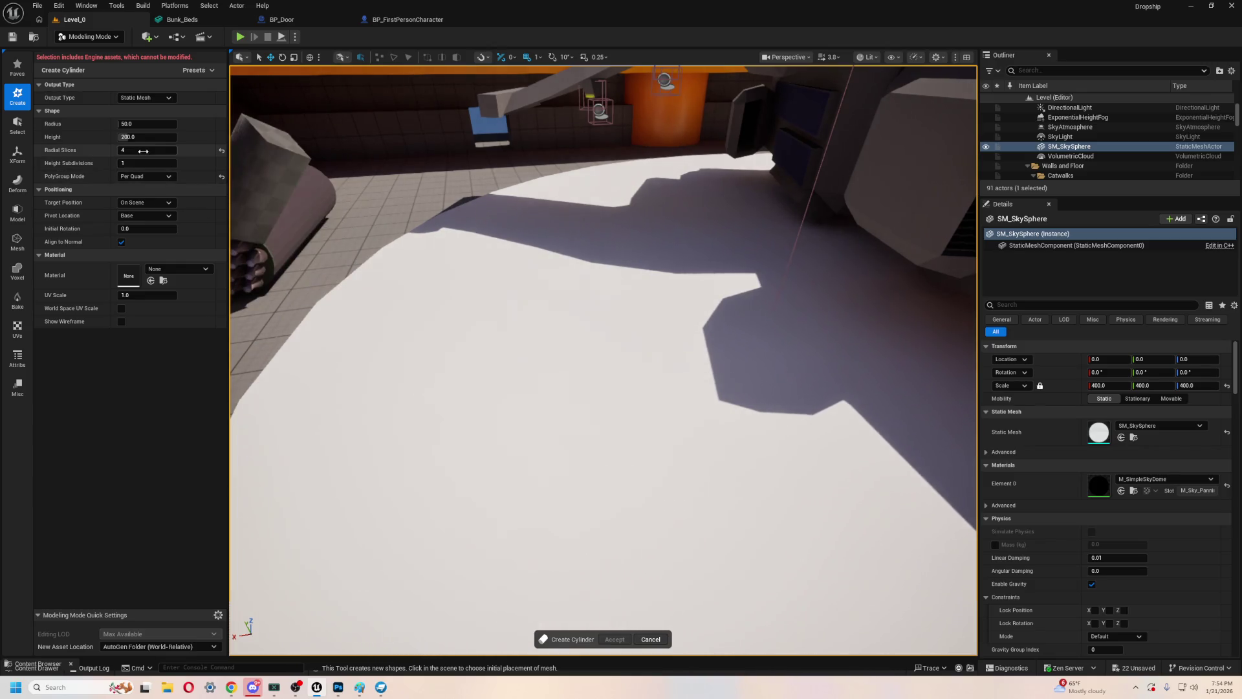
left_click_drag(133, 151, 136, 152)
type("6")
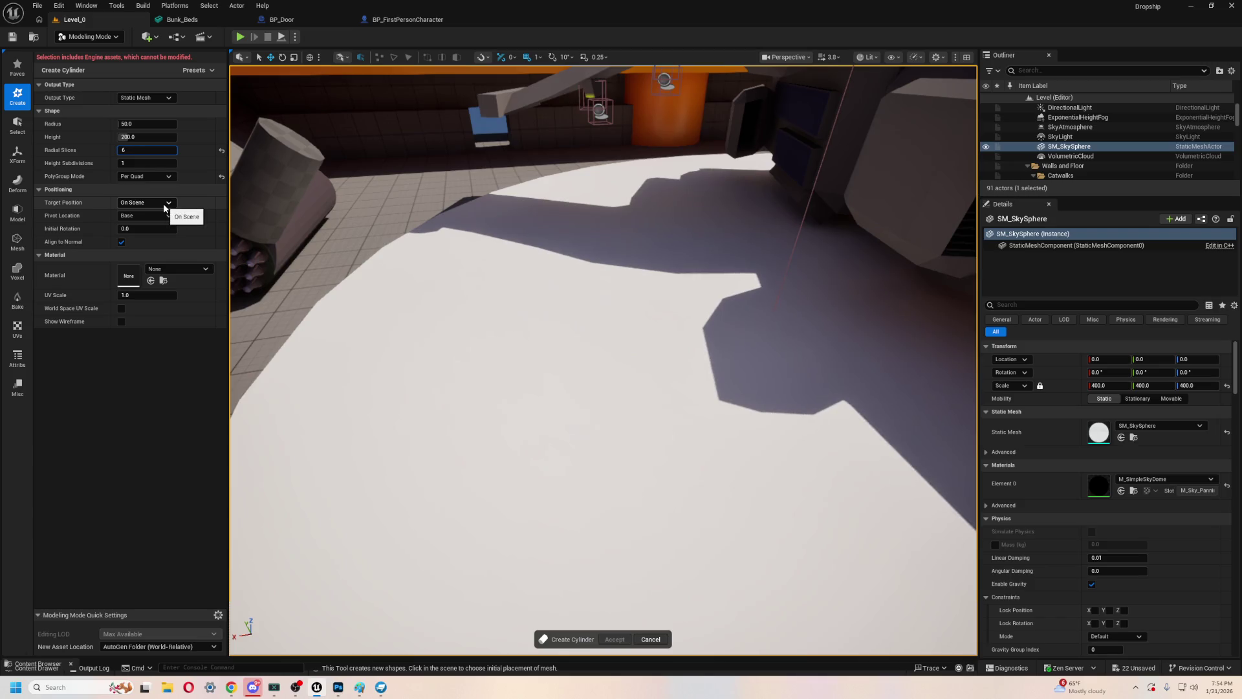
- Set PolyGroup Mode to Per Shape, leaving Target Position on Scene
left_click(148, 178)
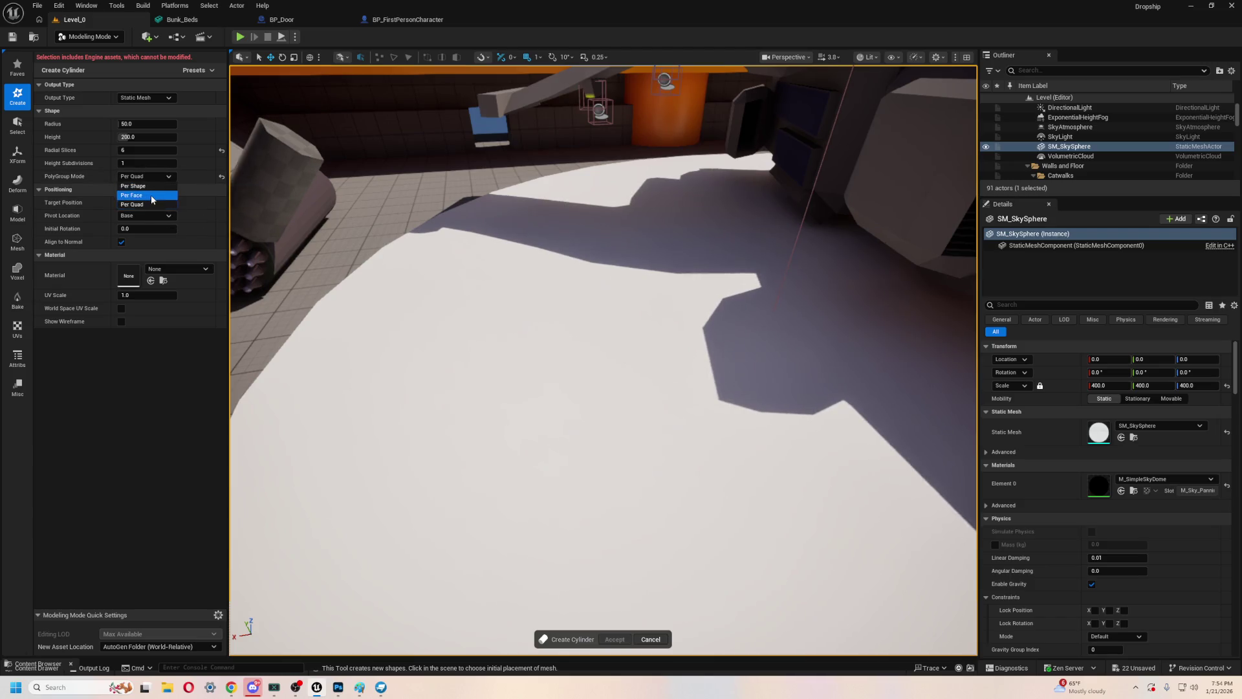
left_click(152, 196)
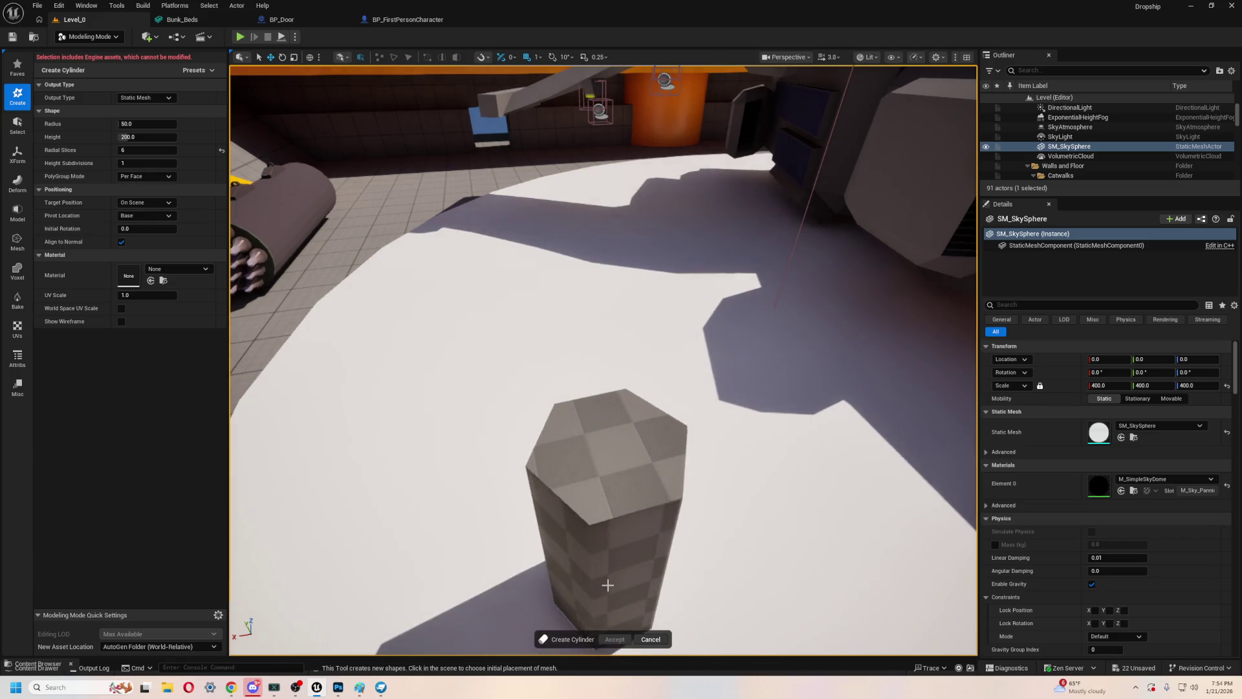
left_click(146, 176)
left_click(149, 187)
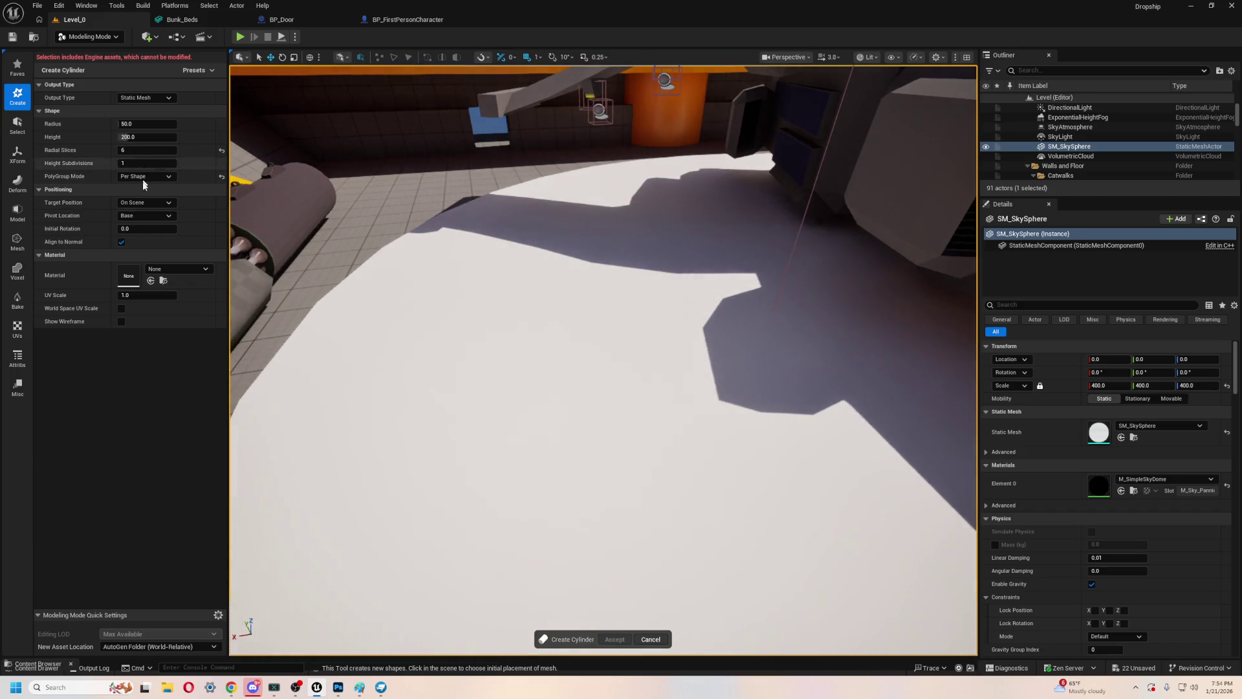
left_click(160, 205)
left_click(159, 207)
left_click(151, 176)
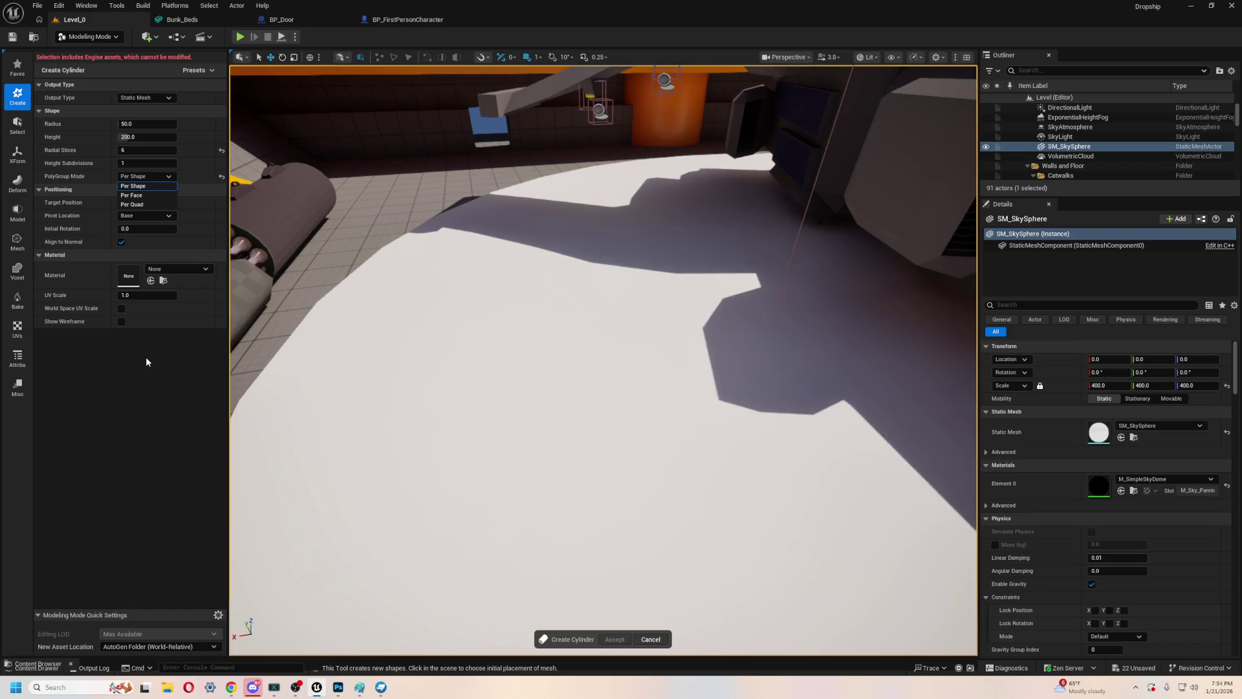
left_click(146, 187)
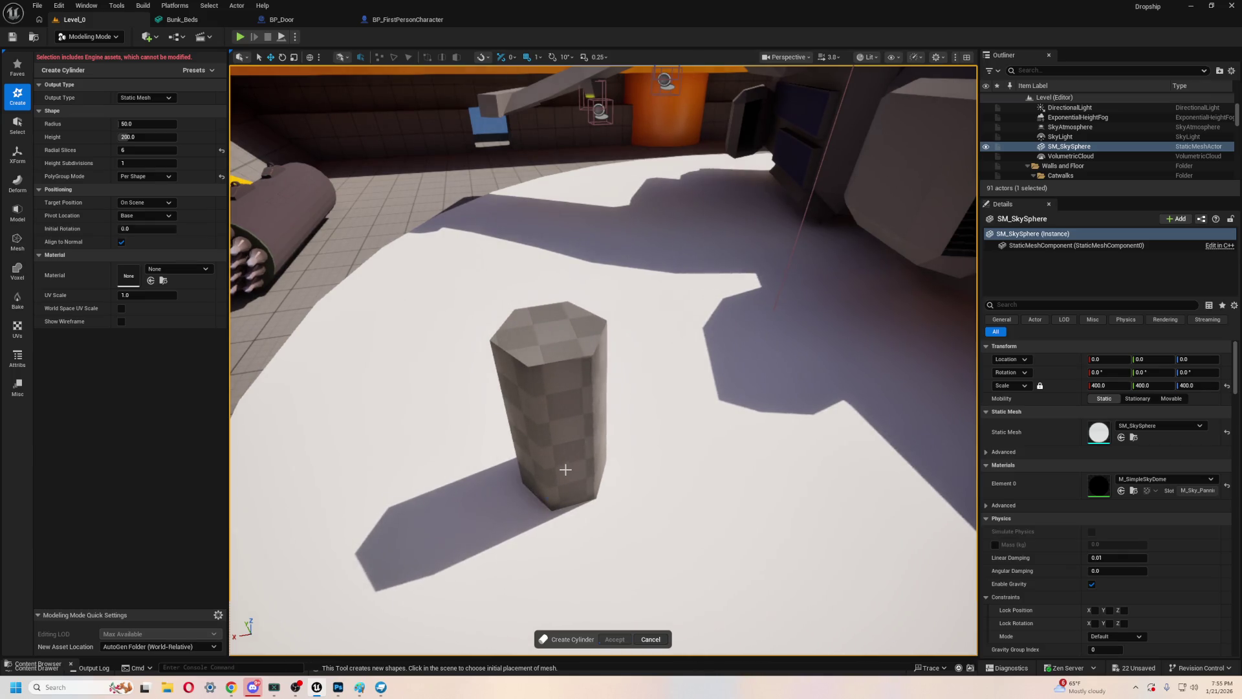
- Place the cylinder in the hangar and set its Radius to 1000
left_click(564, 470)
scroll(414, 306, "down", 15)
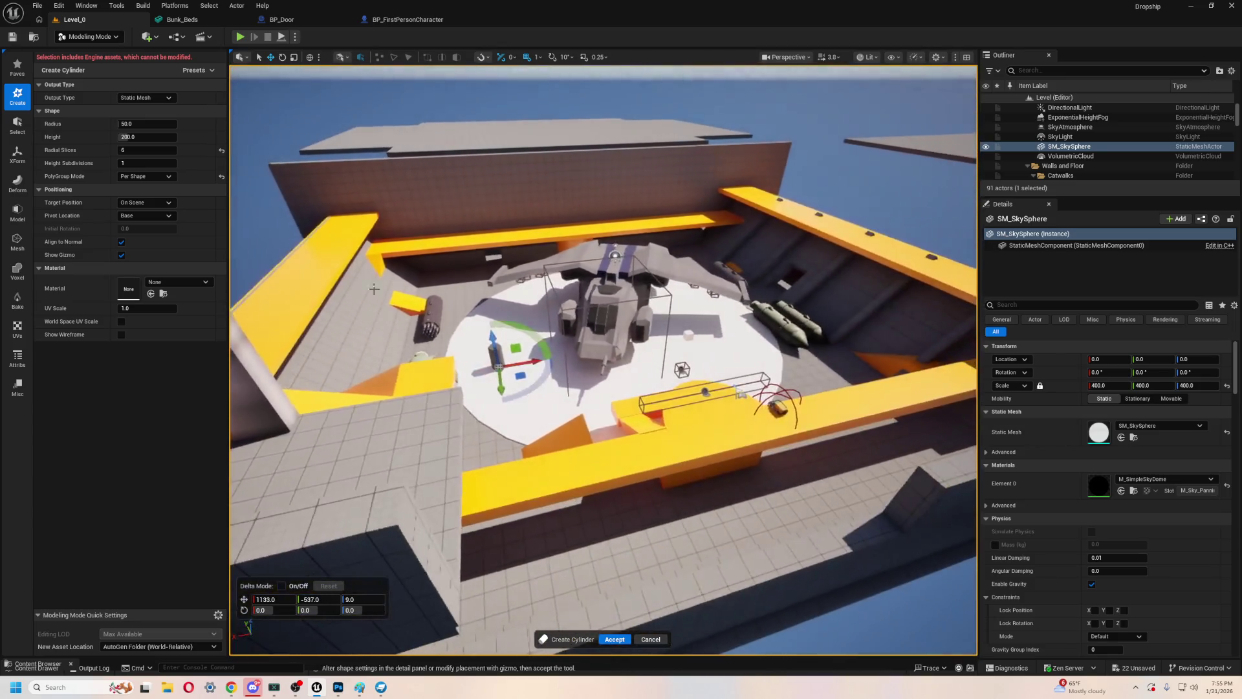
scroll(414, 305, "up", 5)
scroll(743, 408, "up", 2)
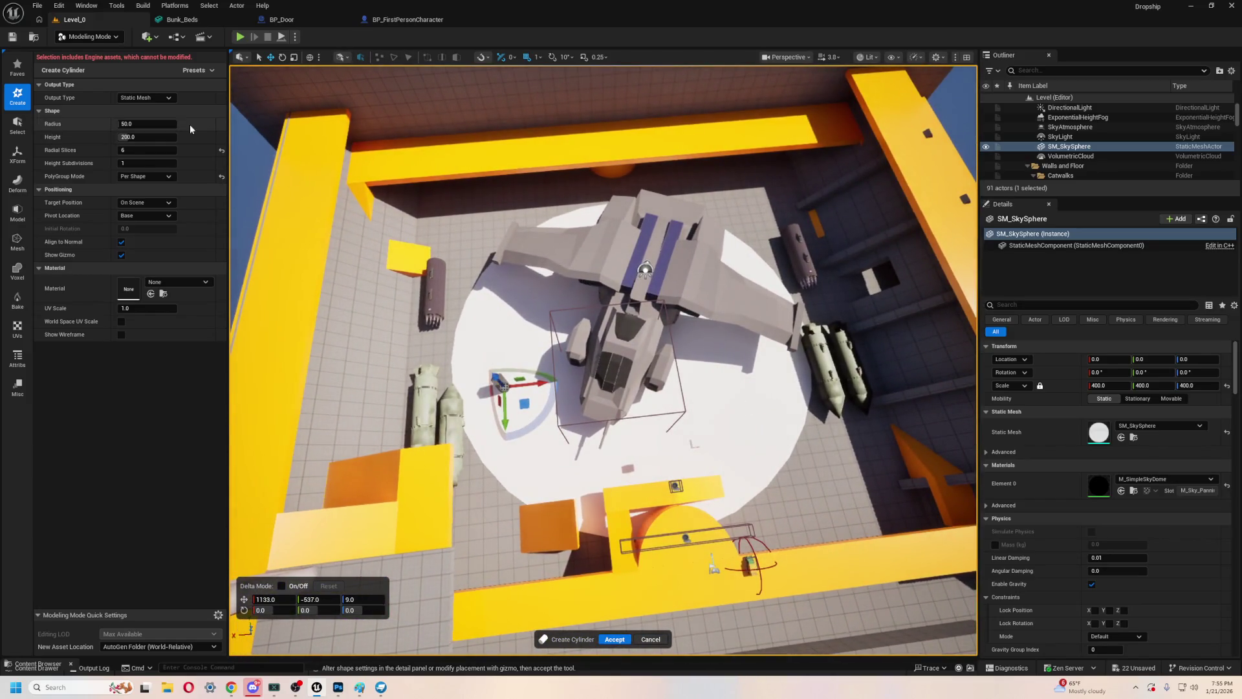
left_click_drag(155, 124, 220, 123)
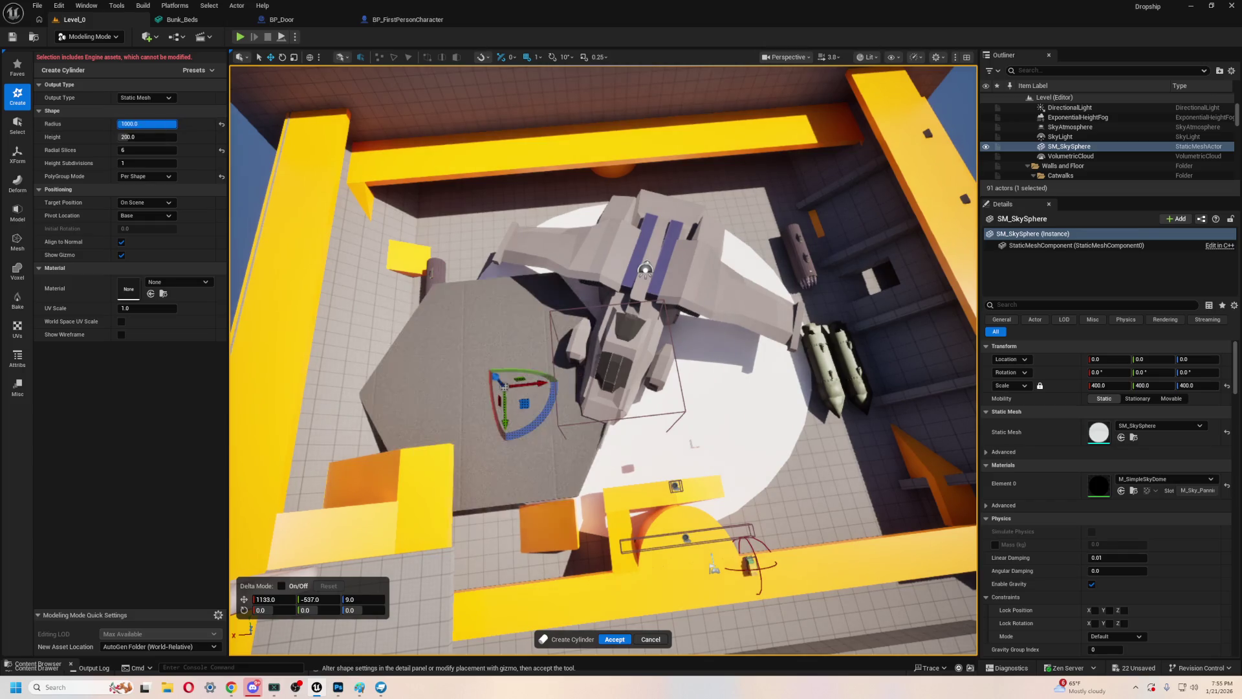
type("1")
key("Return")
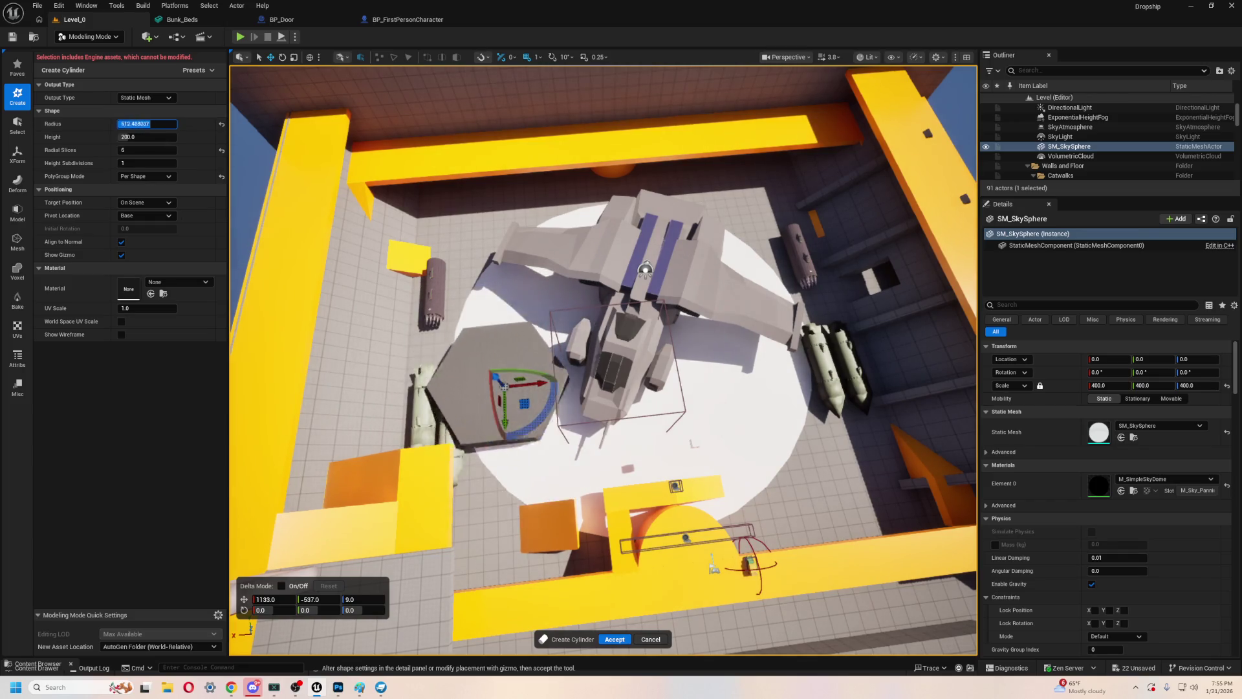
type("1000")
key("Return")
- Look down on the hexagonal slab and lower its Height to about 152
scroll(568, 334, "up", 2)
mouse_move(568, 333)
left_mouse_down()
mouse_move(517, 375)
mouse_move(540, 304)
mouse_move(702, 294)
left_mouse_up()
scroll(518, 375, "down", 3)
left_click_drag(259, 119, 258, 119)
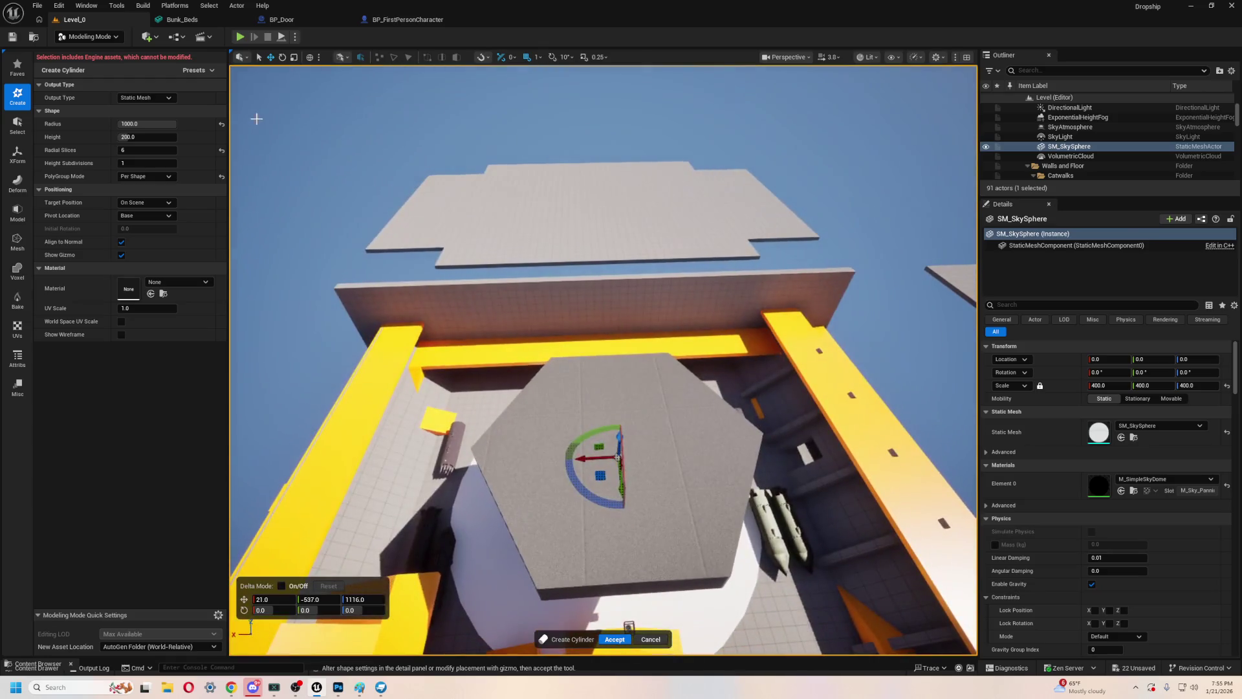
left_click_drag(147, 136, 129, 136)
scroll(603, 360, "up", 5)
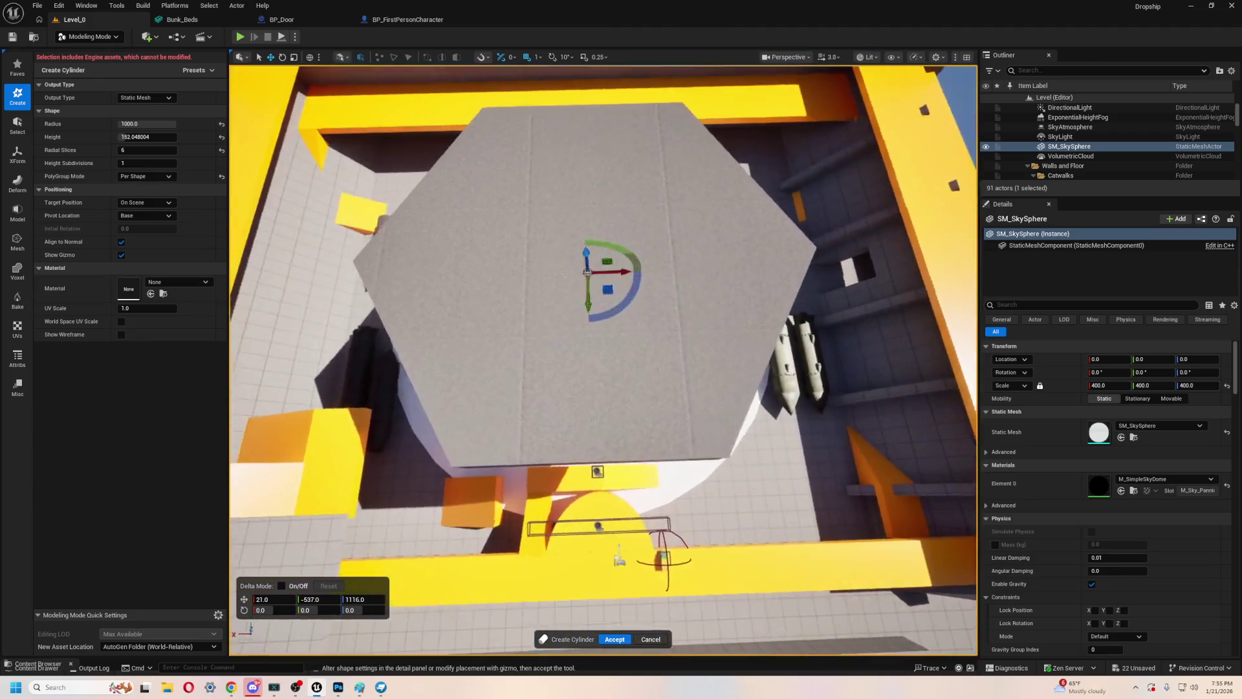
scroll(577, 308, "down", 3)
scroll(564, 293, "up", 2)
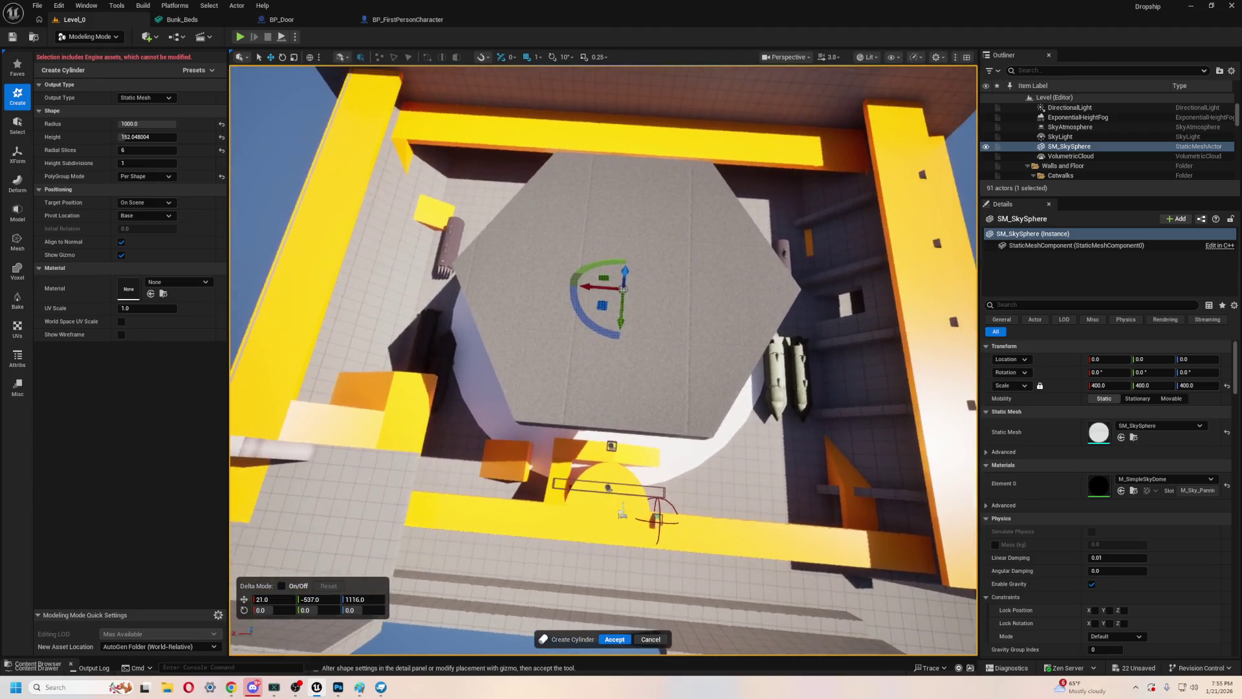
- Nudge the slab along X, accept it, and delete the leftover old Cylinder
left_click_drag(586, 288, 580, 288)
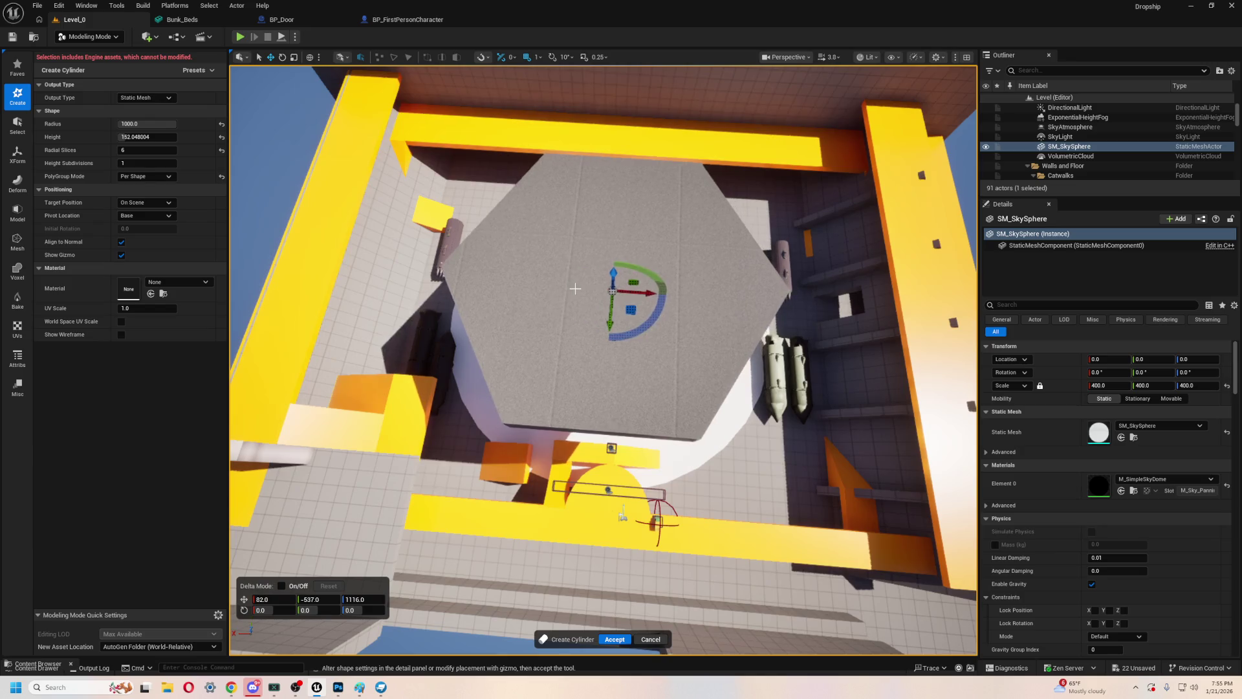
key("f")
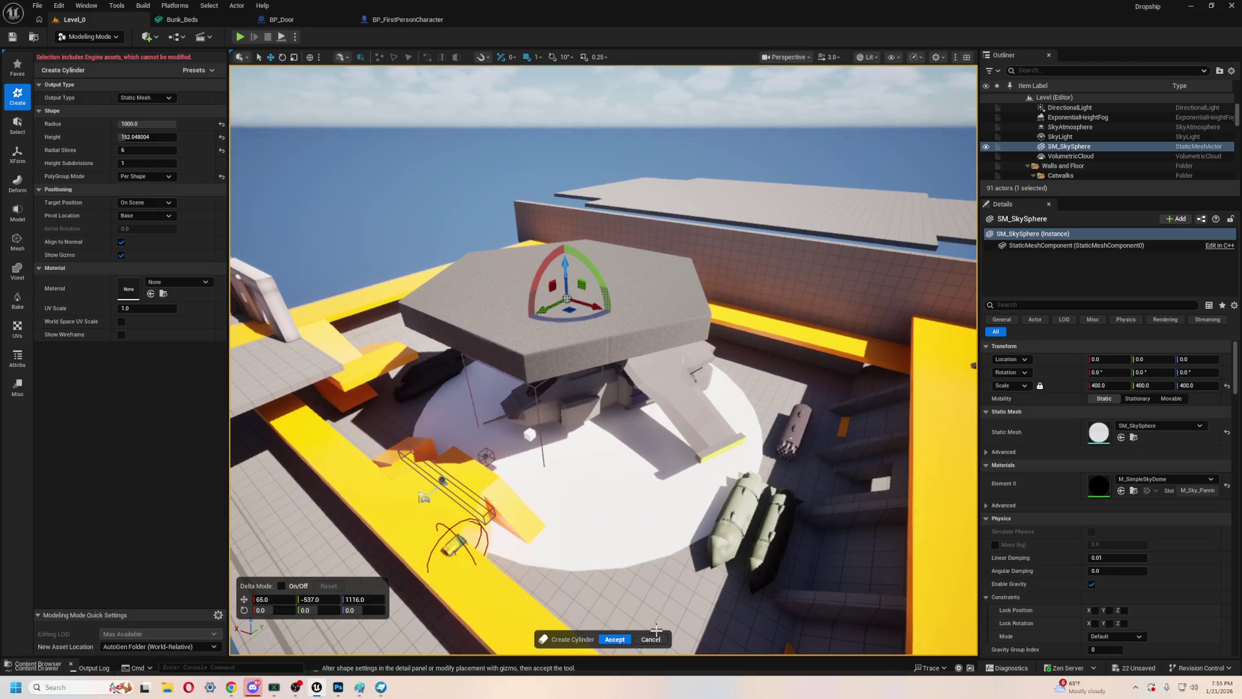
left_click(614, 640)
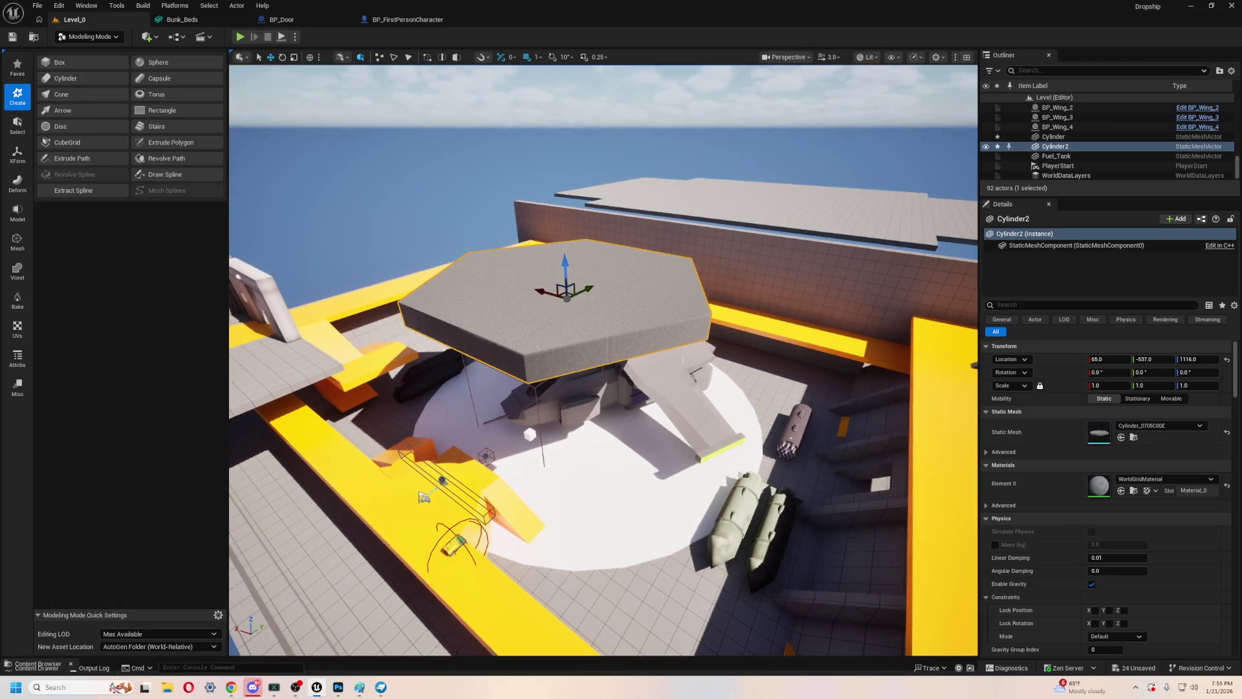
key("Delete")
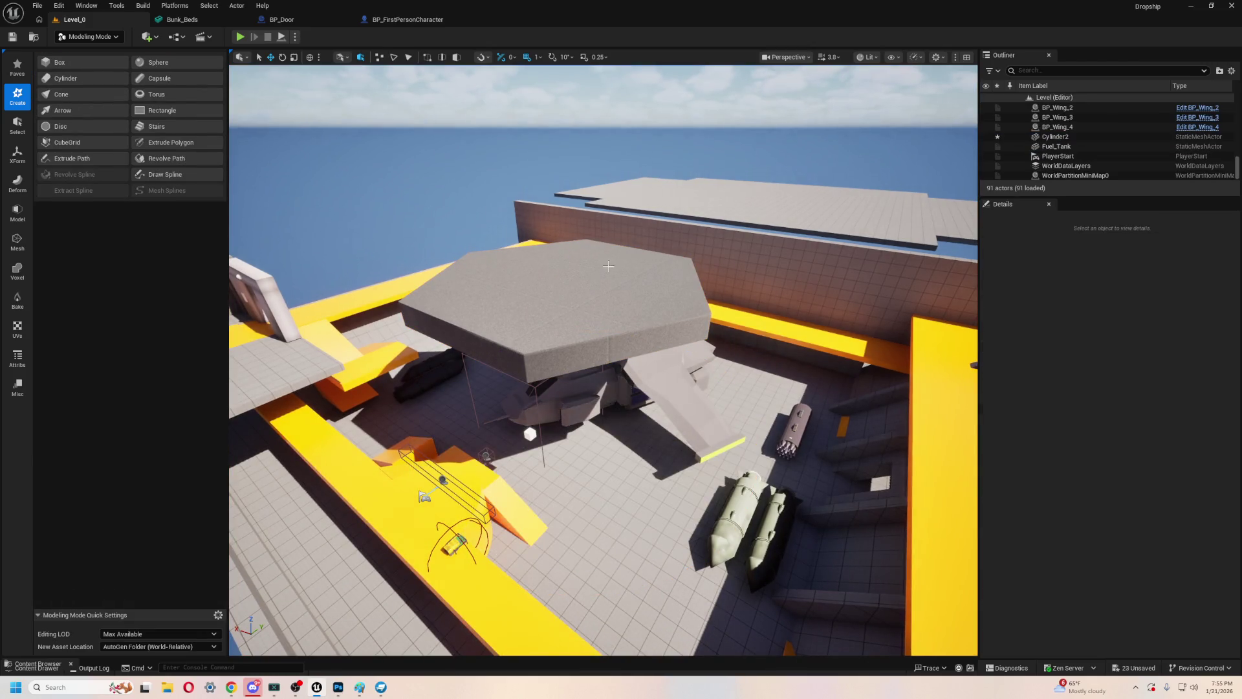
- Sink Cylinder2 to Z -236, centre it under the ship, and scale it to 1.61
left_click(586, 266)
left_click_drag(566, 263, 595, 422)
key("1")
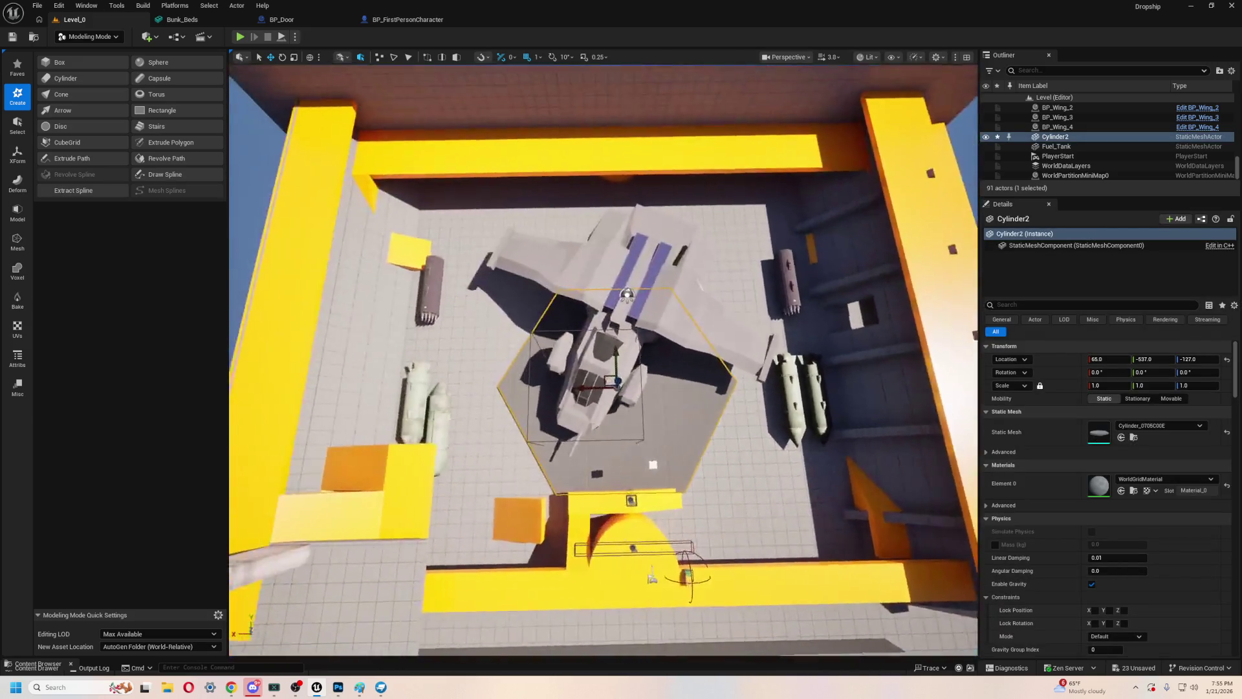
left_click_drag(616, 355, 618, 291)
left_click_drag(1110, 385, 1171, 385)
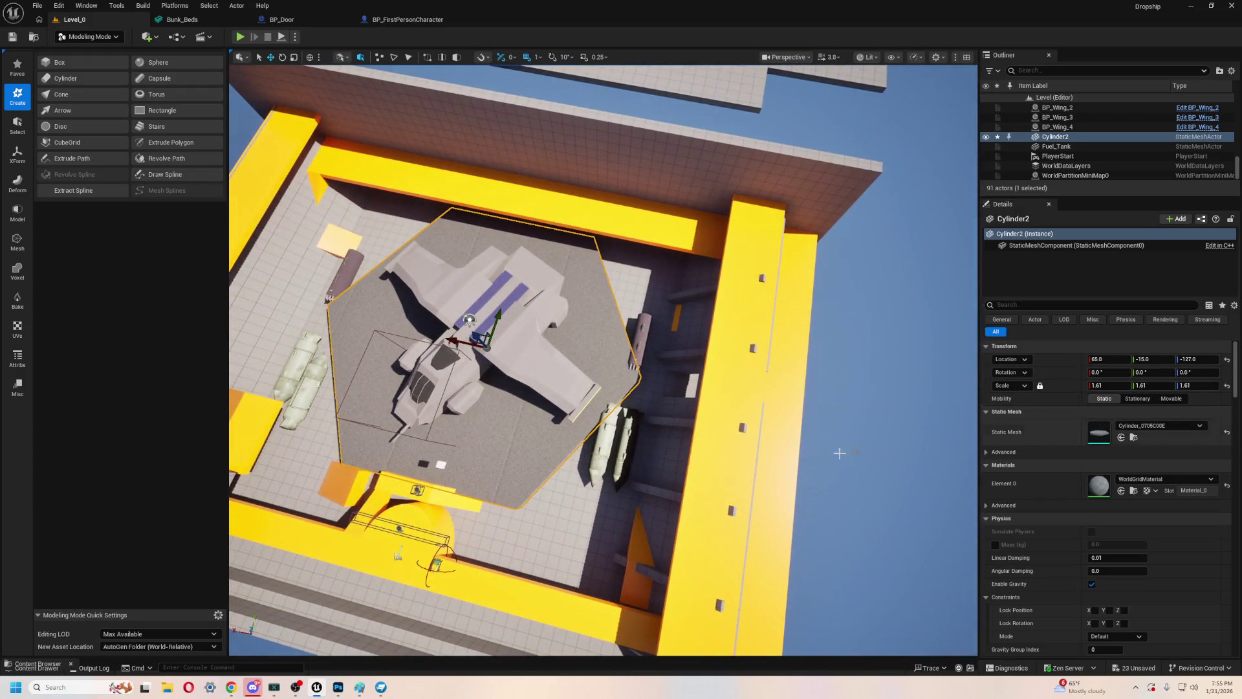
- Look around the new pad, then select the dropship BP_Dropship_Scale
mouse_move(838, 449)
left_mouse_down()
mouse_move(837, 362)
mouse_move(838, 478)
left_mouse_up()
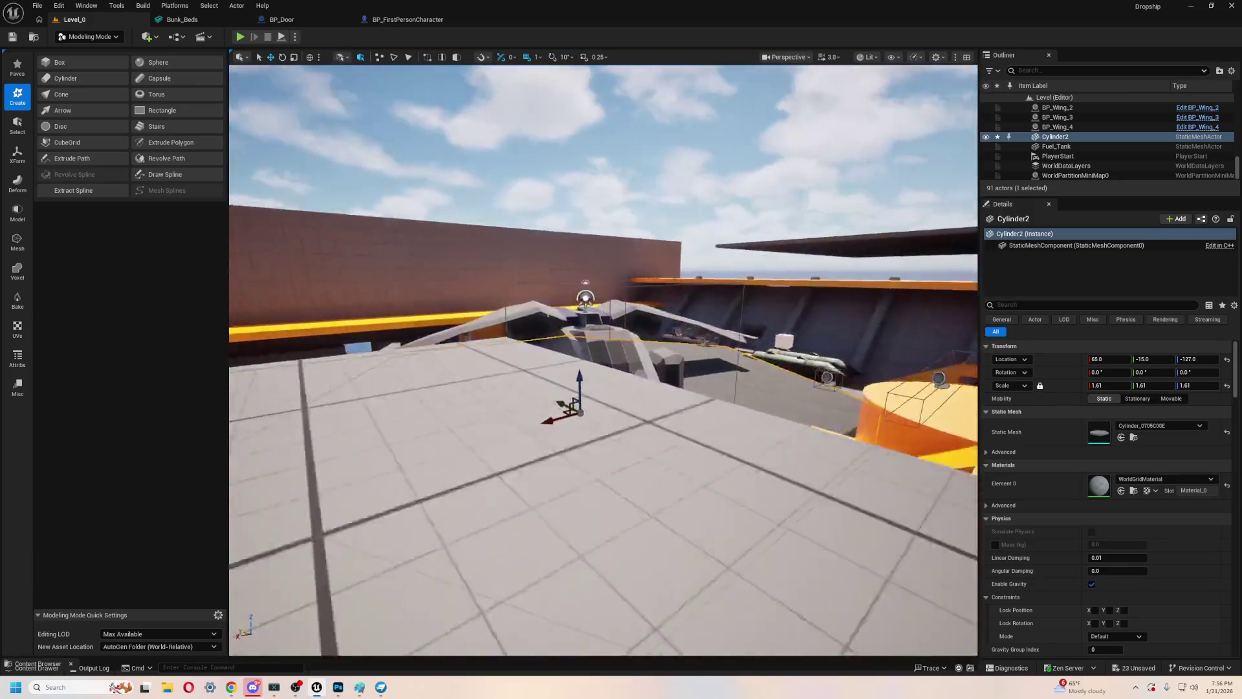
left_click_drag(695, 369, 677, 388)
left_click_drag(546, 390, 631, 388)
mouse_move(521, 440)
left_mouse_down()
mouse_move(628, 395)
mouse_move(570, 362)
mouse_move(534, 291)
left_mouse_up()
left_click(597, 397)
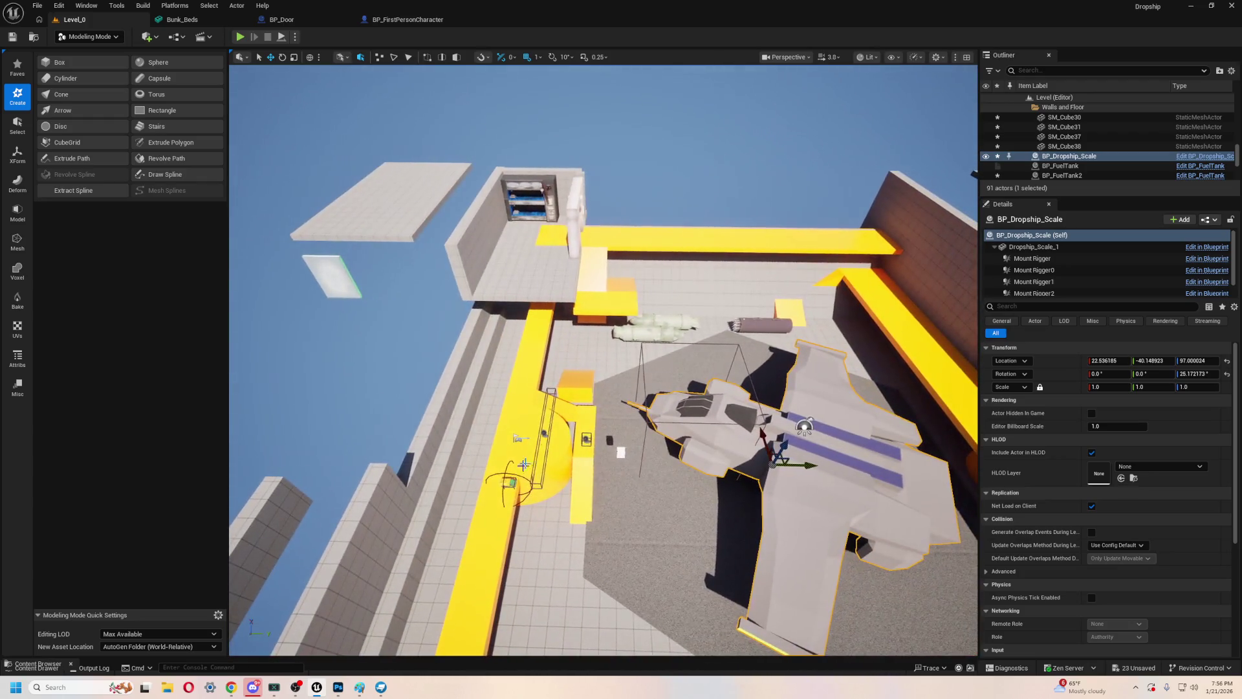
- Switch the editor from Modeling Mode to Selection Mode
left_click(515, 507)
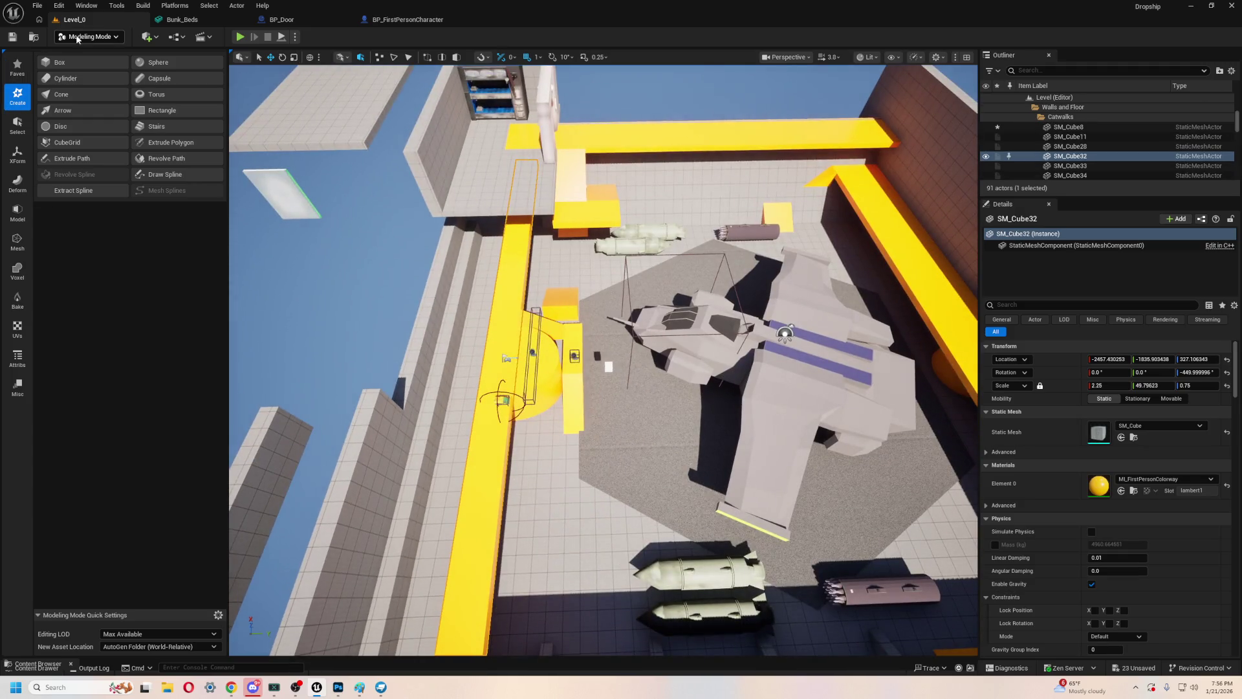
left_click(89, 36)
left_click(81, 51)
- Multi-select the yellow ramps and blocks together with the BP_Objective marker
mouse_move(429, 460)
left_mouse_down()
mouse_move(495, 425)
mouse_move(647, 420)
mouse_move(338, 610)
left_mouse_up()
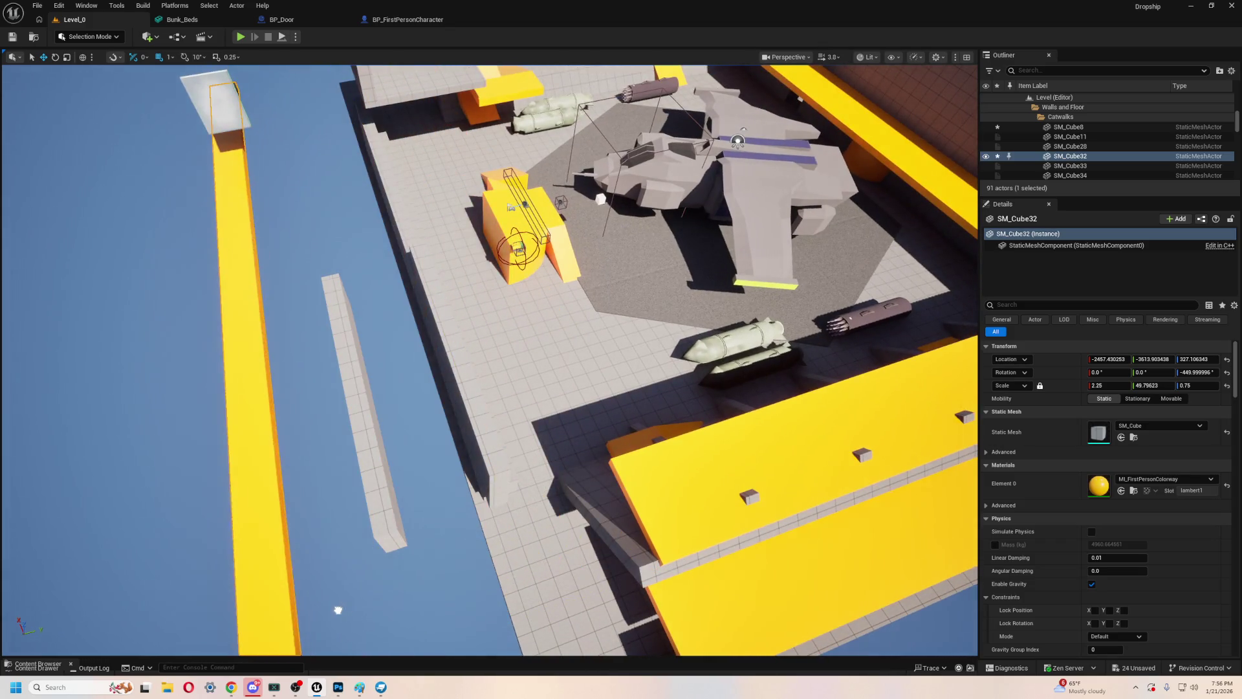
scroll(554, 297, "down", 5)
scroll(556, 296, "up", 4)
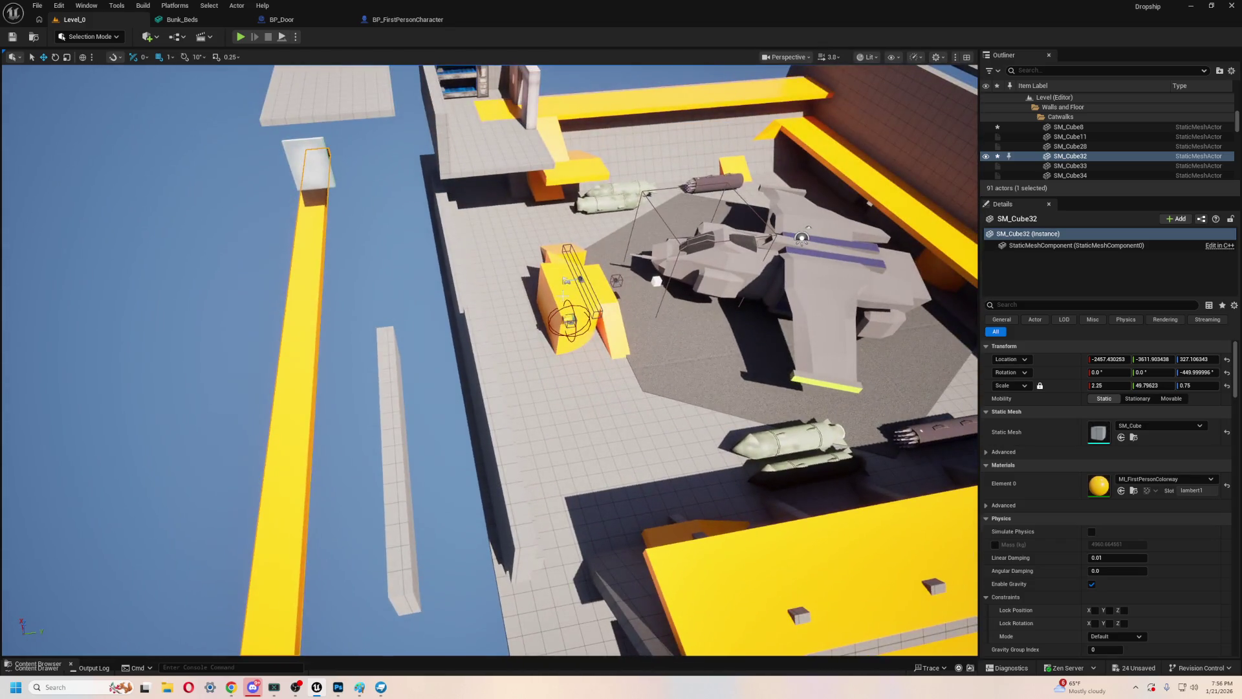
mouse_move(571, 301)
left_mouse_down()
mouse_move(483, 388)
mouse_move(482, 336)
left_mouse_up()
left_click(483, 389)
left_click(510, 479, "ctrl")
left_click_drag(511, 478, 510, 427)
left_click(510, 479, "ctrl")
mouse_move(416, 436)
left_mouse_down()
mouse_move(416, 409)
mouse_move(416, 436)
left_mouse_up()
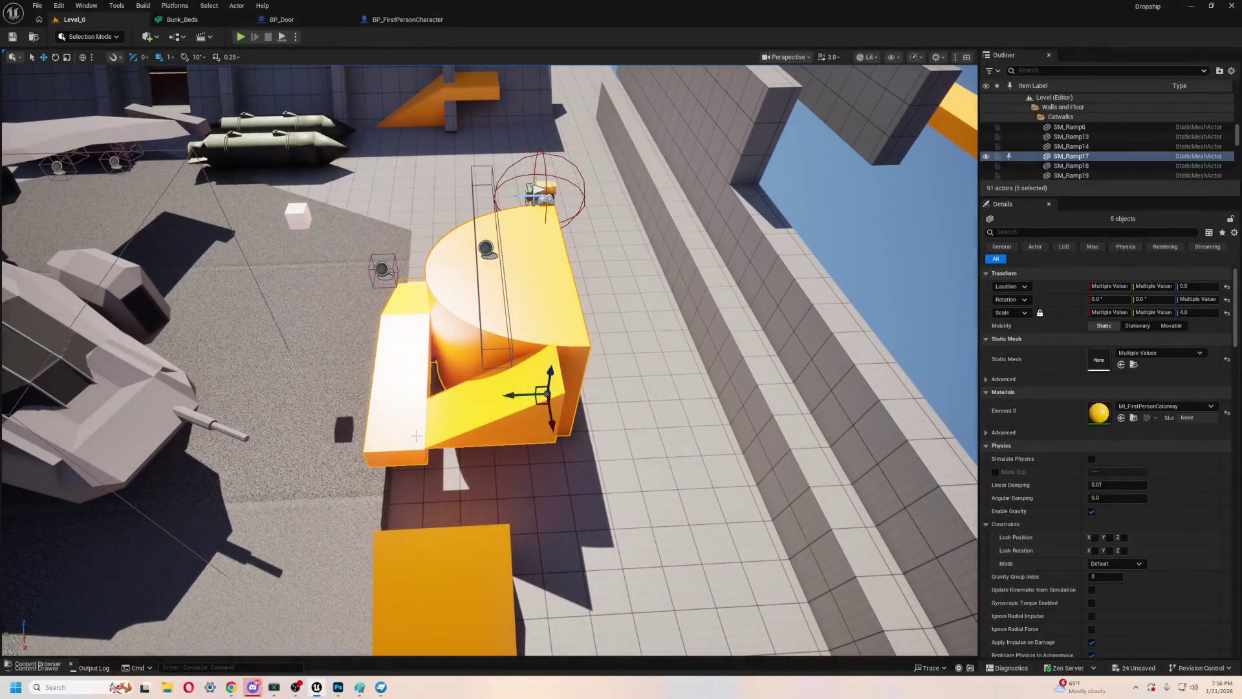
left_click(487, 250, "ctrl")
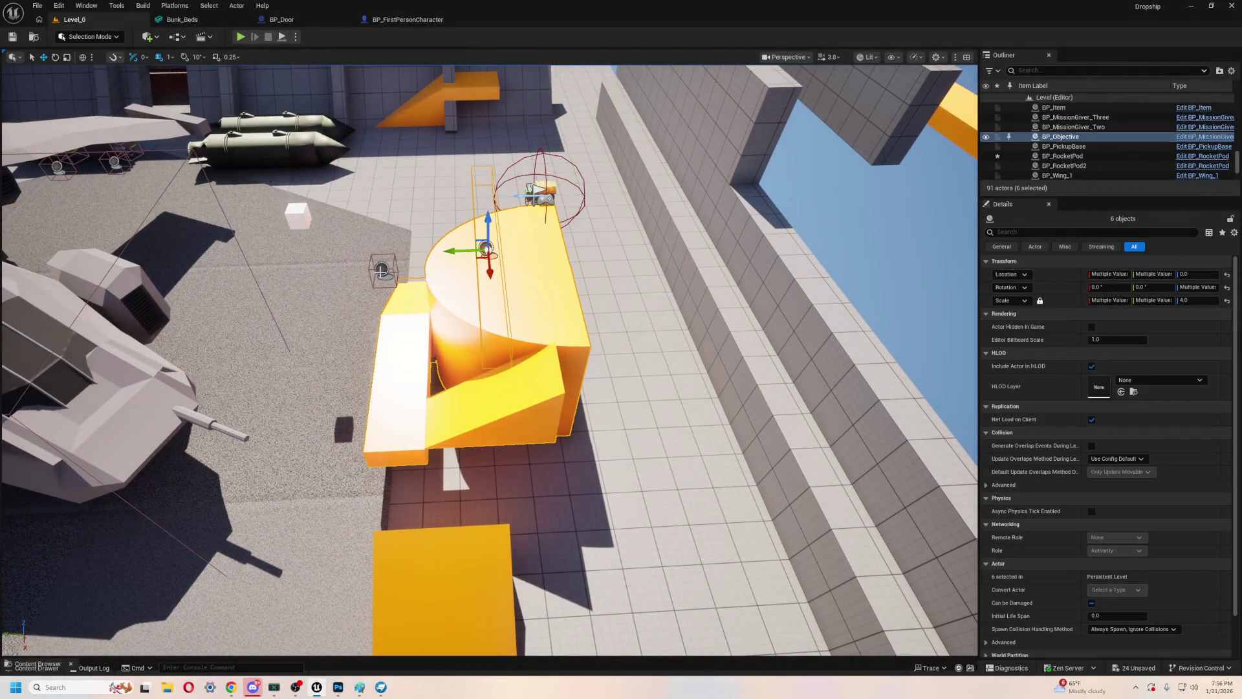
- Reselect the six yellow pieces plus BP_Objective and slide them along Y toward the side wall
left_click_drag(486, 249, 625, 246)
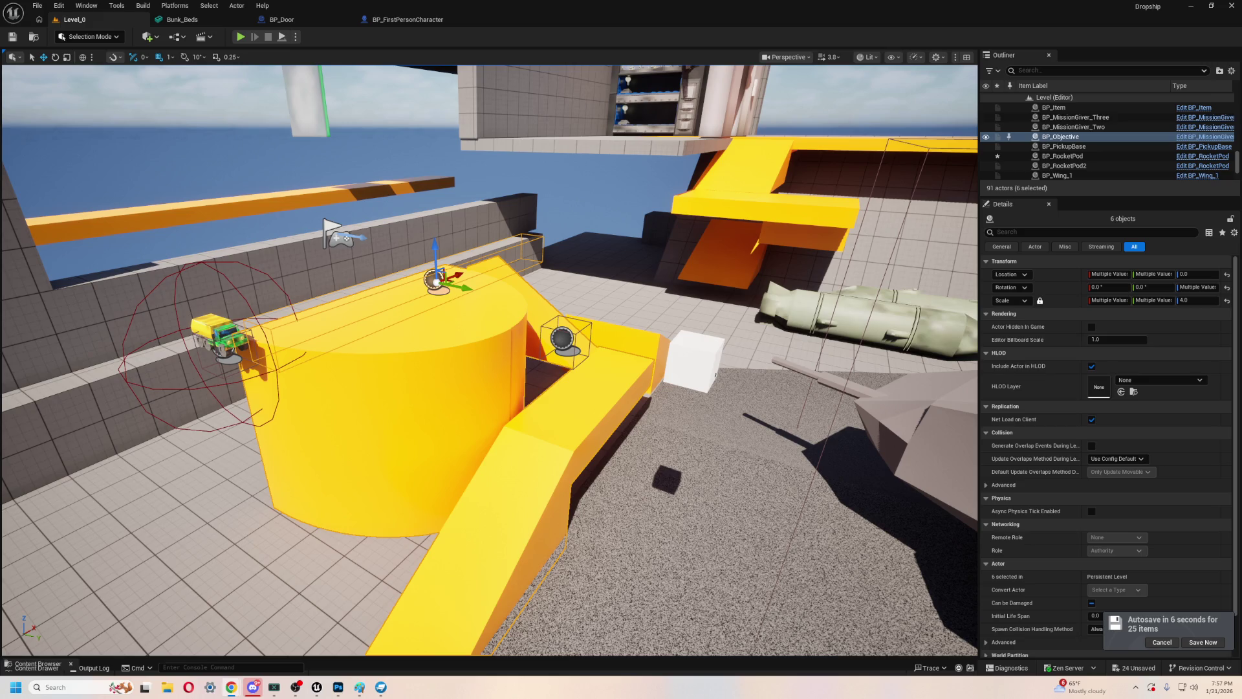
mouse_move(705, 258)
left_mouse_down()
mouse_move(705, 214)
mouse_move(1087, 69)
left_mouse_up()
left_click_drag(778, 238, 778, 323)
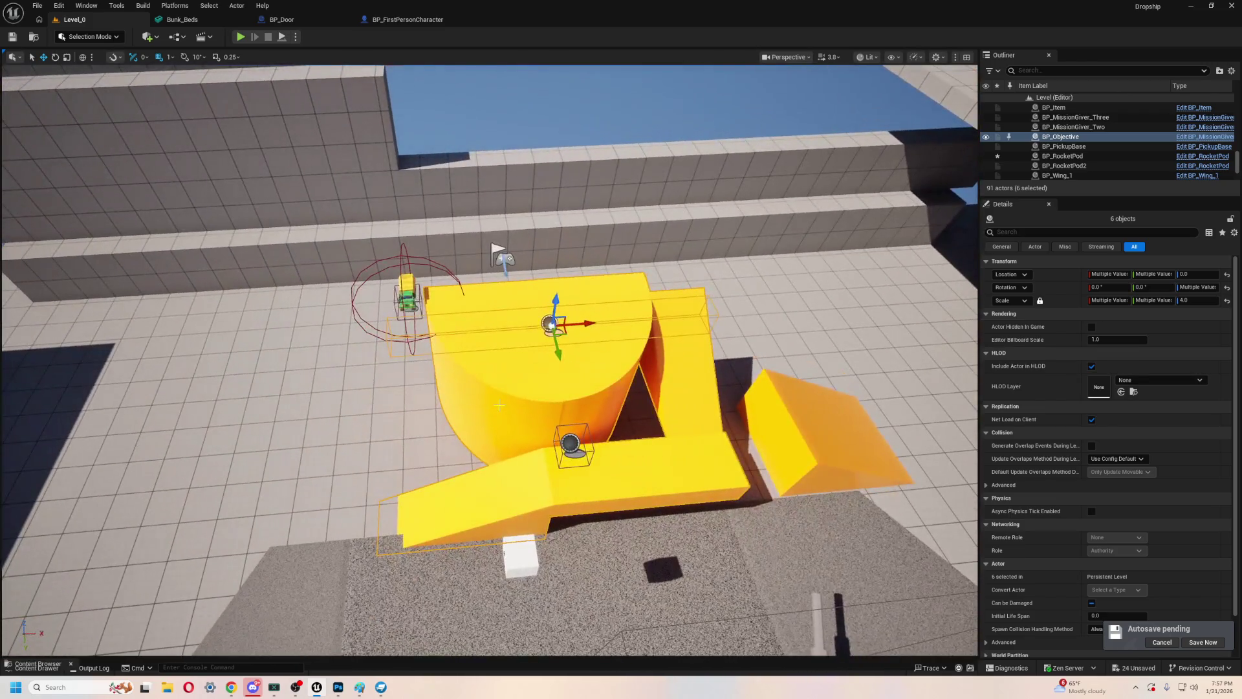
left_click(777, 430)
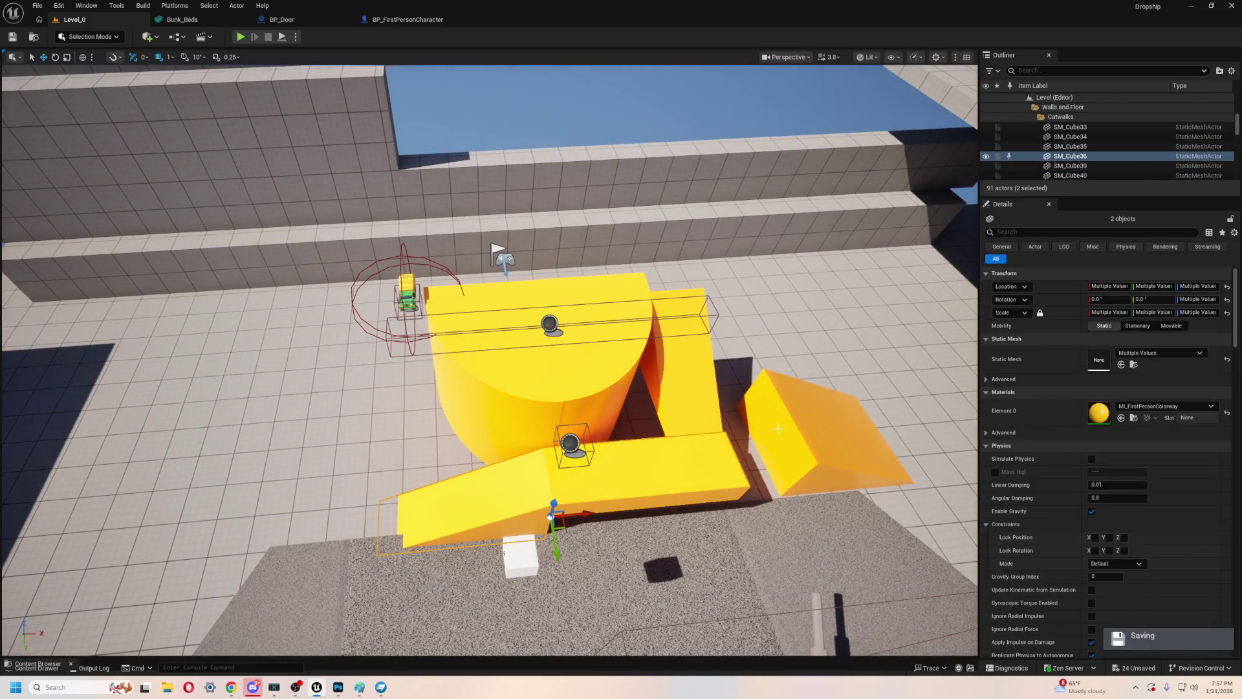
left_click(706, 401, "ctrl")
left_click_drag(706, 400, 567, 294)
left_click(513, 266, "ctrl")
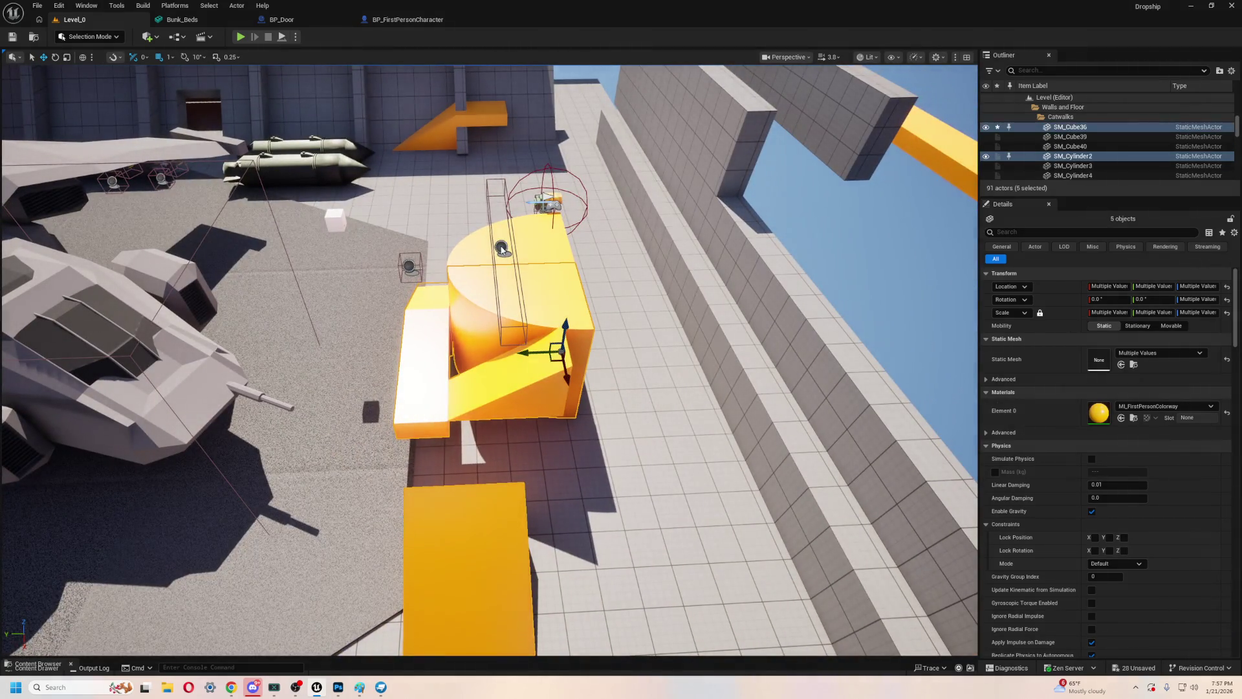
left_click(501, 249, "ctrl")
mouse_move(466, 251)
left_mouse_down()
mouse_move(637, 252)
mouse_move(456, 216)
mouse_move(479, 222)
mouse_move(466, 219)
left_mouse_up()
left_click(408, 333)
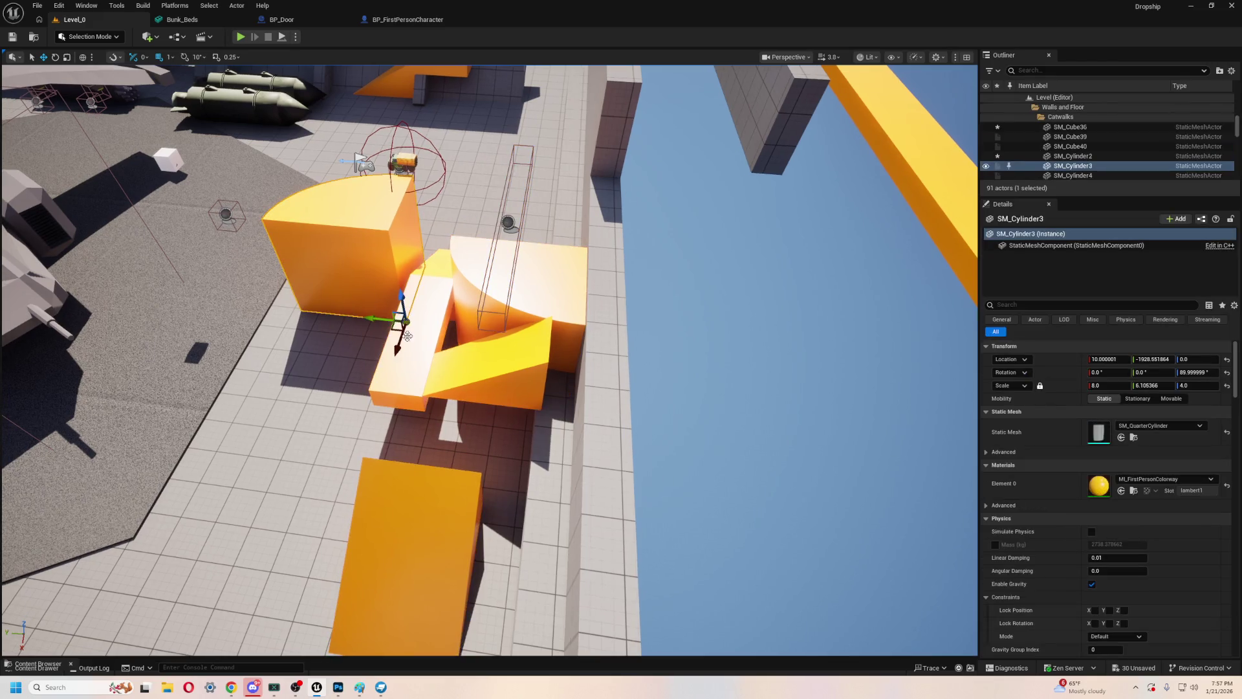
- Slide SM_Cylinder3 along Y to rejoin the orange structure
left_click_drag(367, 316, 537, 303)
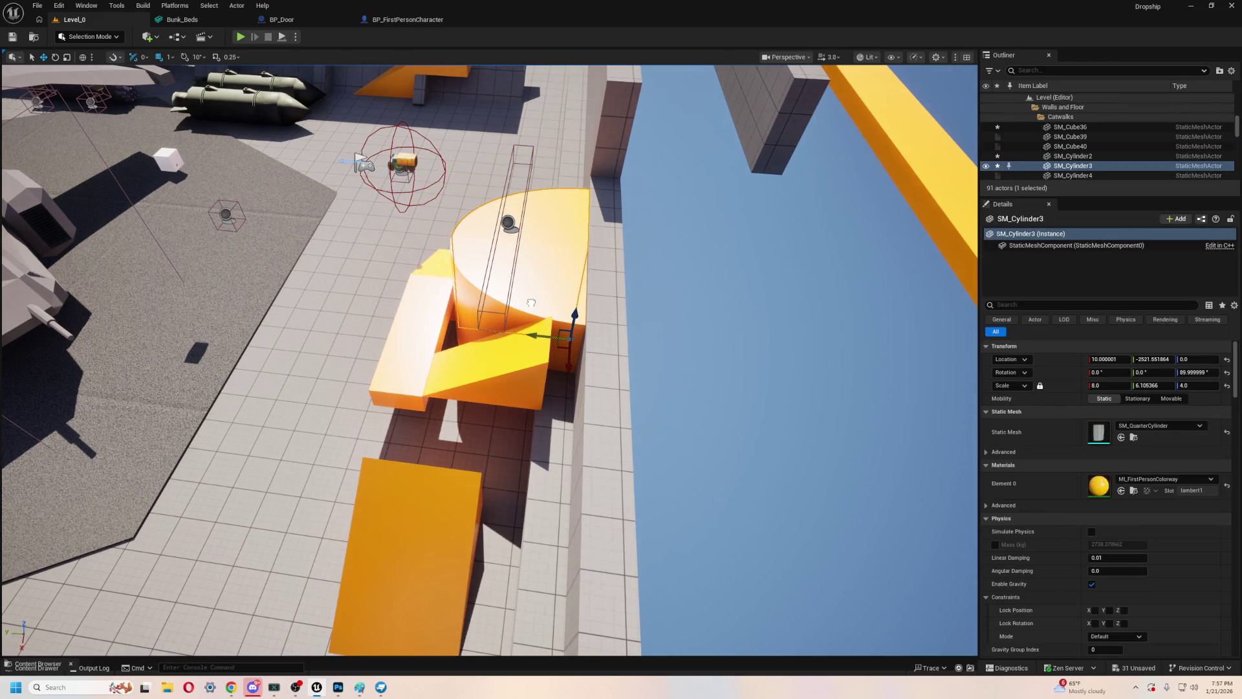
left_click_drag(400, 321, 176, 177)
scroll(489, 359, "down", 5)
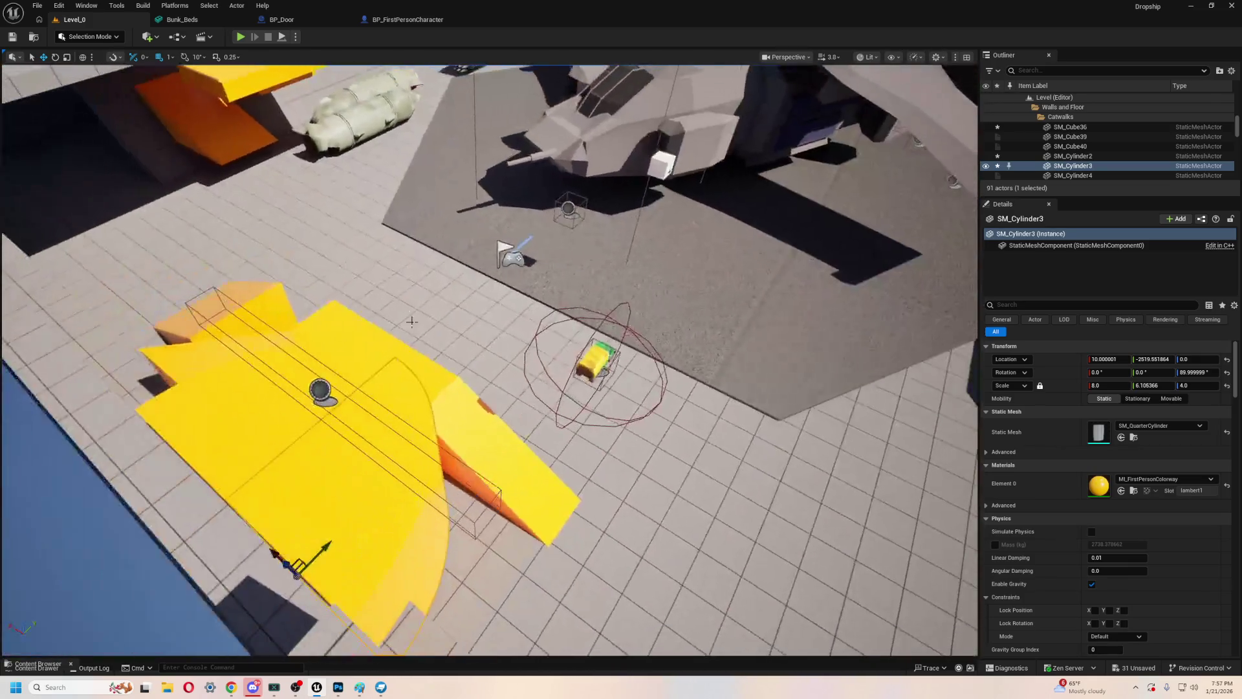
- Lift the BP_Item truck onto the upper platform, then start a test play
left_click(604, 364)
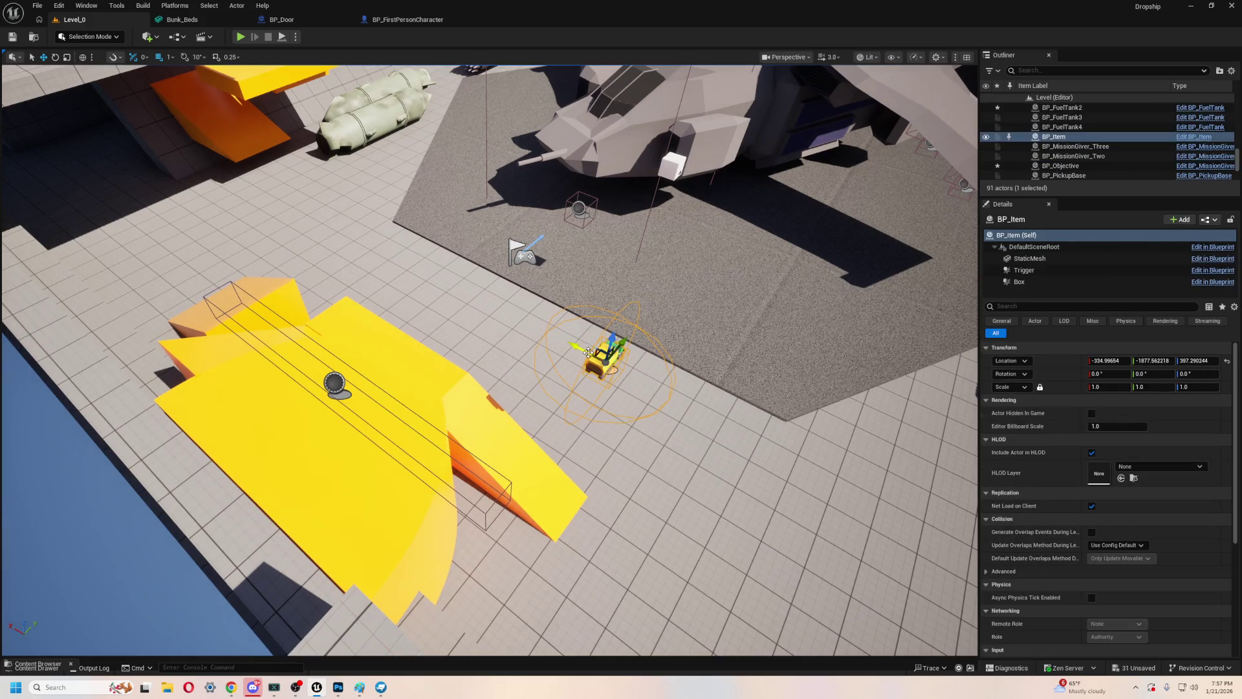
scroll(356, 420, "up", 2)
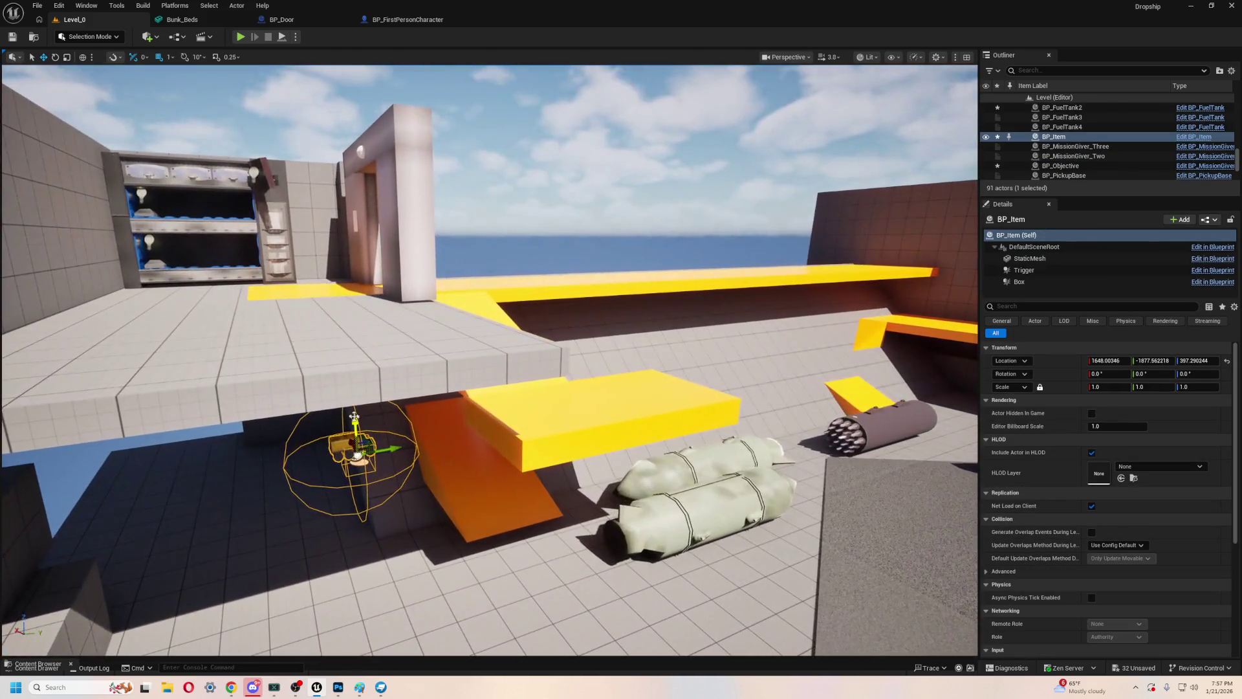
key("f")
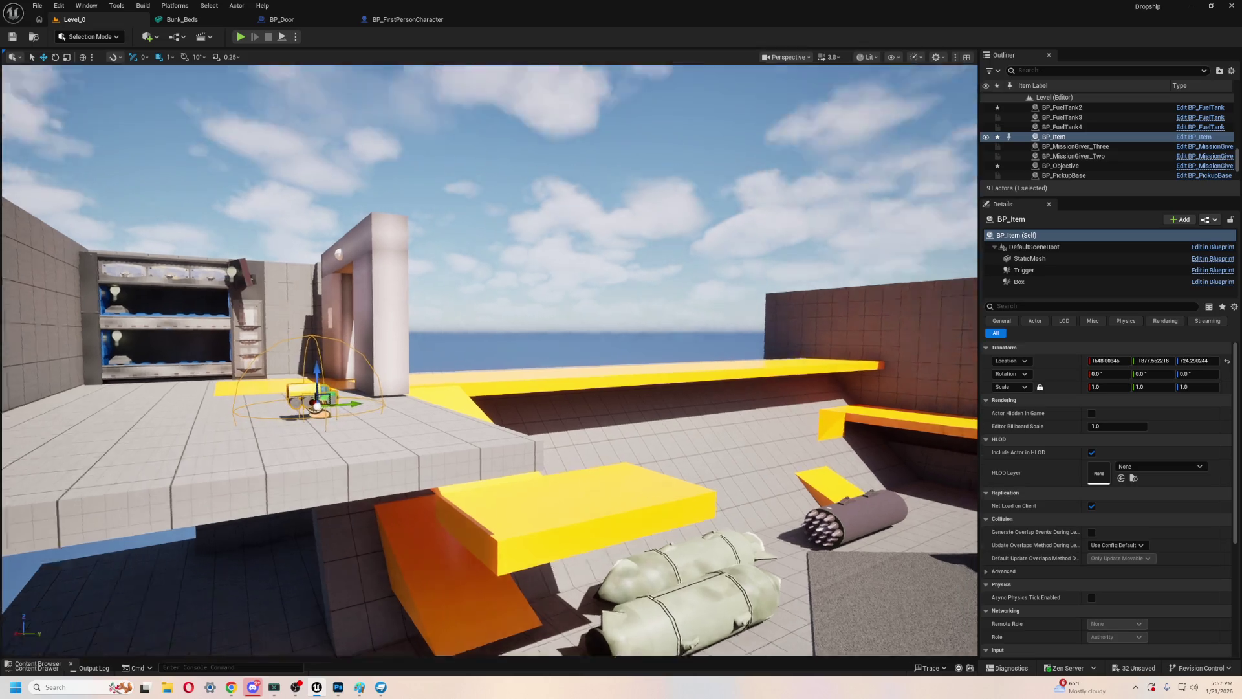
mouse_move(321, 455)
left_mouse_down()
mouse_move(724, 453)
mouse_move(848, 466)
left_mouse_up()
key("f")
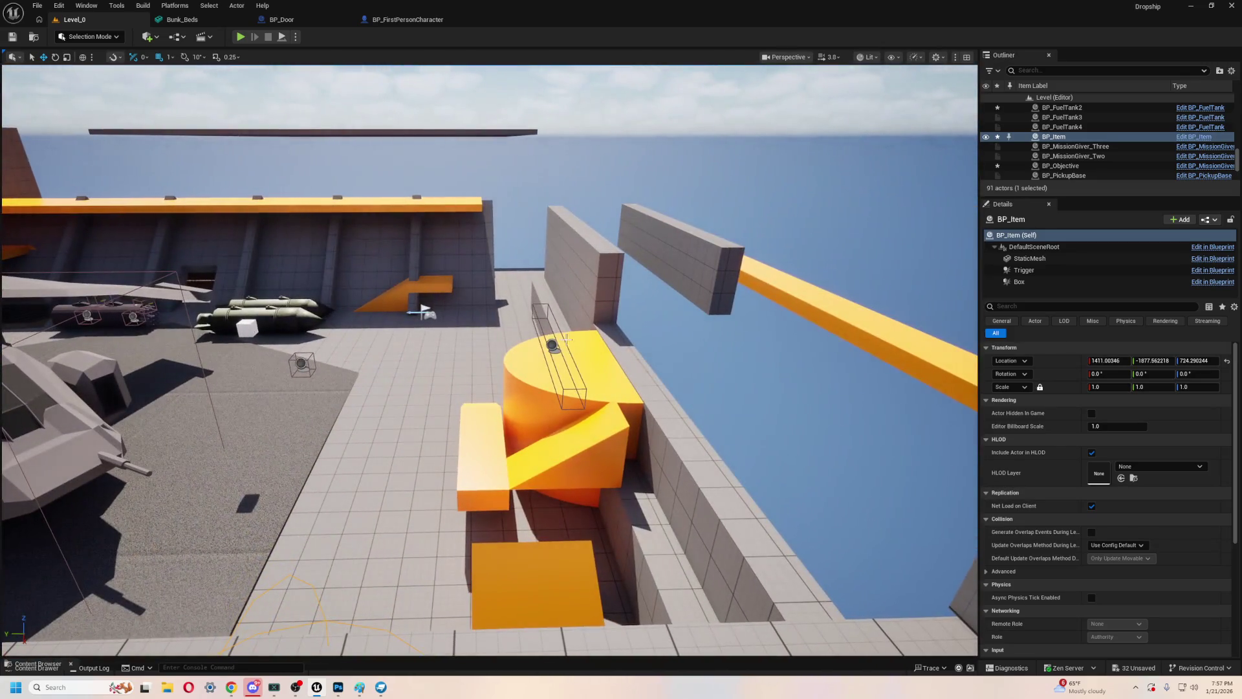
left_click(551, 344)
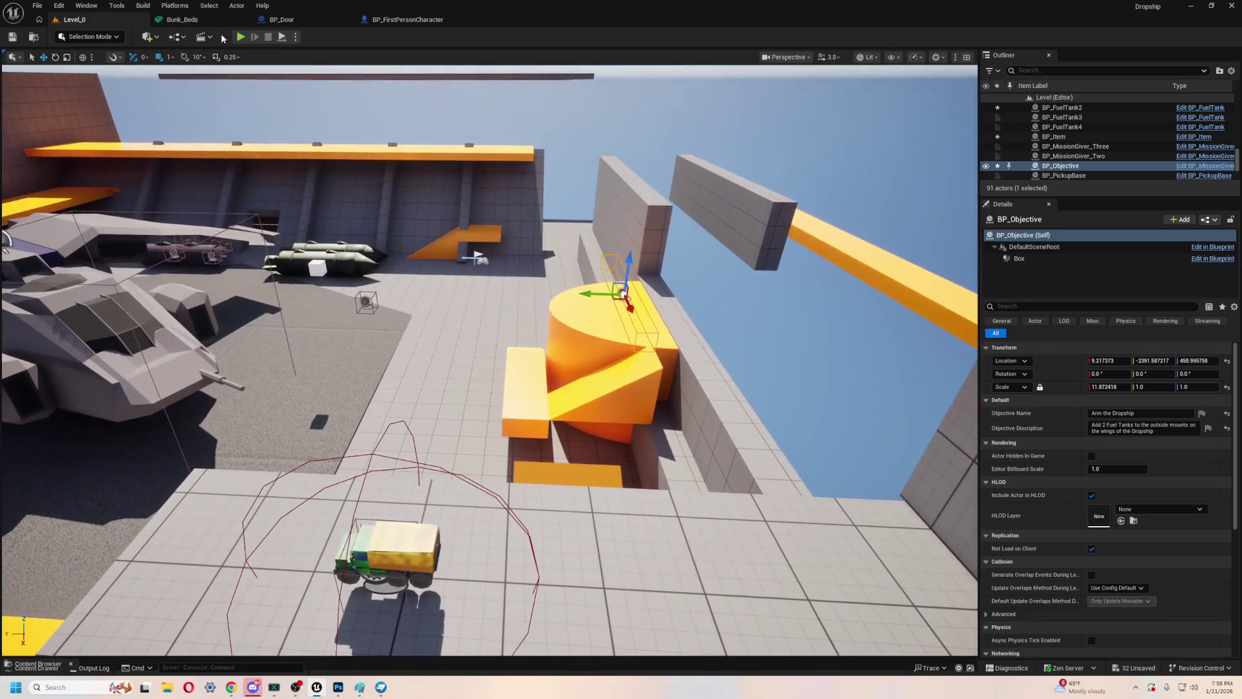
left_click(240, 37)
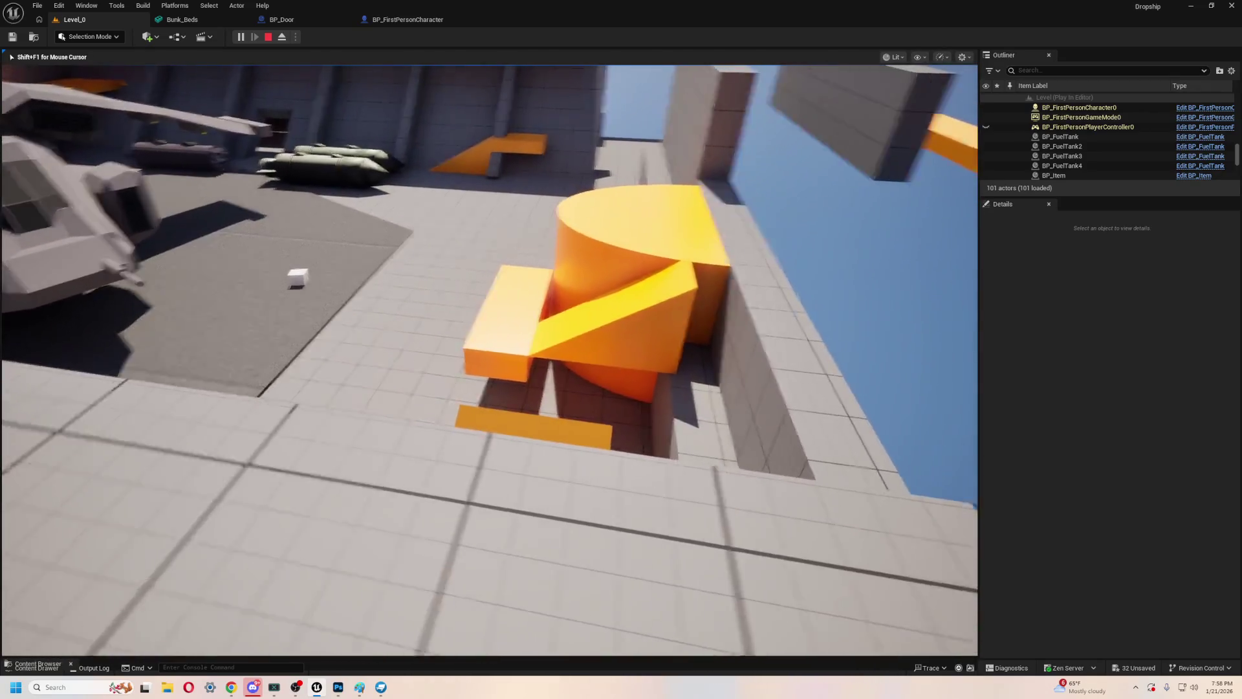
- Stop the test play and select the orange ramp SM_Ramp3
key("Escape")
left_click(531, 417)
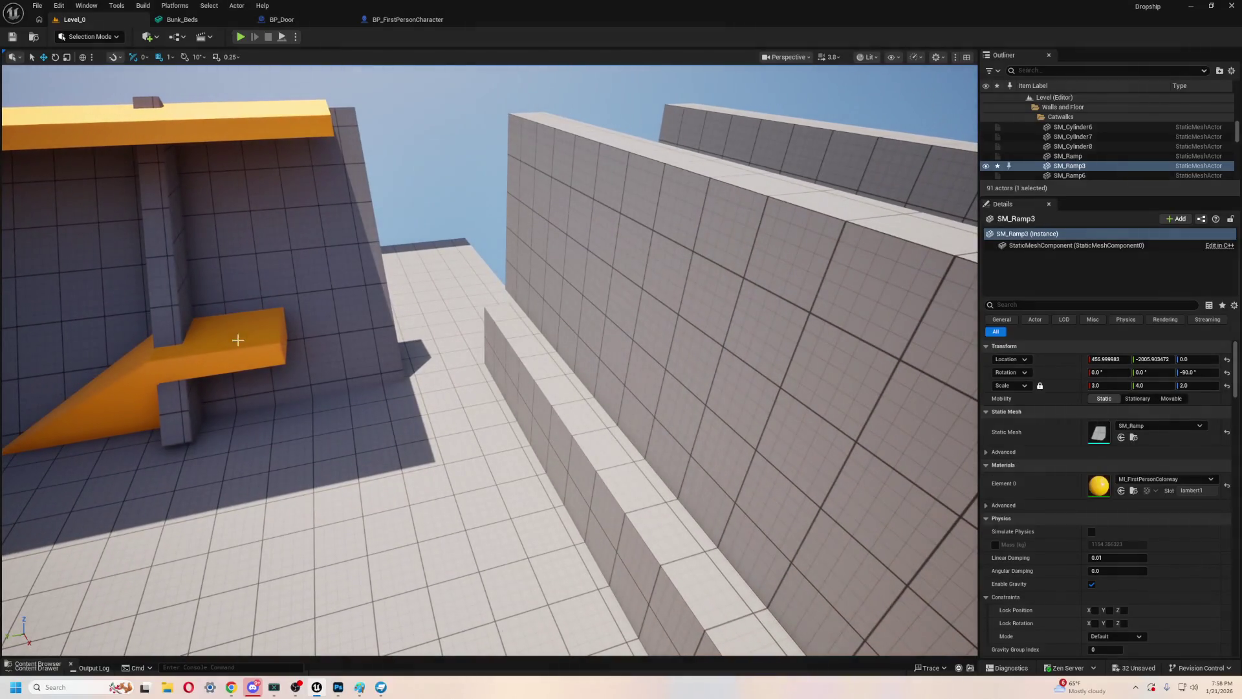
- Slide the orange ramp over to meet the catwalk
left_click(238, 340)
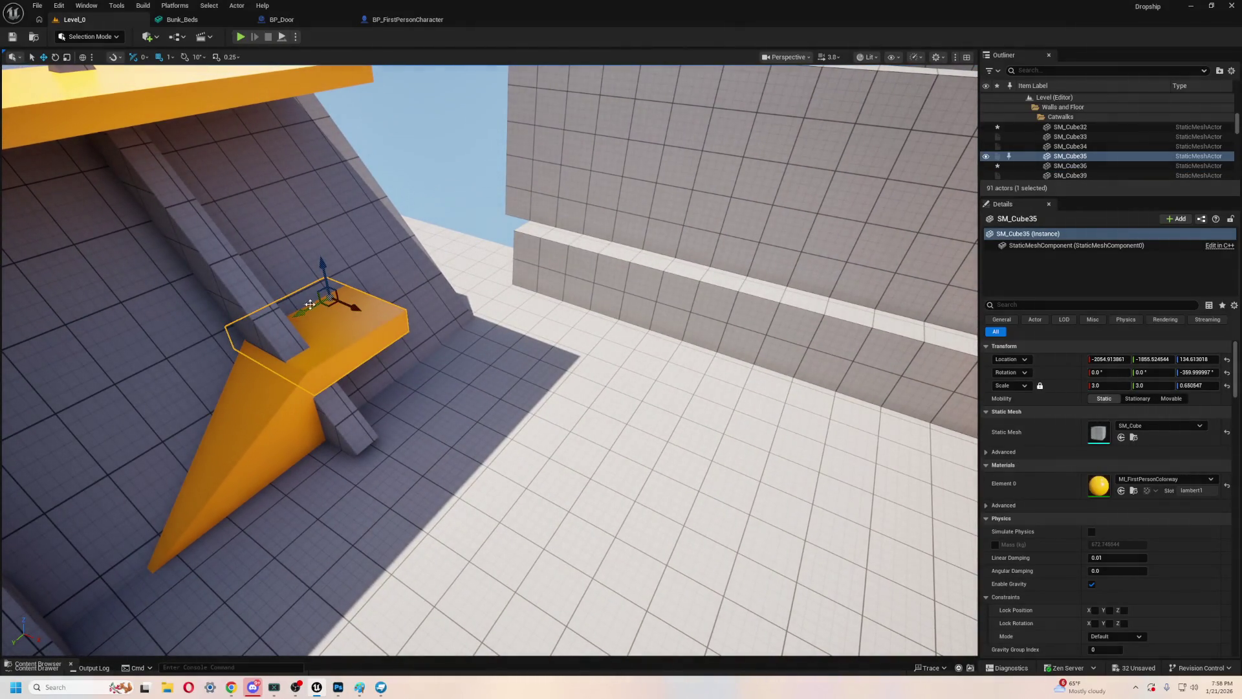
left_click(274, 435)
mouse_move(222, 409)
left_mouse_down()
mouse_move(334, 341)
mouse_move(318, 346)
mouse_move(427, 258)
mouse_move(478, 240)
mouse_move(505, 259)
mouse_move(527, 201)
mouse_move(582, 323)
mouse_move(674, 438)
left_mouse_up()
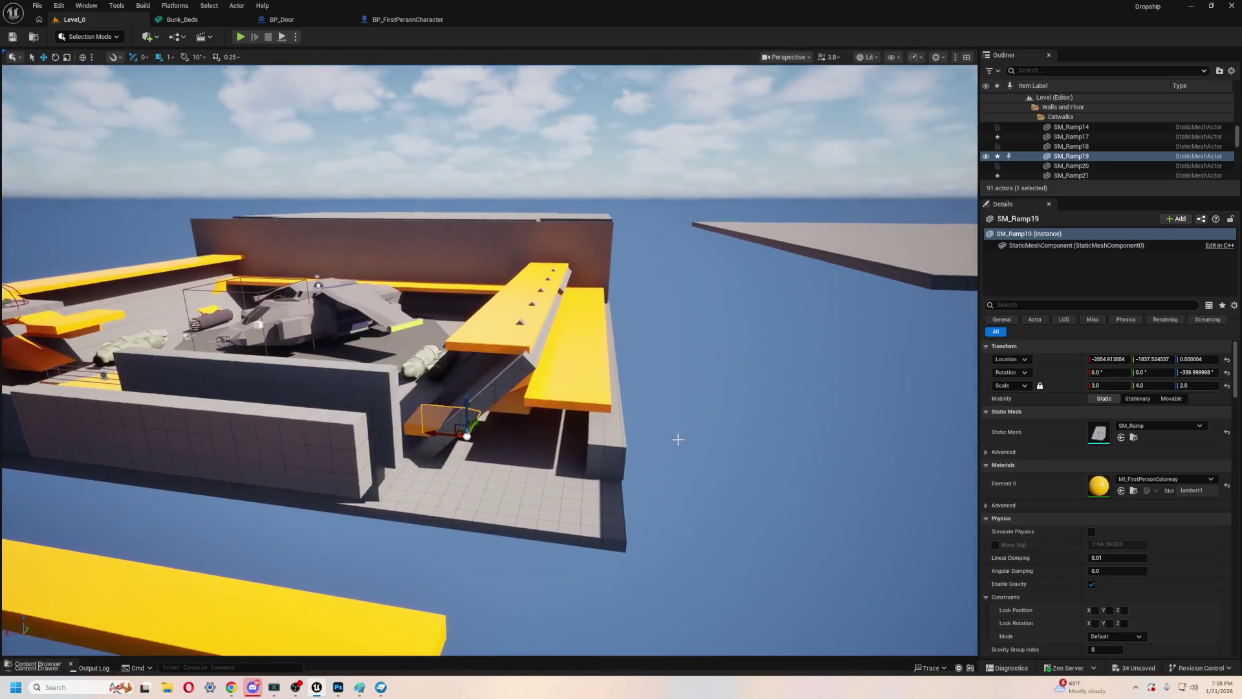
left_click(492, 483)
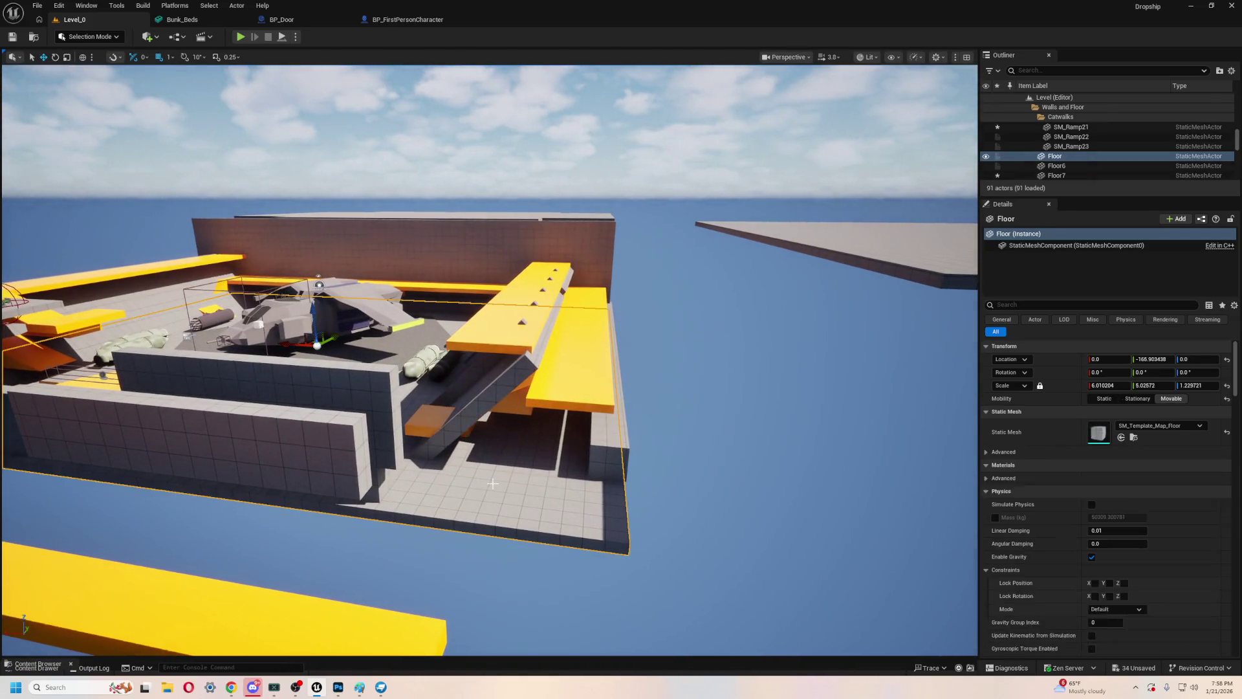
left_click(617, 430)
- Stretch the lower inner wall lengthwise with the scale gizmo
left_click_drag(685, 435, 631, 413)
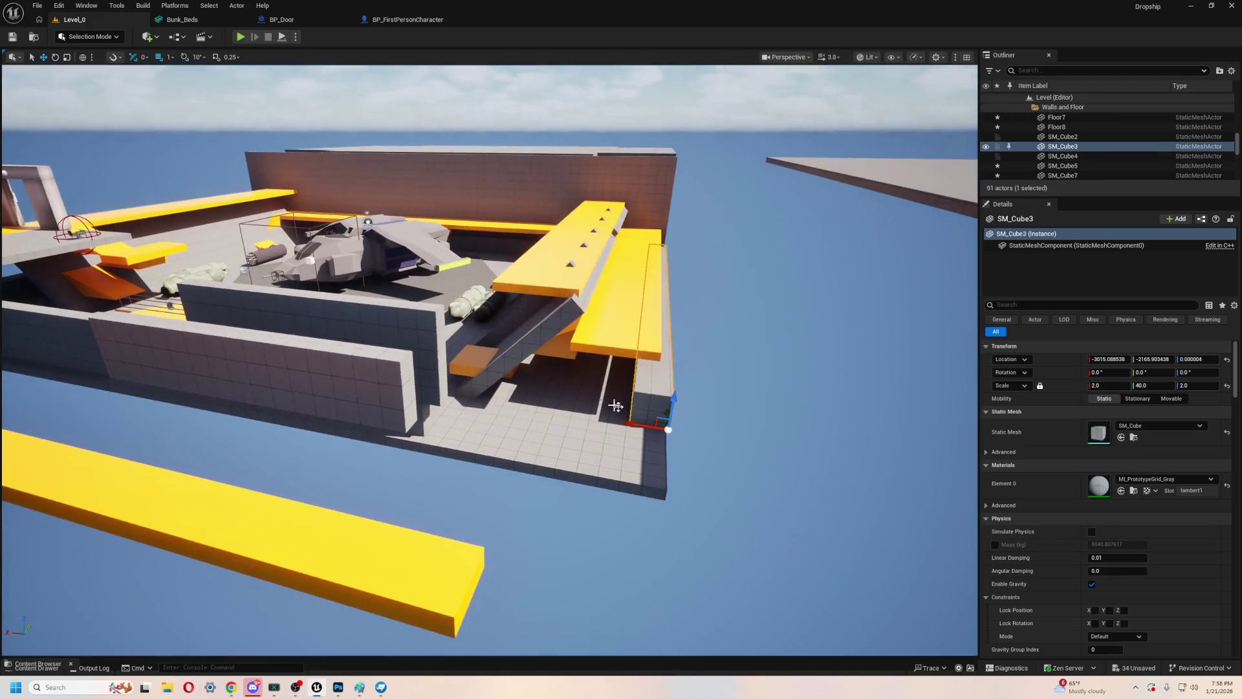
mouse_move(418, 325)
left_mouse_down()
mouse_move(459, 313)
mouse_move(356, 325)
mouse_move(453, 317)
mouse_move(354, 305)
left_mouse_up()
left_click(446, 313)
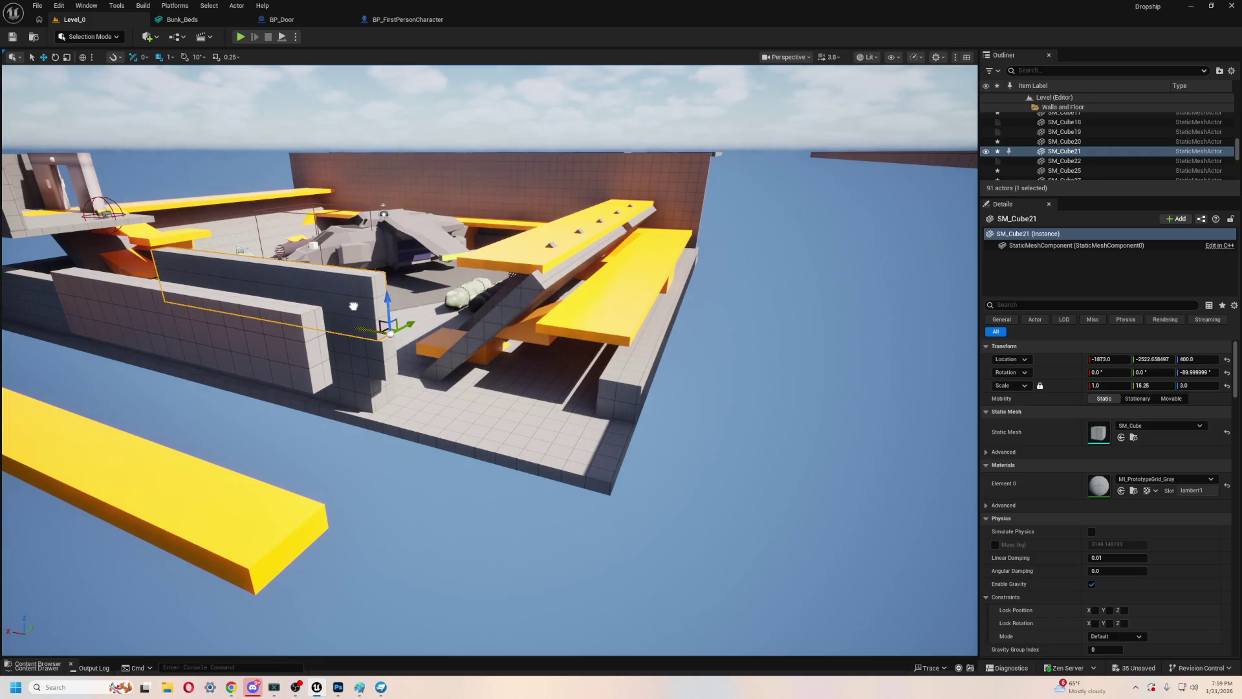
left_click(366, 332)
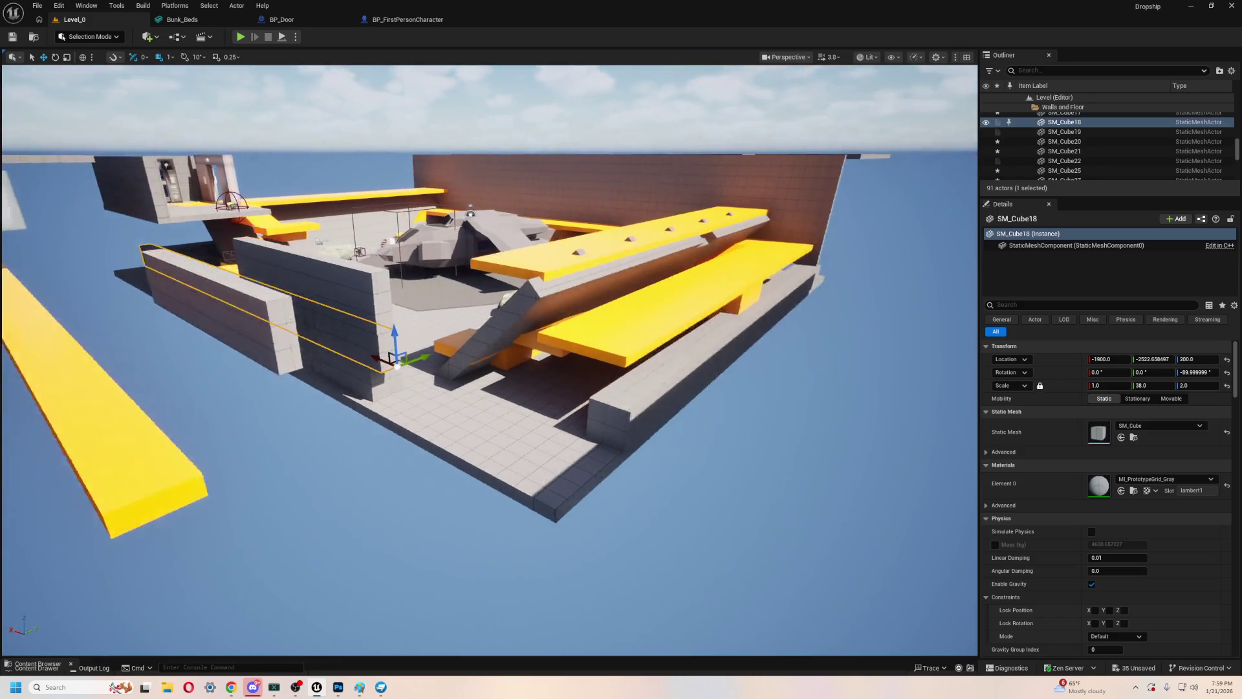
key("e")
key("r")
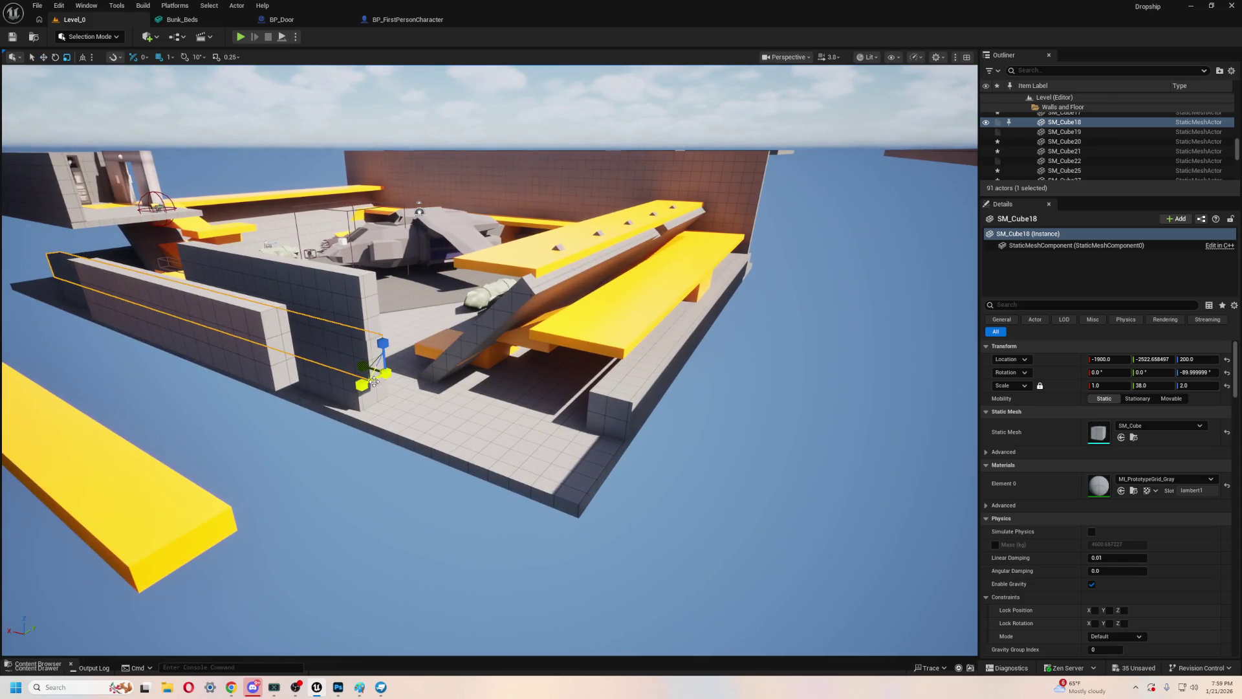
mouse_move(373, 382)
left_mouse_down()
mouse_move(385, 373)
mouse_move(356, 420)
mouse_move(560, 459)
left_mouse_up()
- Shift the outer wall SM_Cube18 and nudge the inner wall slightly along X
key("w")
left_click(353, 392)
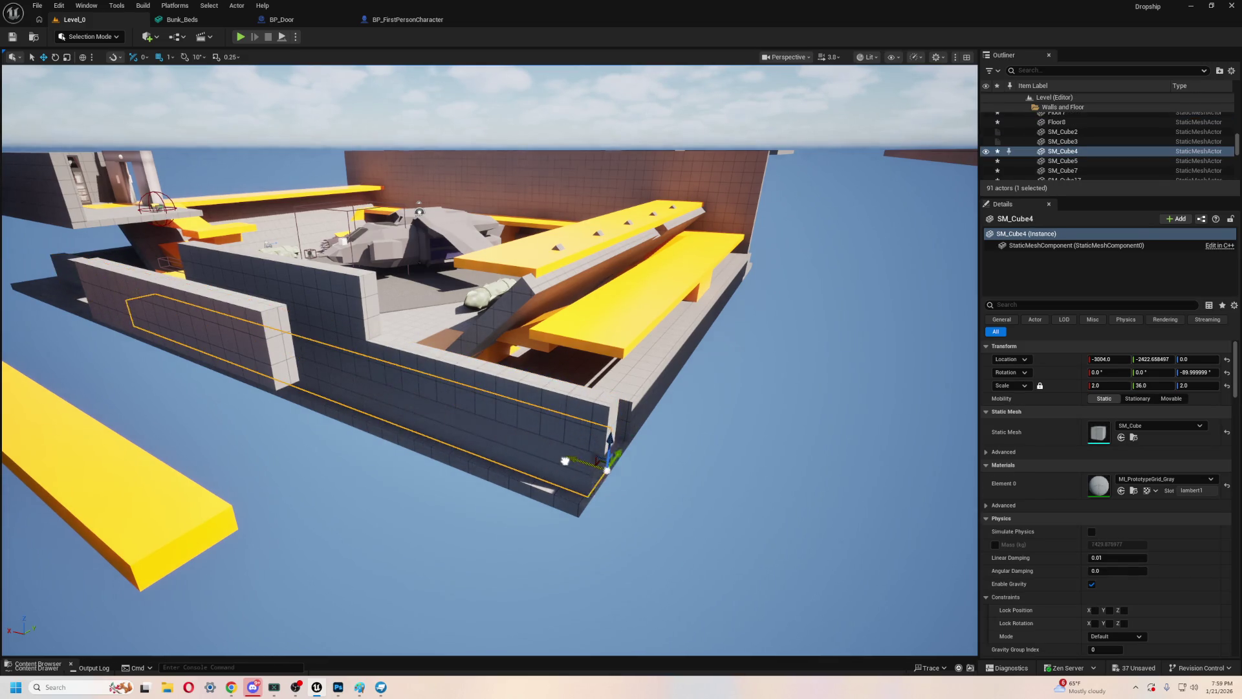
left_click(594, 414)
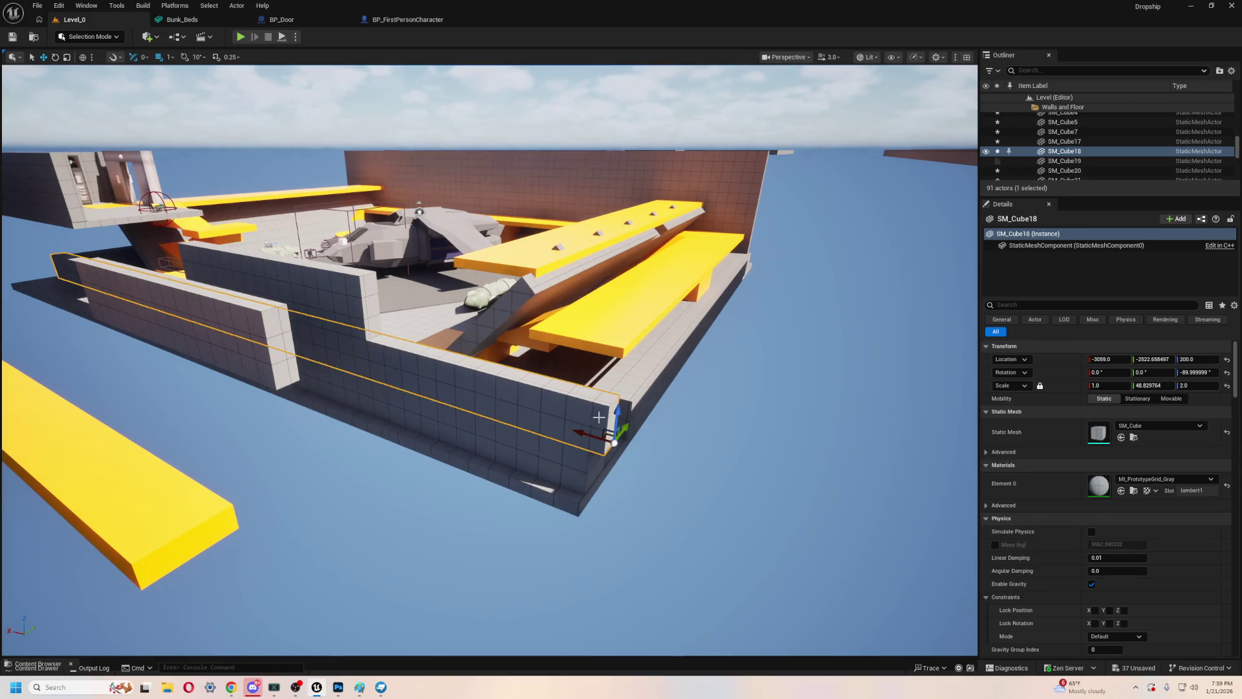
left_click_drag(582, 430, 596, 430)
- Raise SM_Cube18 to a Z scale of 12.633292
key("f")
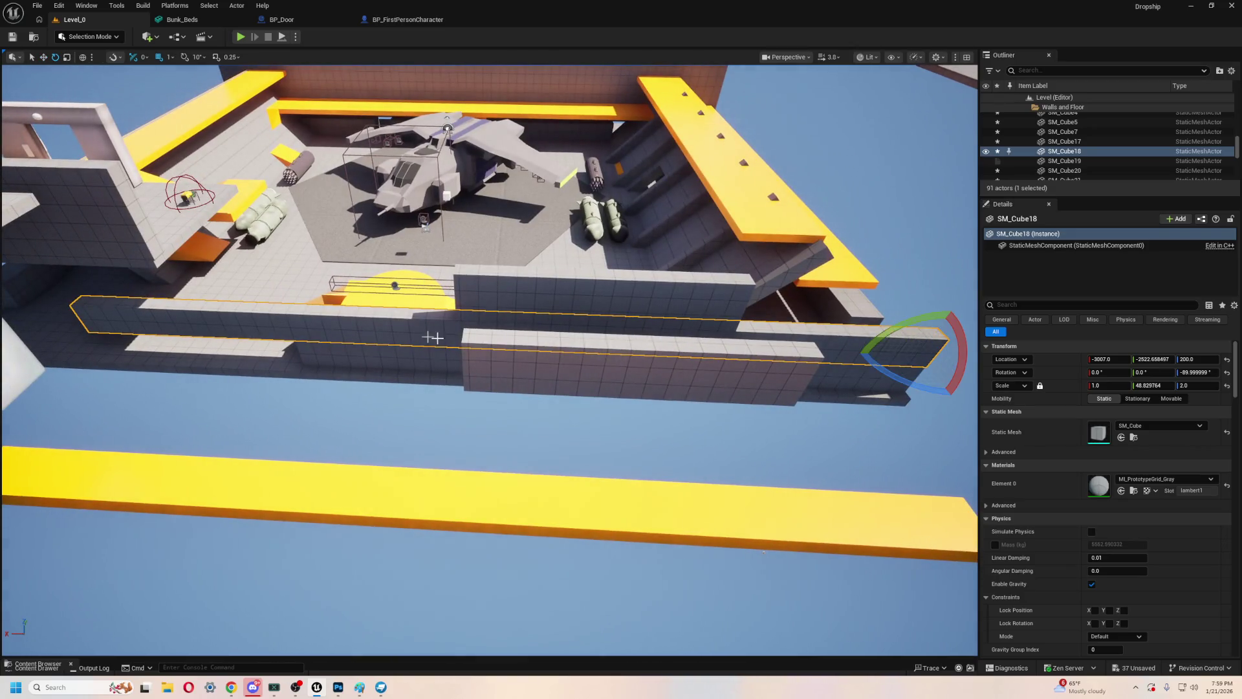
scroll(748, 388, "down", 5)
mouse_move(744, 372)
left_mouse_down()
mouse_move(744, 293)
mouse_move(744, 362)
left_mouse_up()
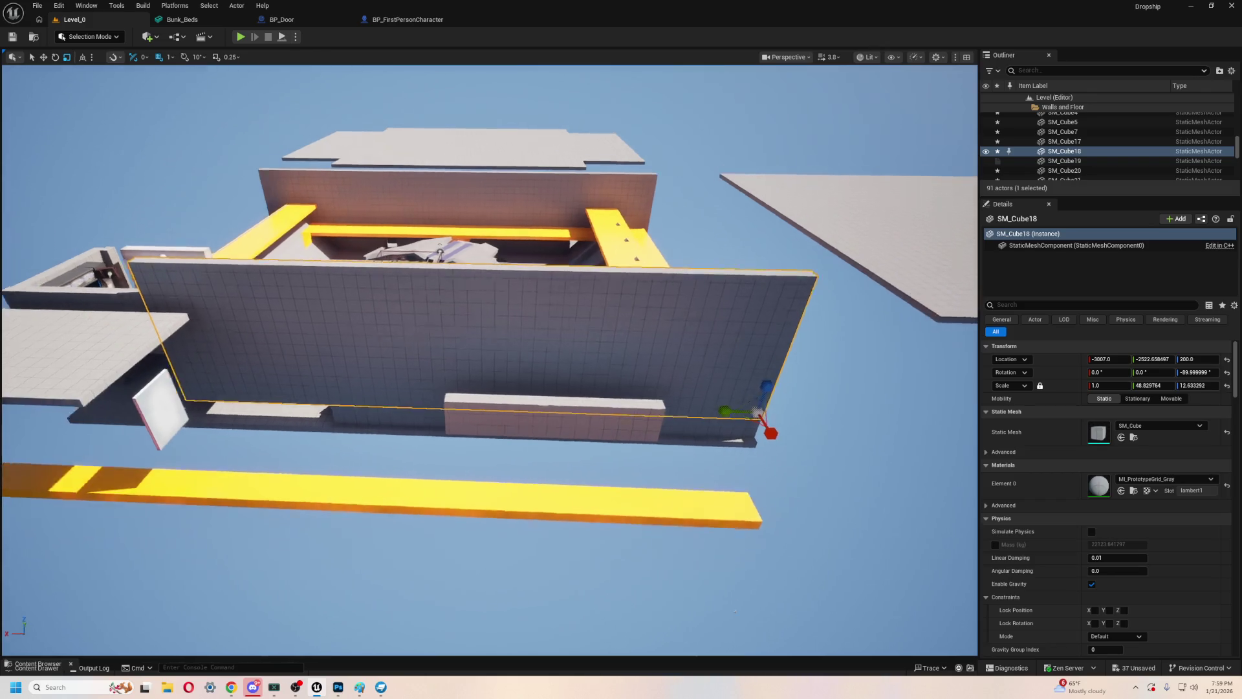
key("Right")
left_click(841, 259)
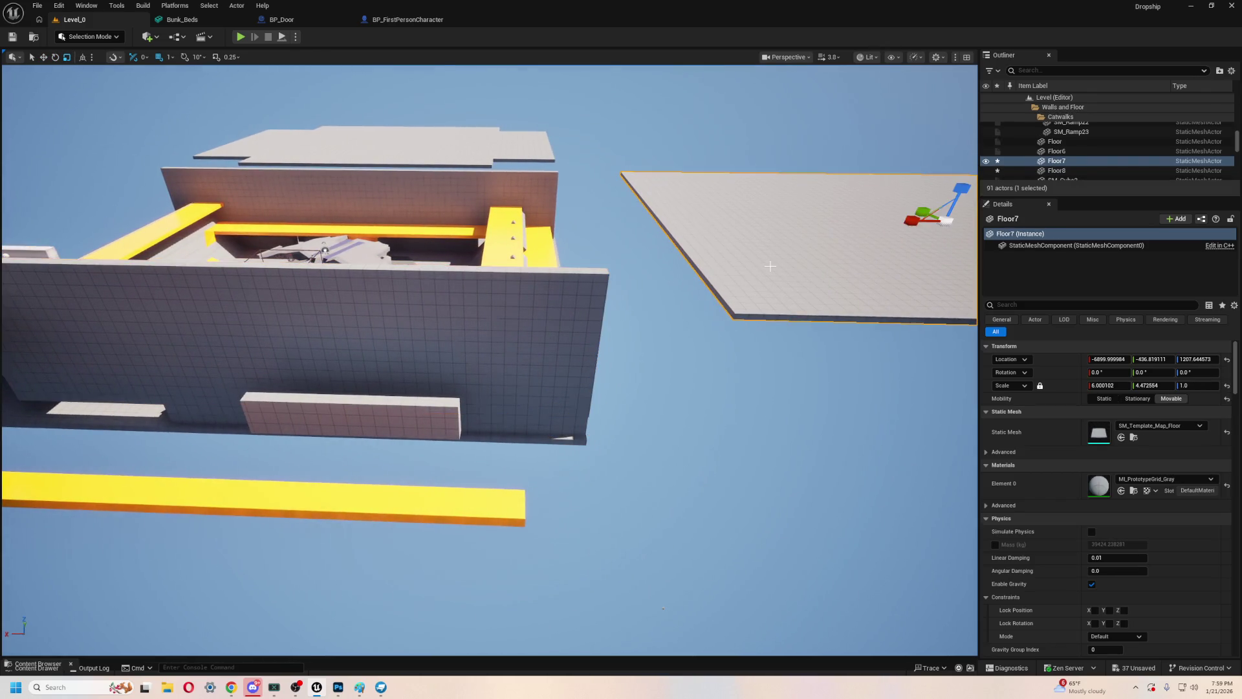
- Slide Floor7 over the hangar walls as a roof and run a quick playtest
mouse_move(919, 224)
left_mouse_down()
mouse_move(777, 253)
mouse_move(285, 280)
mouse_move(327, 285)
left_mouse_up()
key("f")
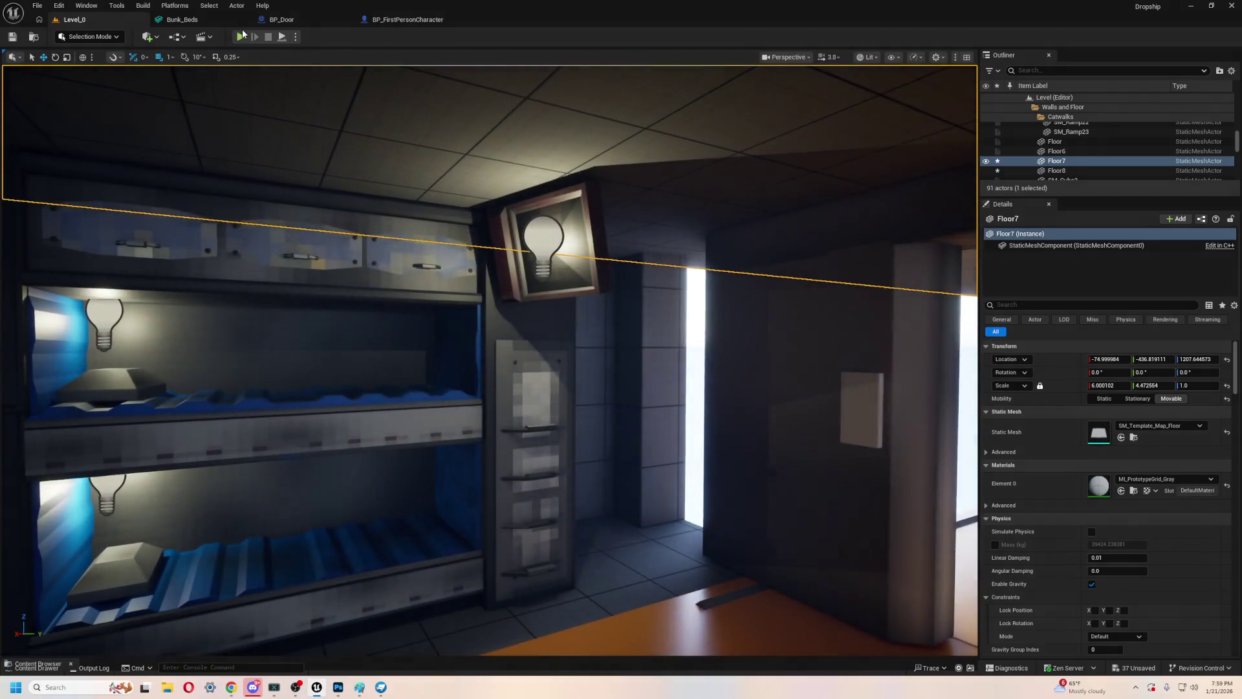
left_click(240, 37)
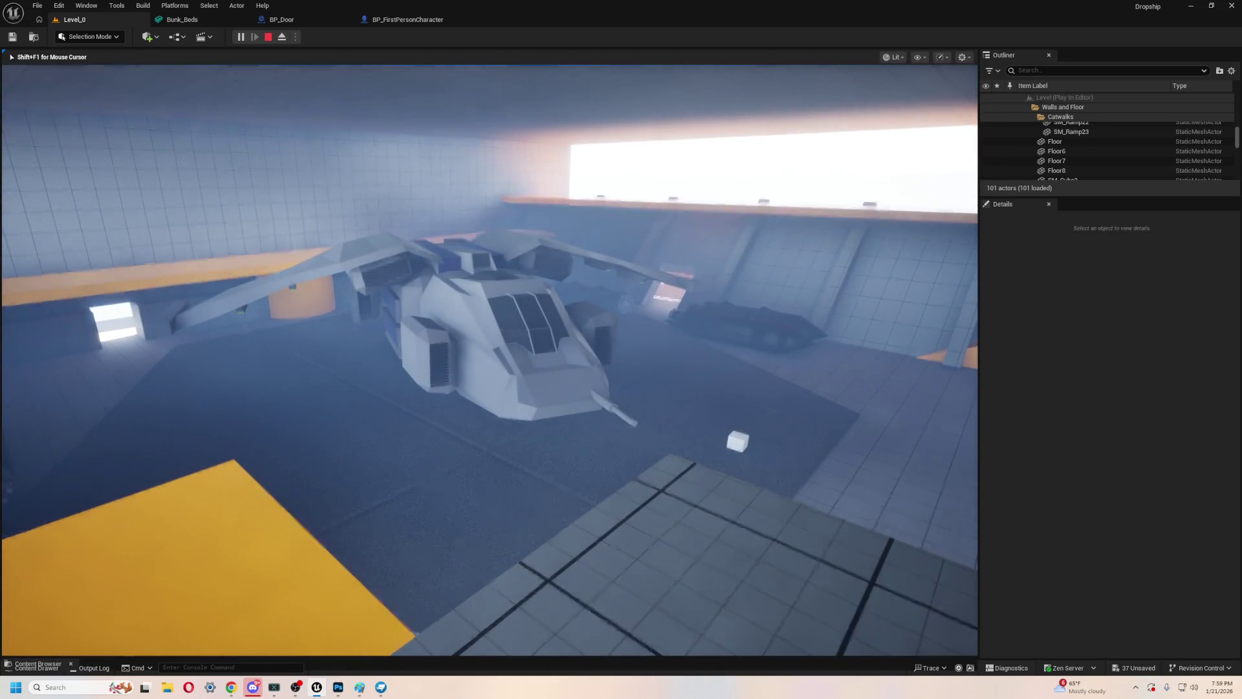
key("Escape")
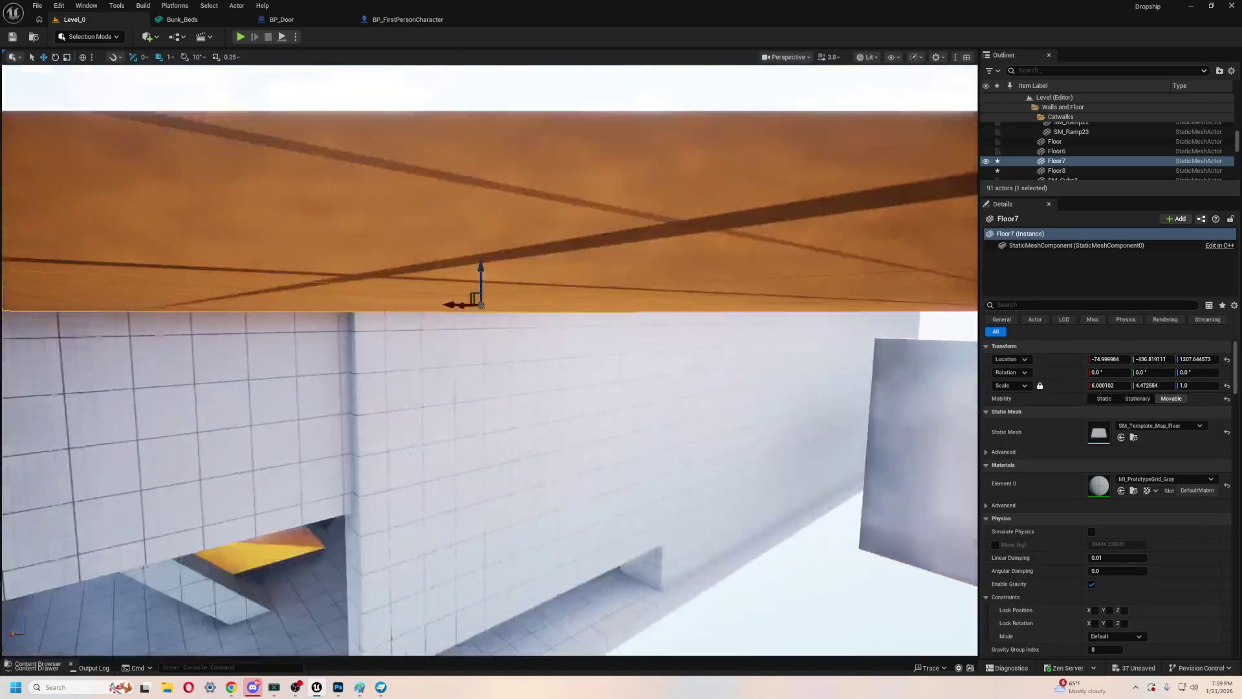
key("f")
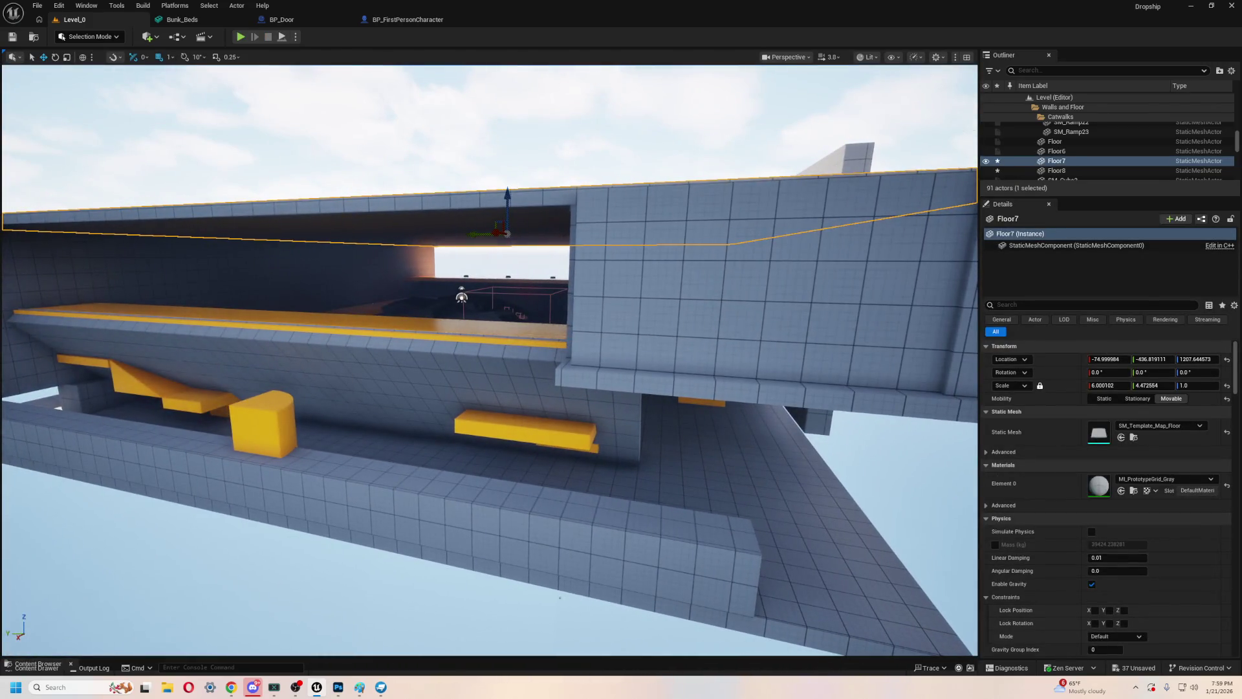
- Delete the yellow quarter-cylinder SM_Cylinder8 and raise SM_Cube2 into a tall wall
left_click(452, 425)
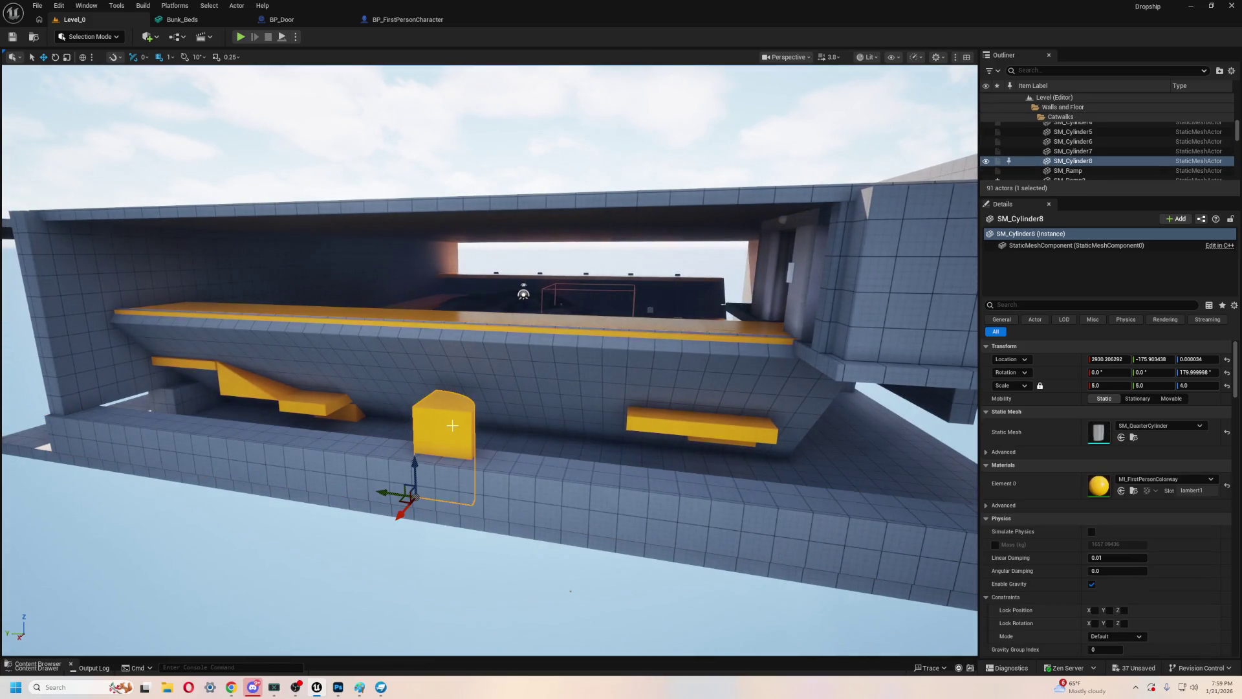
key("Delete")
left_click(494, 477)
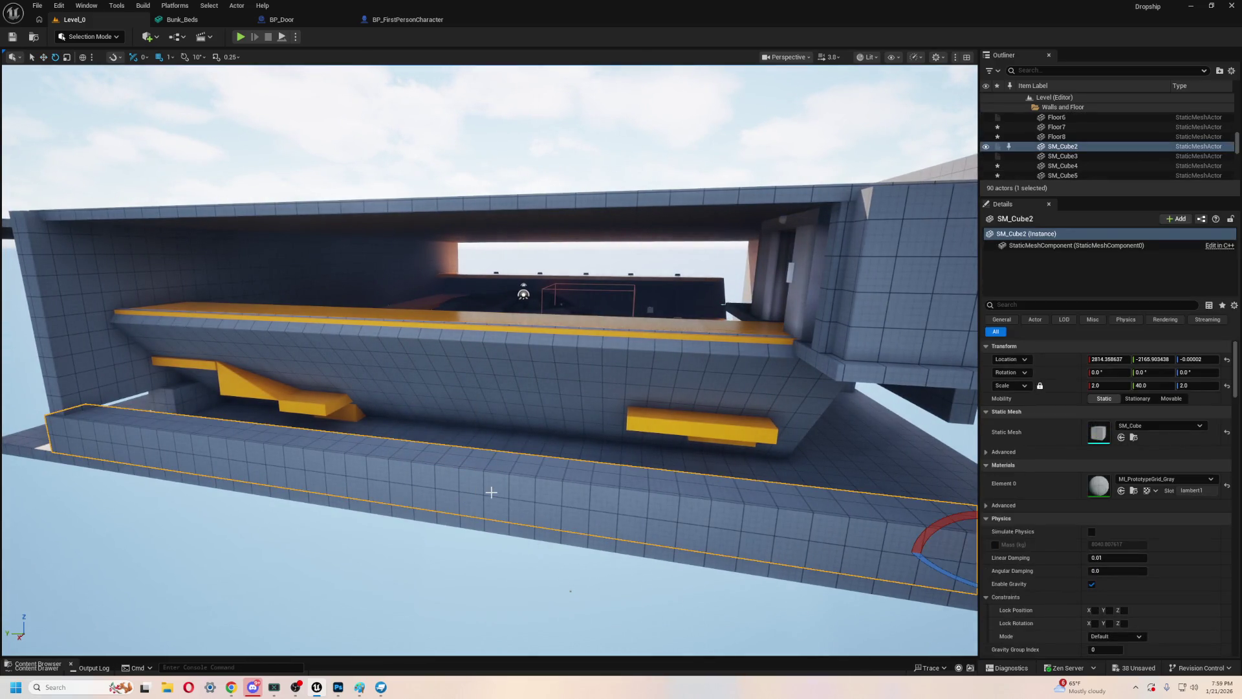
key("f")
left_click_drag(819, 474, 820, 303)
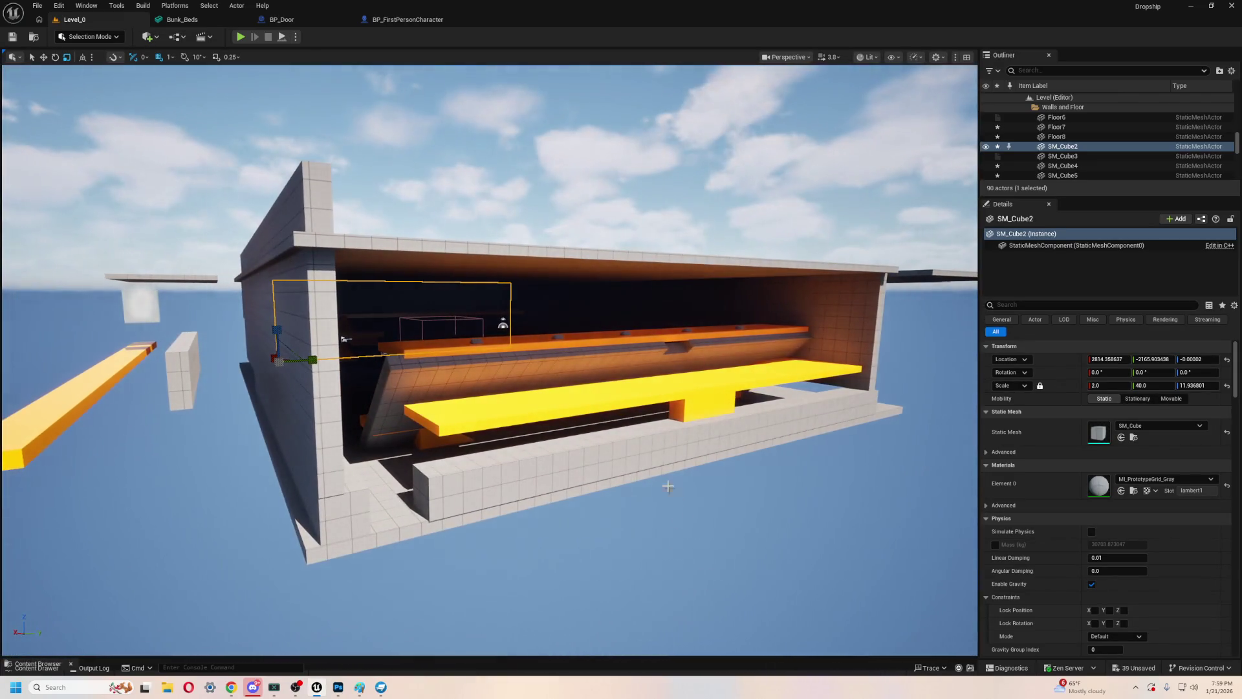
- Raise SM_Cube3 to Z scale 12.02 and lengthen it to Y scale 46.94
left_click(667, 487)
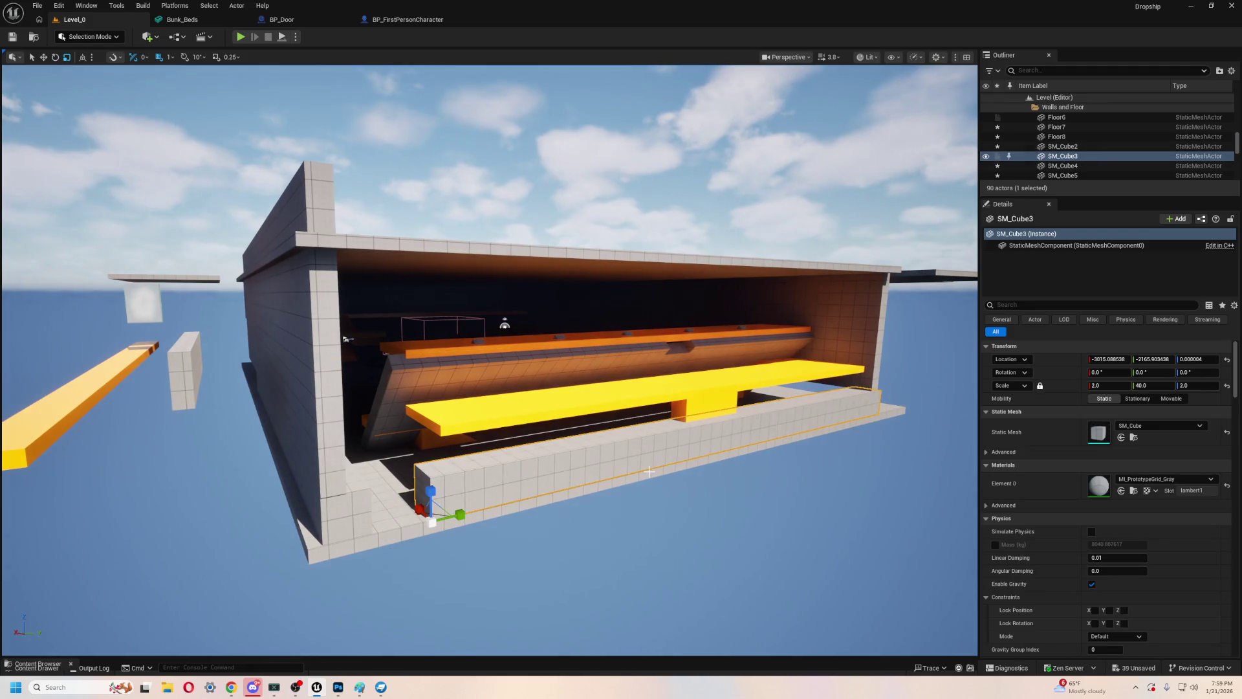
mouse_move(431, 489)
left_mouse_down()
mouse_move(430, 349)
mouse_move(426, 558)
left_mouse_up()
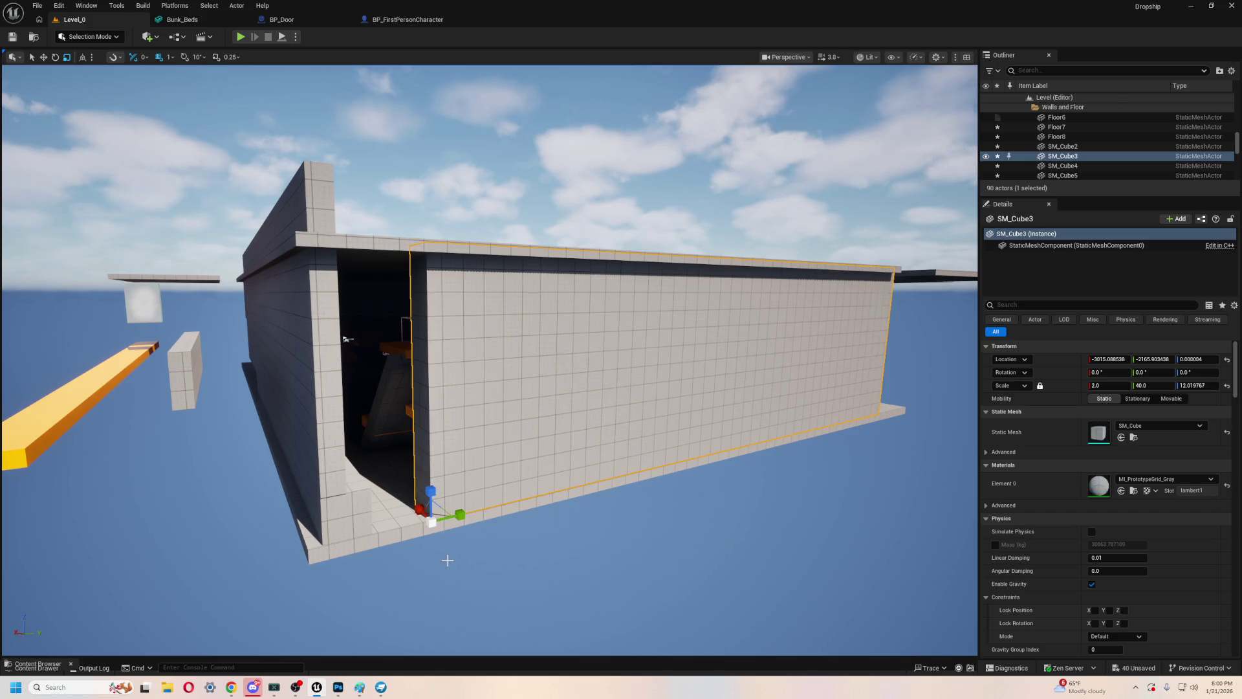
left_click_drag(449, 510, 369, 534)
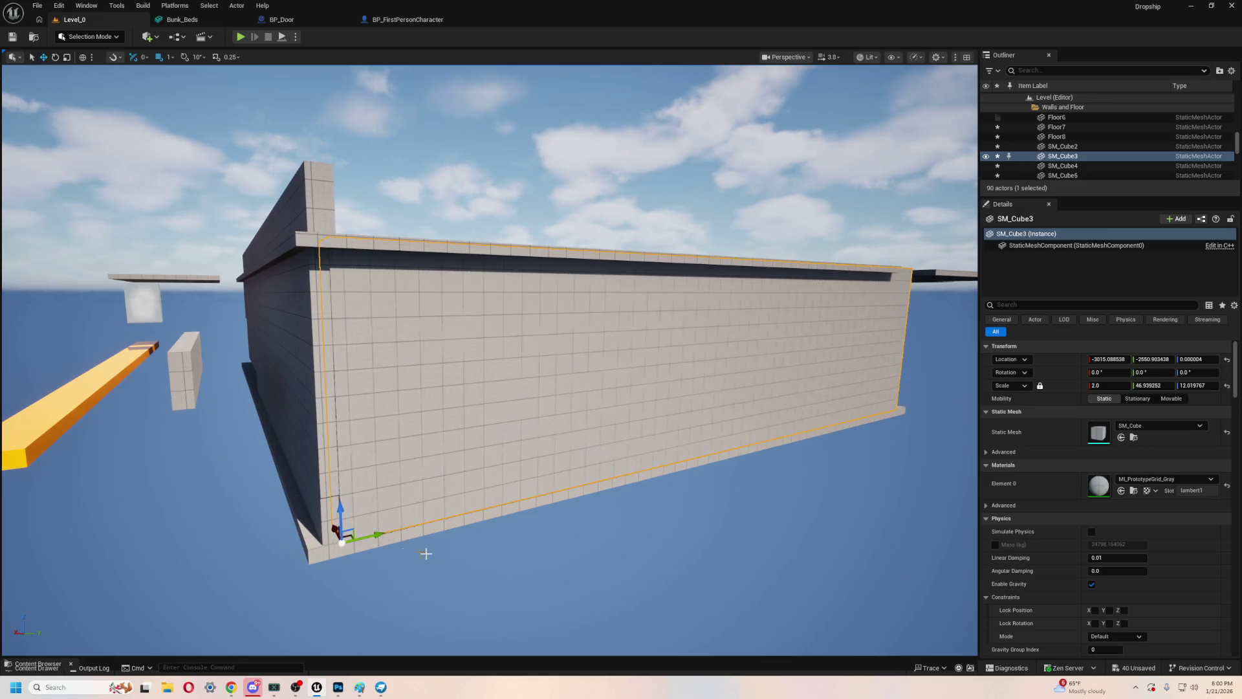
key("f")
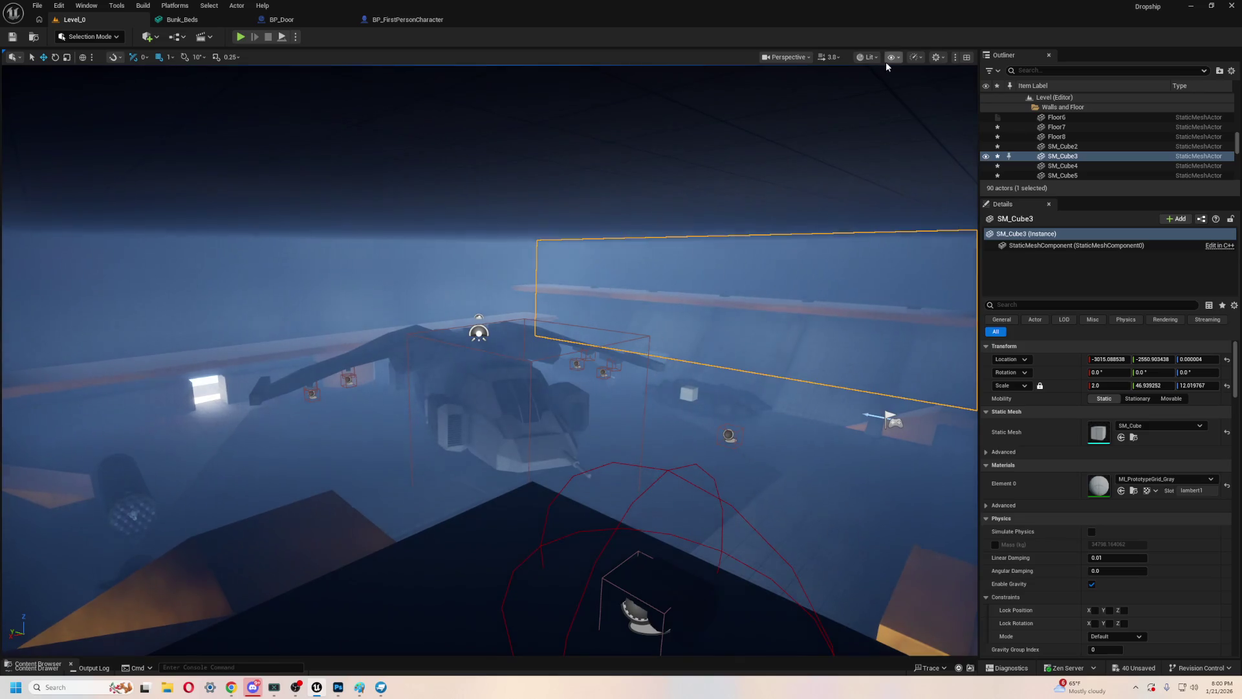
- Uncheck Fog in the viewport Show menu, then launch a playtest
left_click(891, 57)
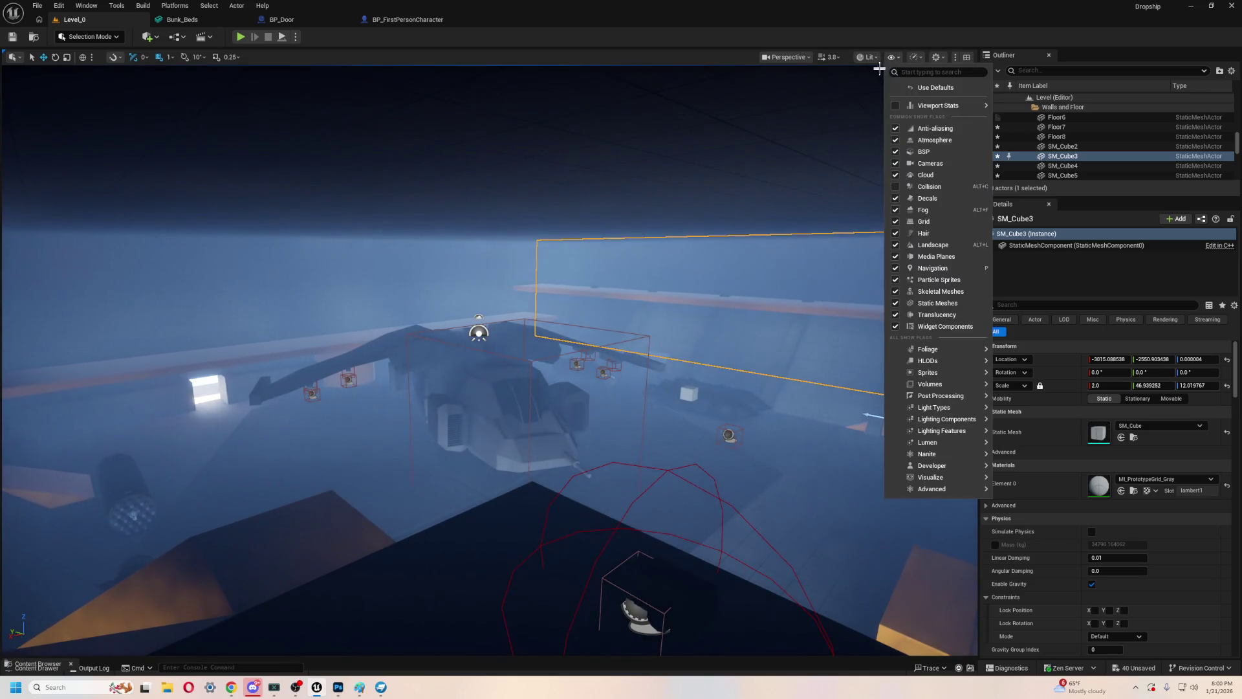
left_click(896, 210)
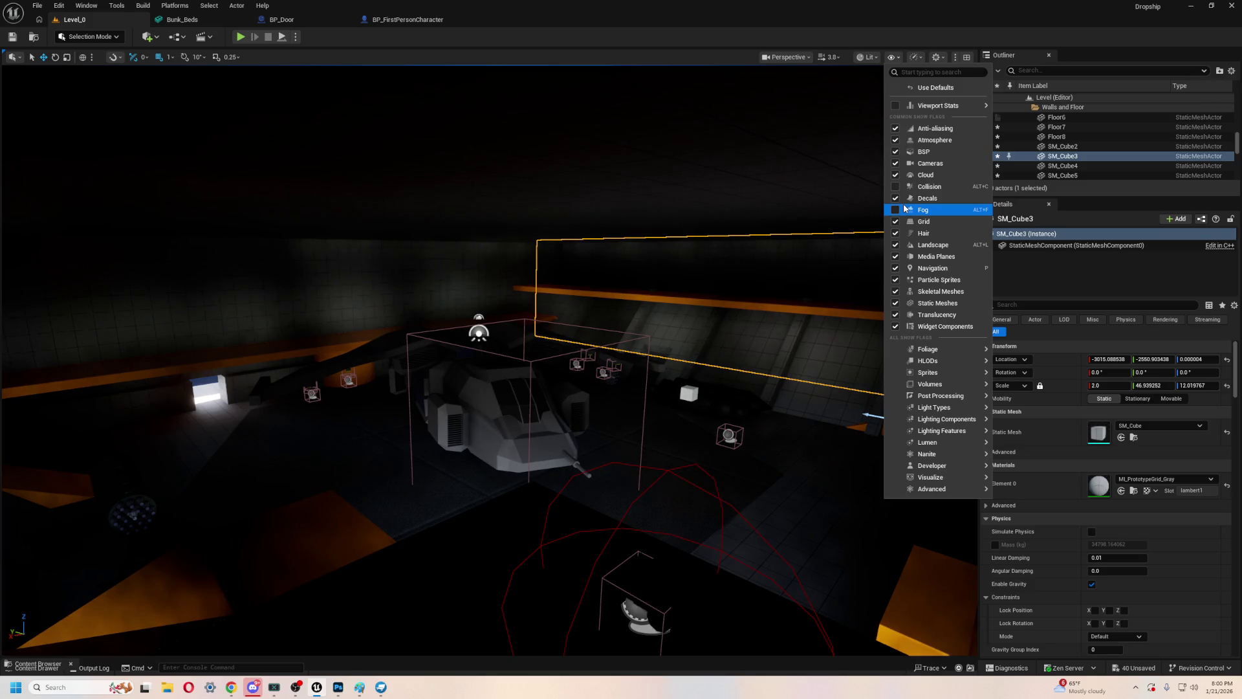
left_click(869, 205)
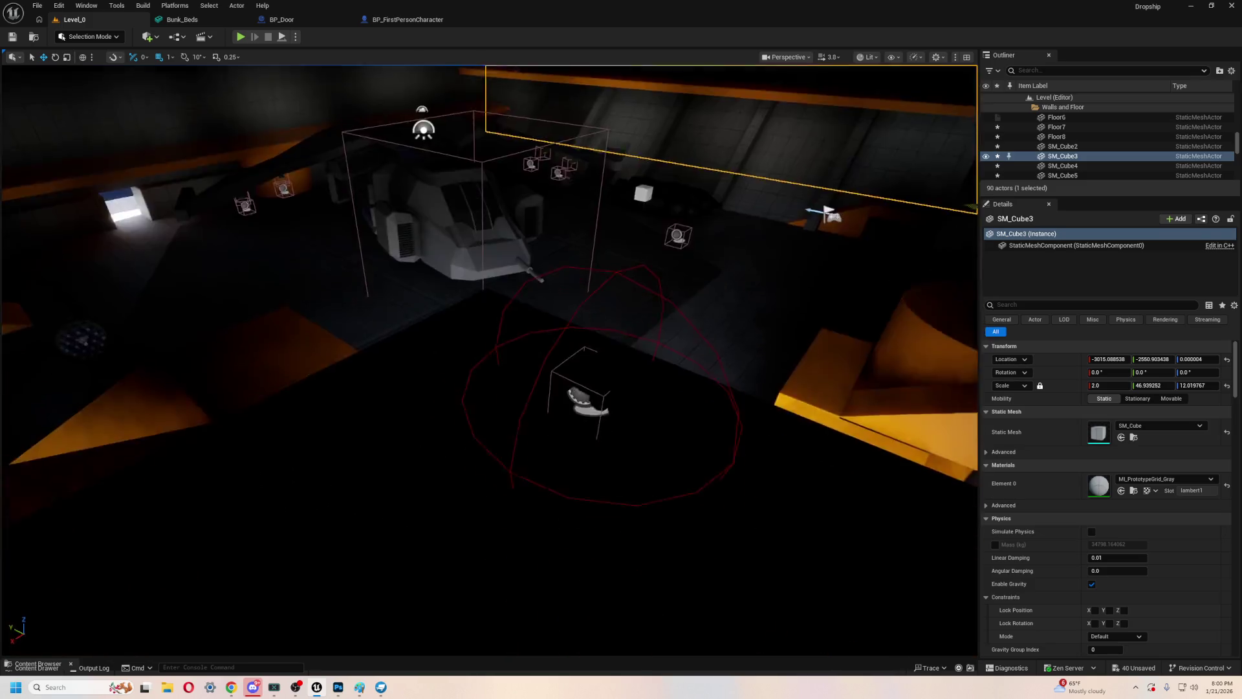
left_click(240, 37)
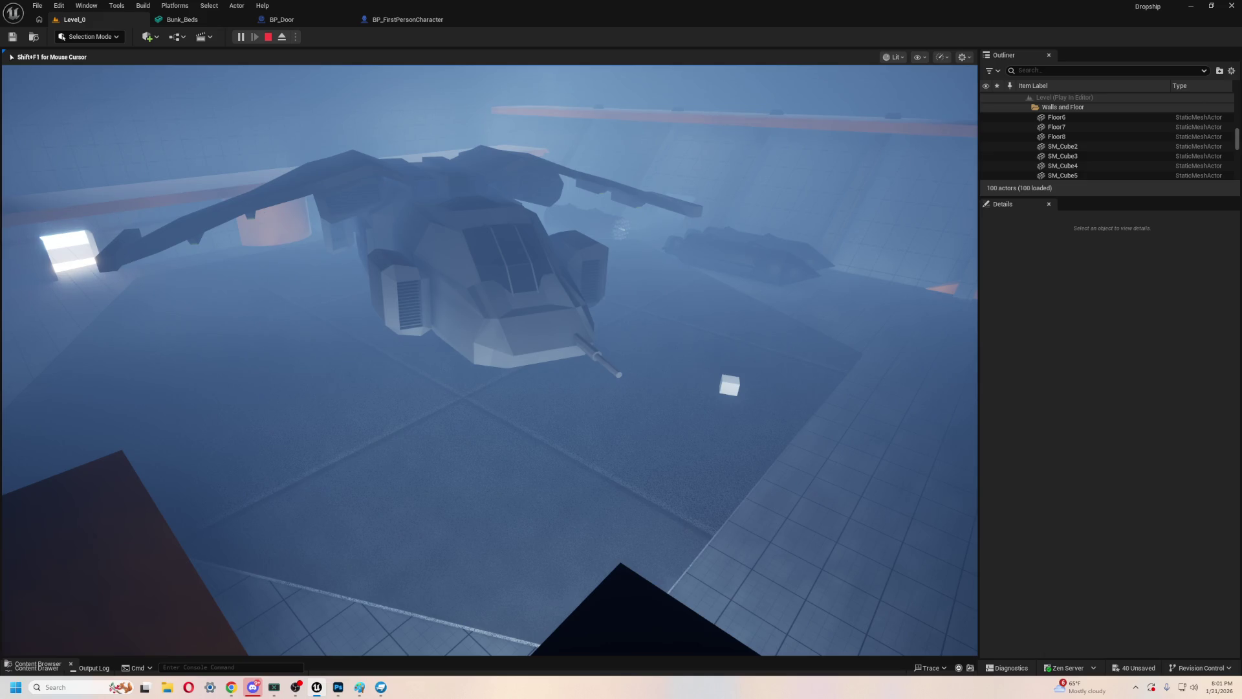
- Stretch SM_Cube18 to Y scale about 59.66 and lower it to Z -59
key("Escape")
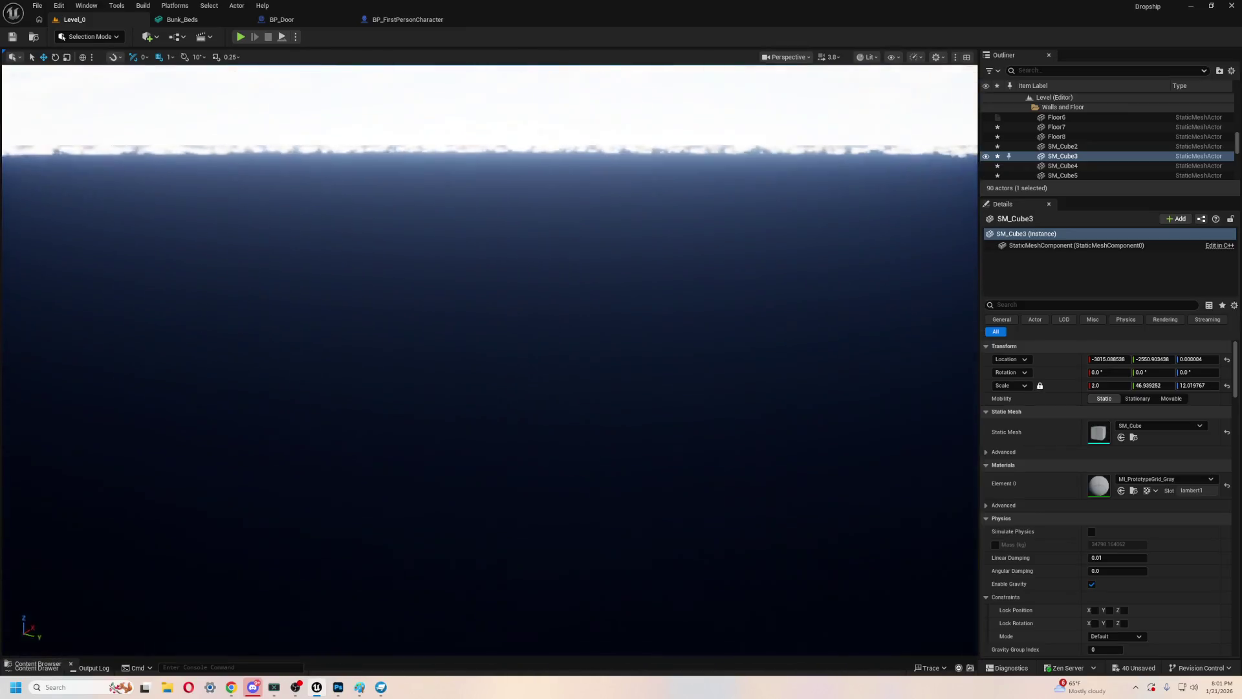
key("w")
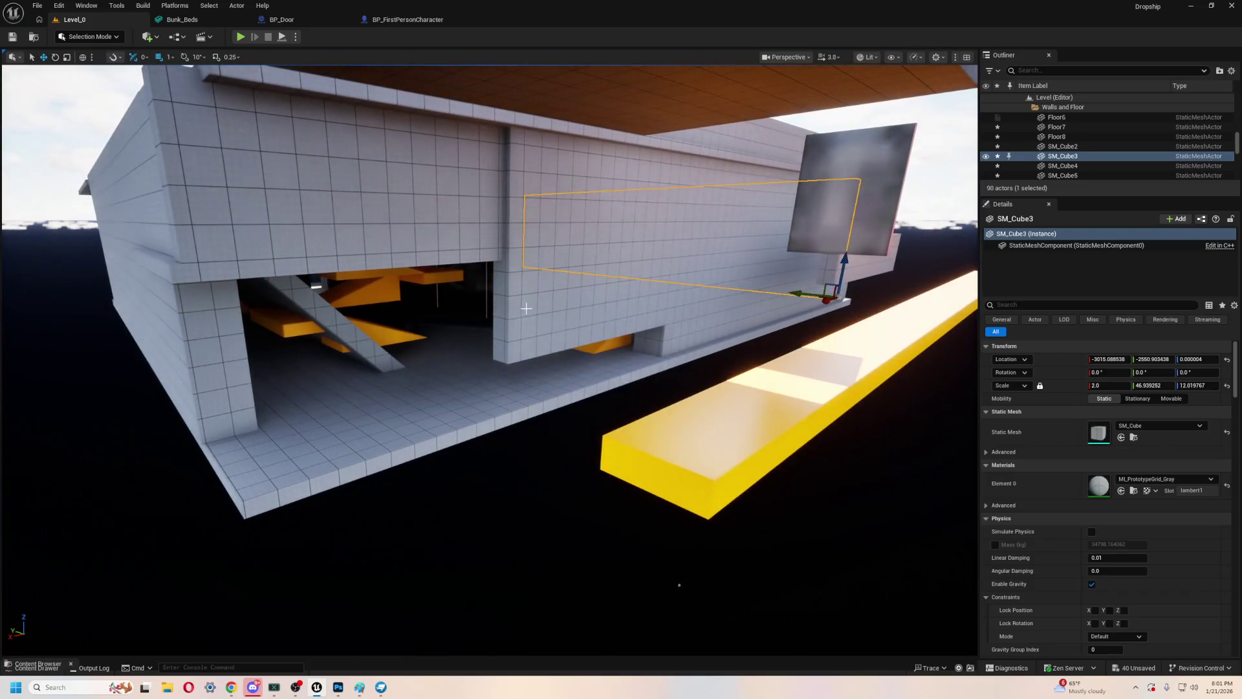
left_click(627, 380)
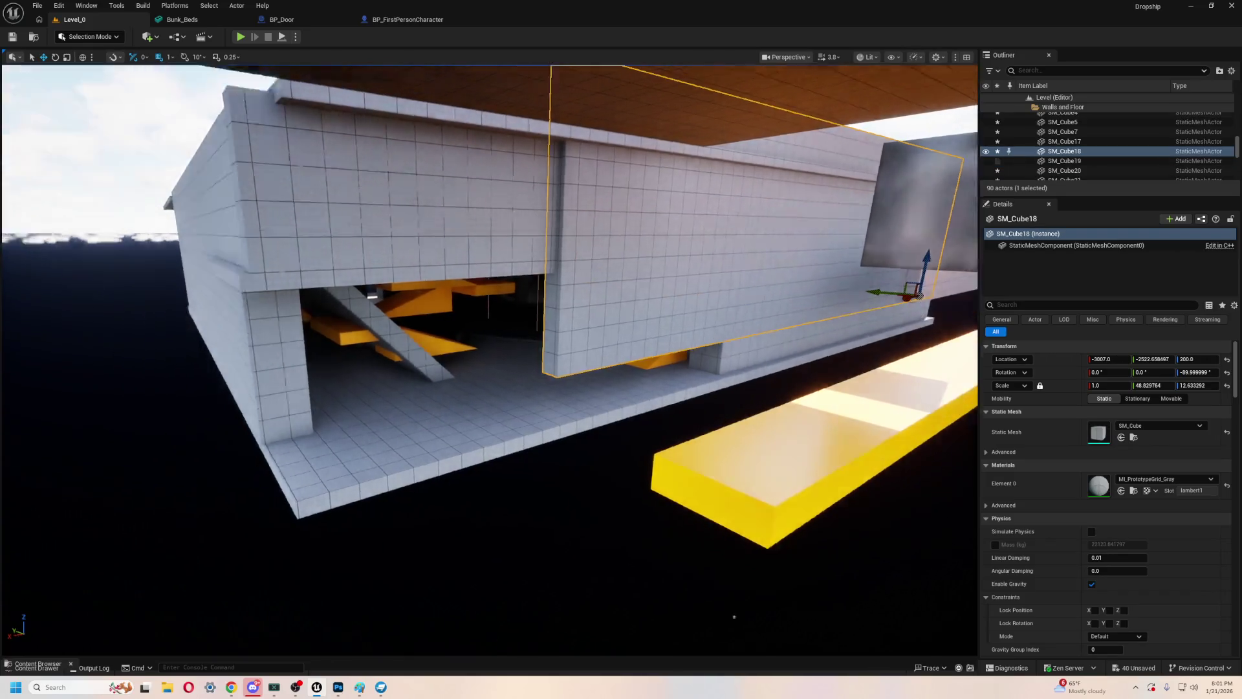
key("e")
key("r")
left_click_drag(879, 363, 841, 365)
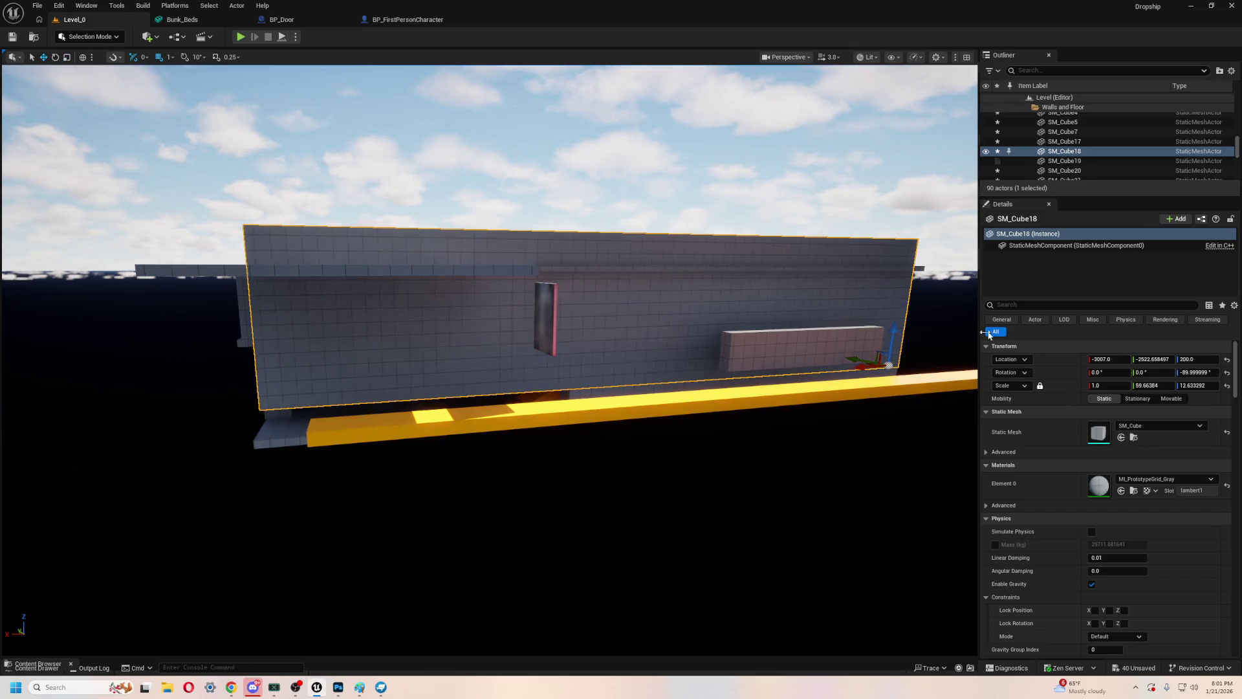
left_click_drag(896, 335, 895, 375)
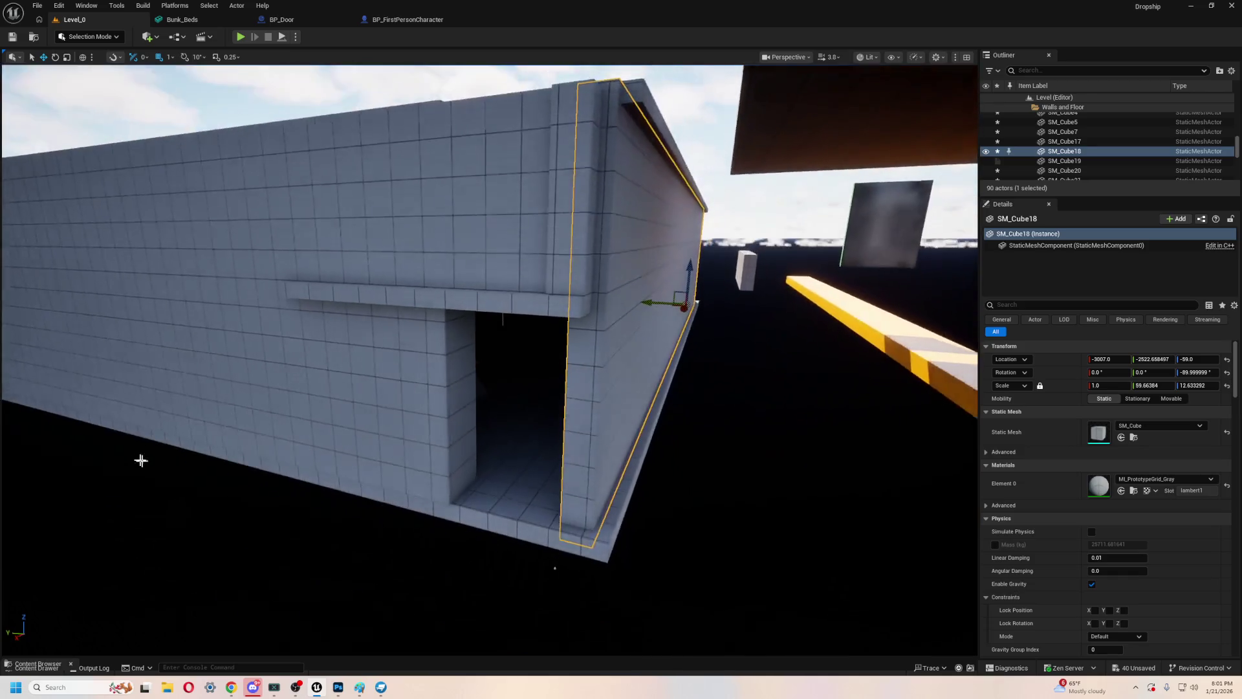
- Extend SM_Cube2 to Y scale 44.153061
left_click(297, 416)
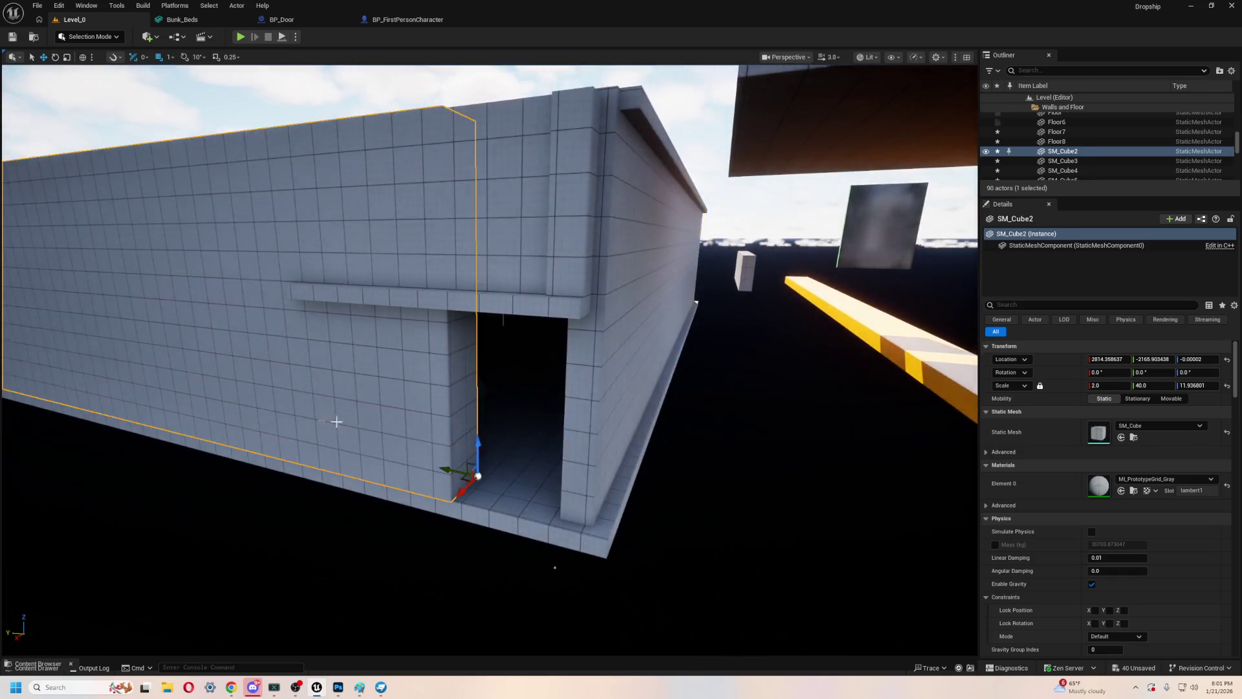
scroll(389, 419, "down", 3)
scroll(452, 431, "down", 1)
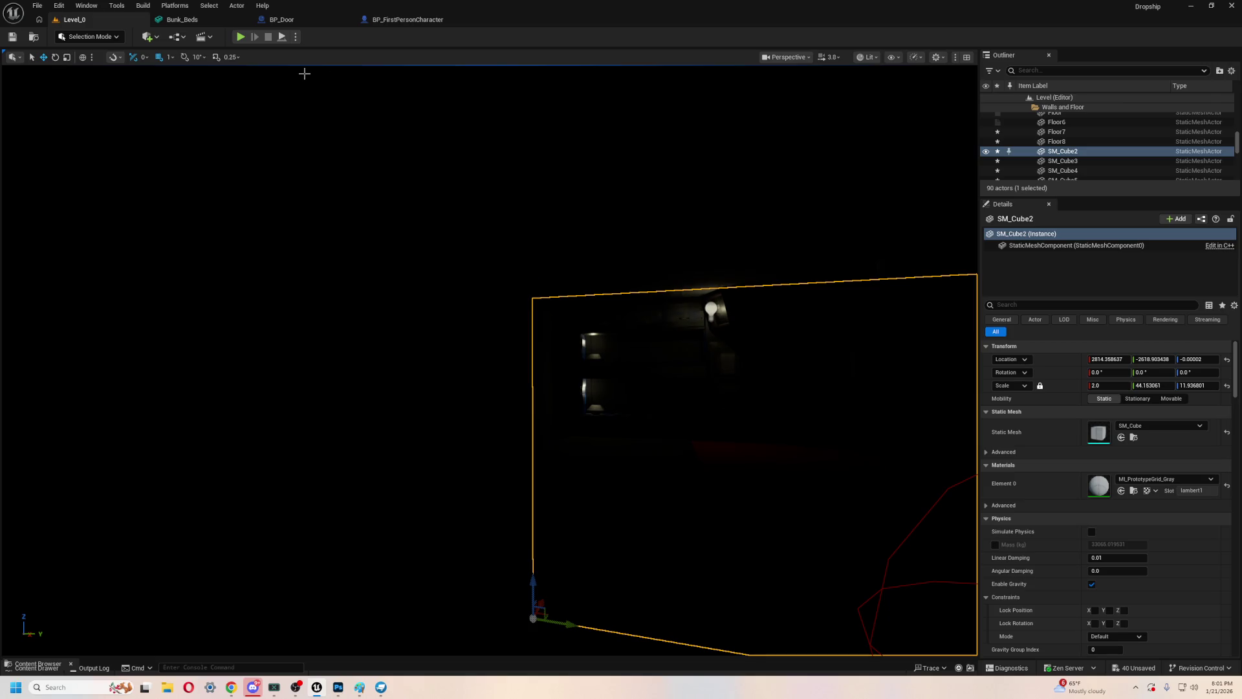
- Run and stop another playtest, then set the viewport view mode to Unlit
left_click(240, 37)
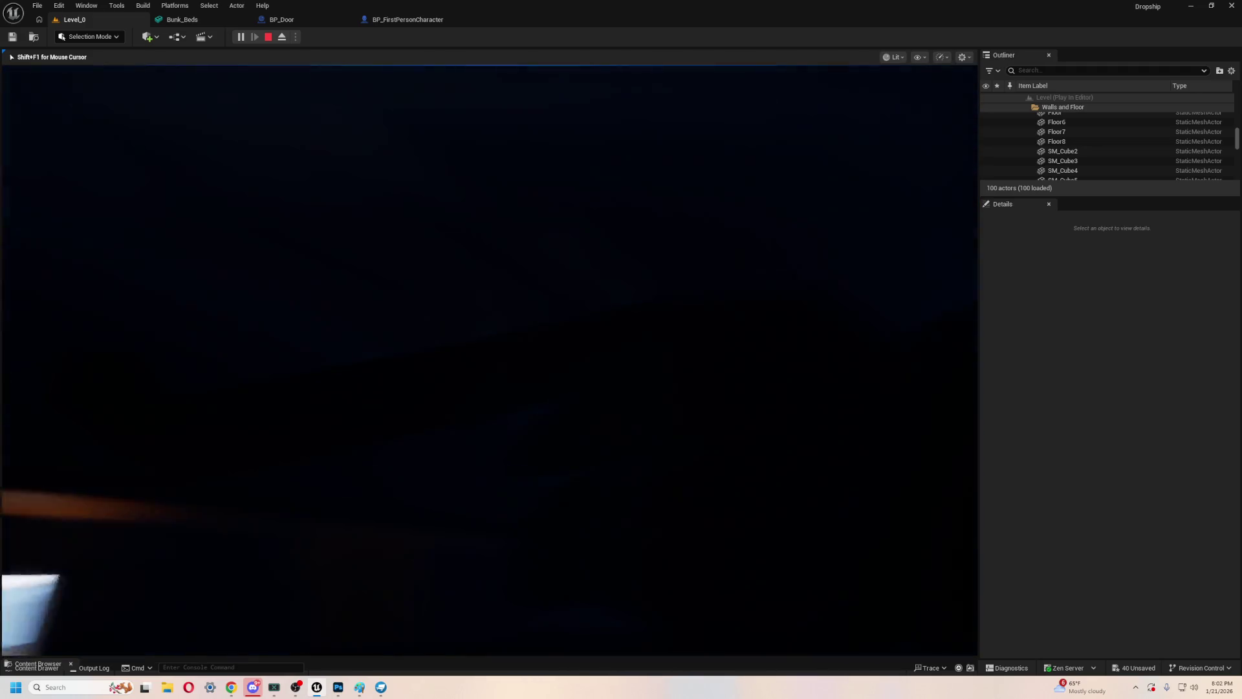
key("Escape")
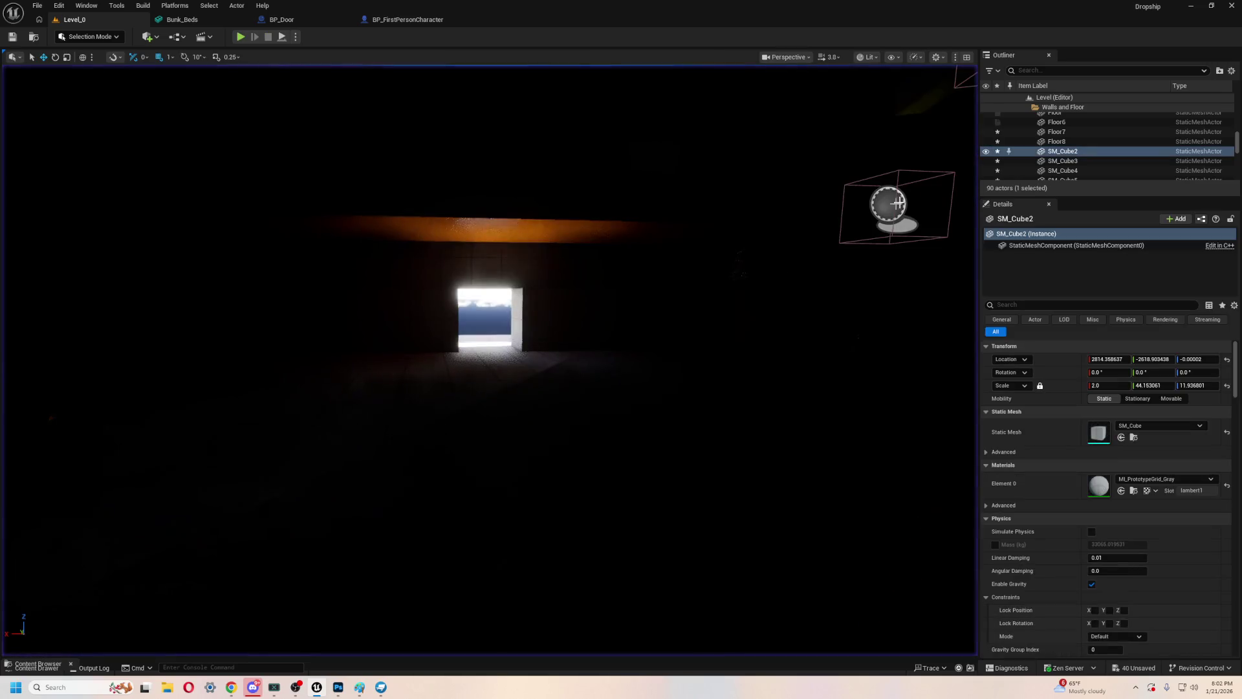
left_click(891, 57)
left_click(867, 57)
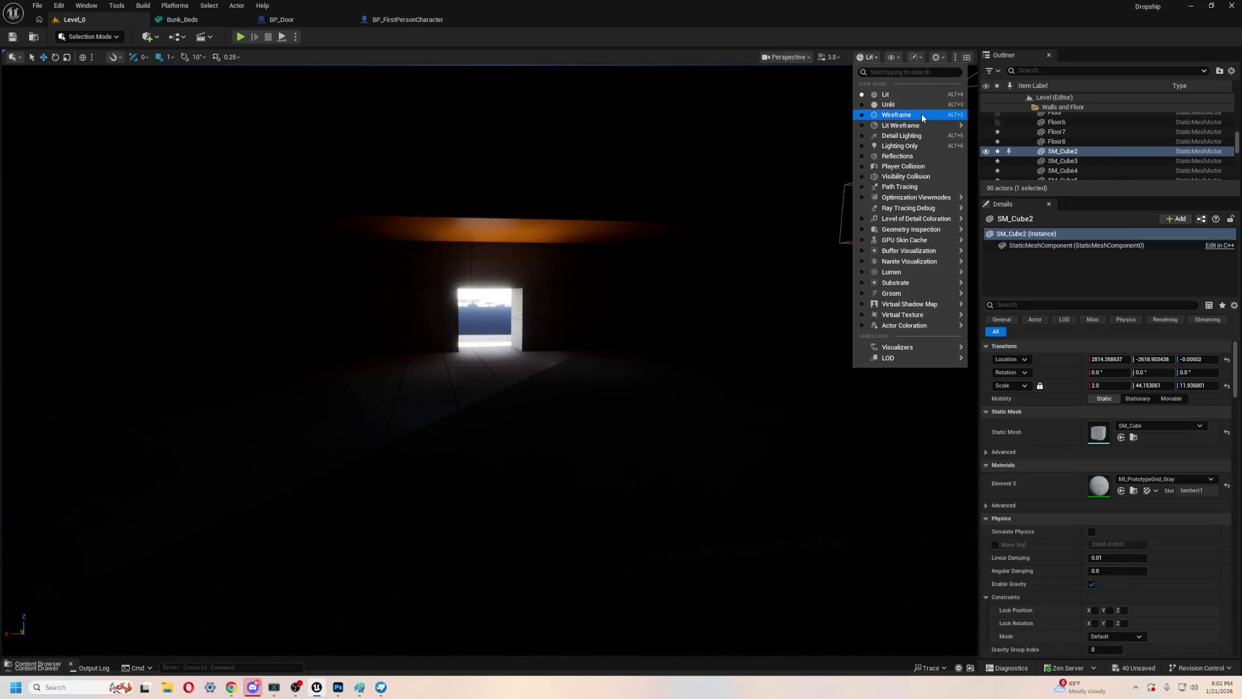
left_click(888, 104)
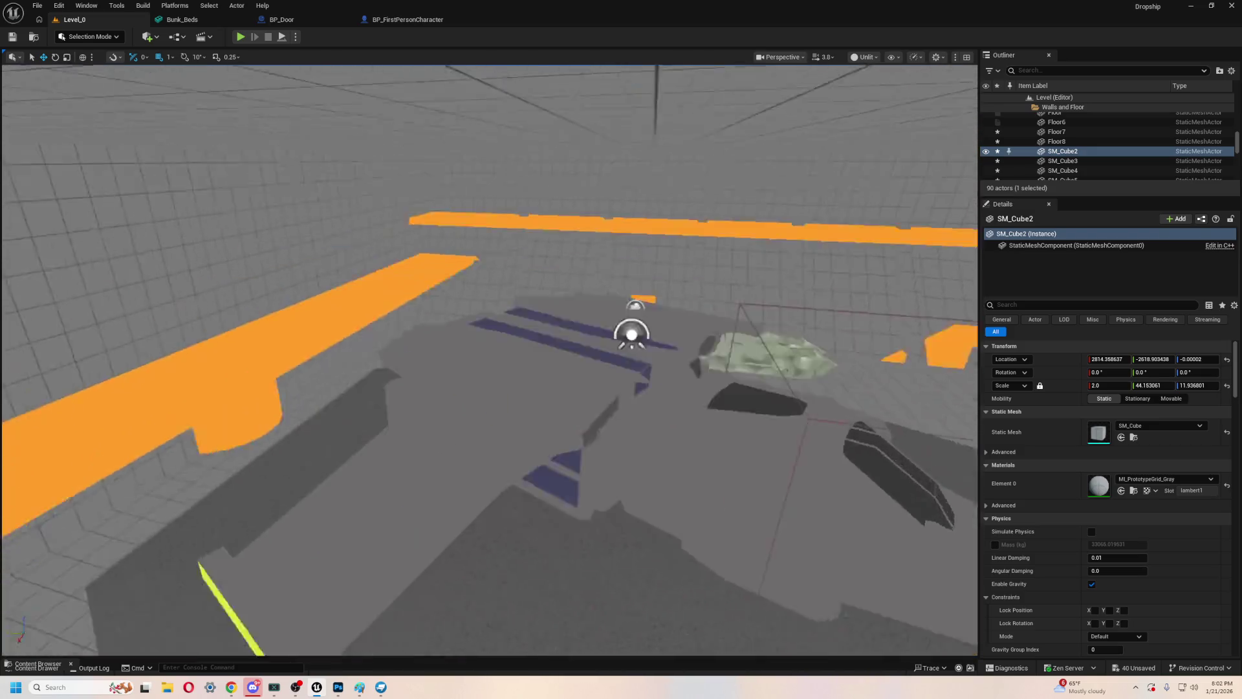
- Add a point light from the actors list and place it in the hangar
left_click(149, 37)
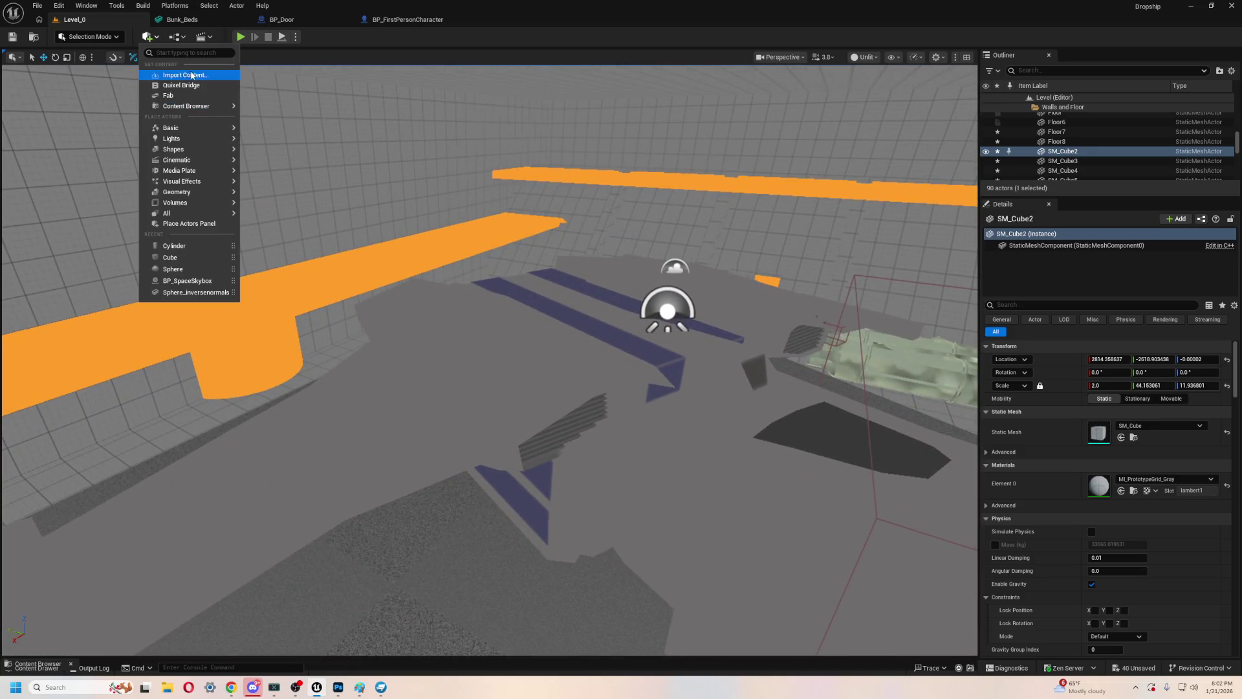
mouse_move(181, 139)
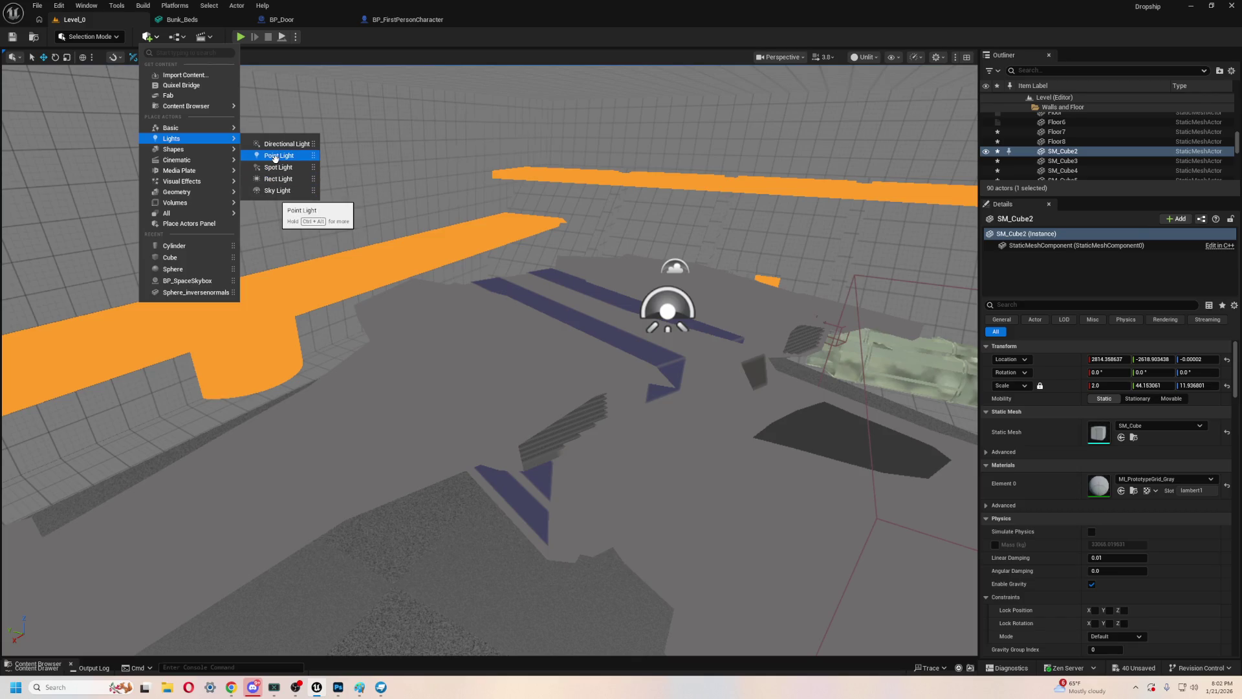
mouse_move(273, 157)
left_mouse_down()
mouse_move(396, 124)
mouse_move(510, 176)
left_mouse_up()
left_click_drag(531, 372, 531, 374)
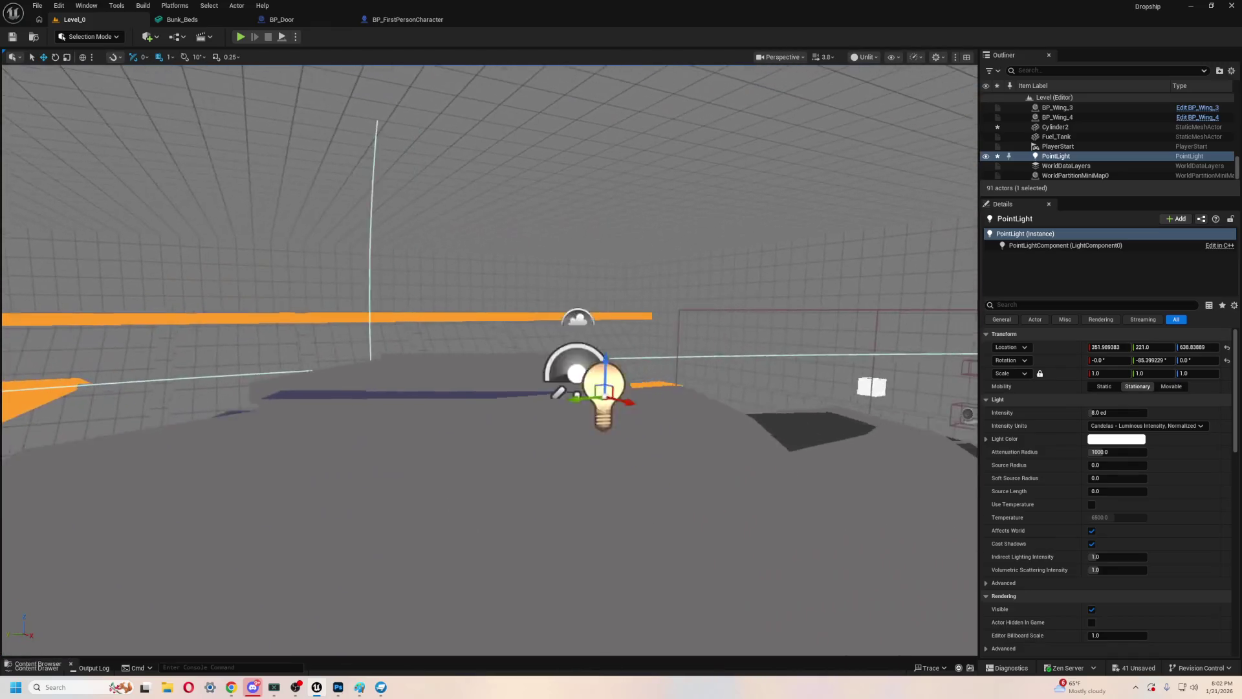
- Switch the viewport to Lit shading and raise the point light toward the ceiling (Z 967.8)
left_click(869, 55)
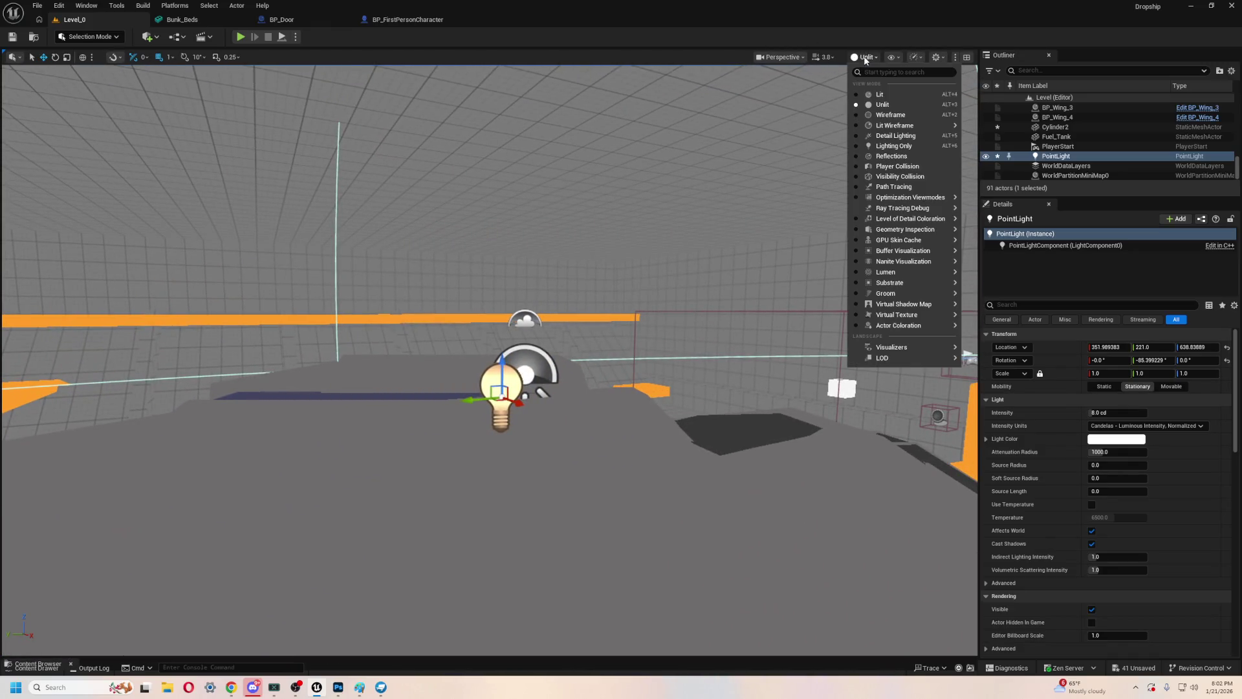
left_click(878, 101)
mouse_move(555, 355)
left_mouse_down()
mouse_move(569, 360)
mouse_move(590, 299)
mouse_move(605, 110)
mouse_move(644, 228)
left_mouse_up()
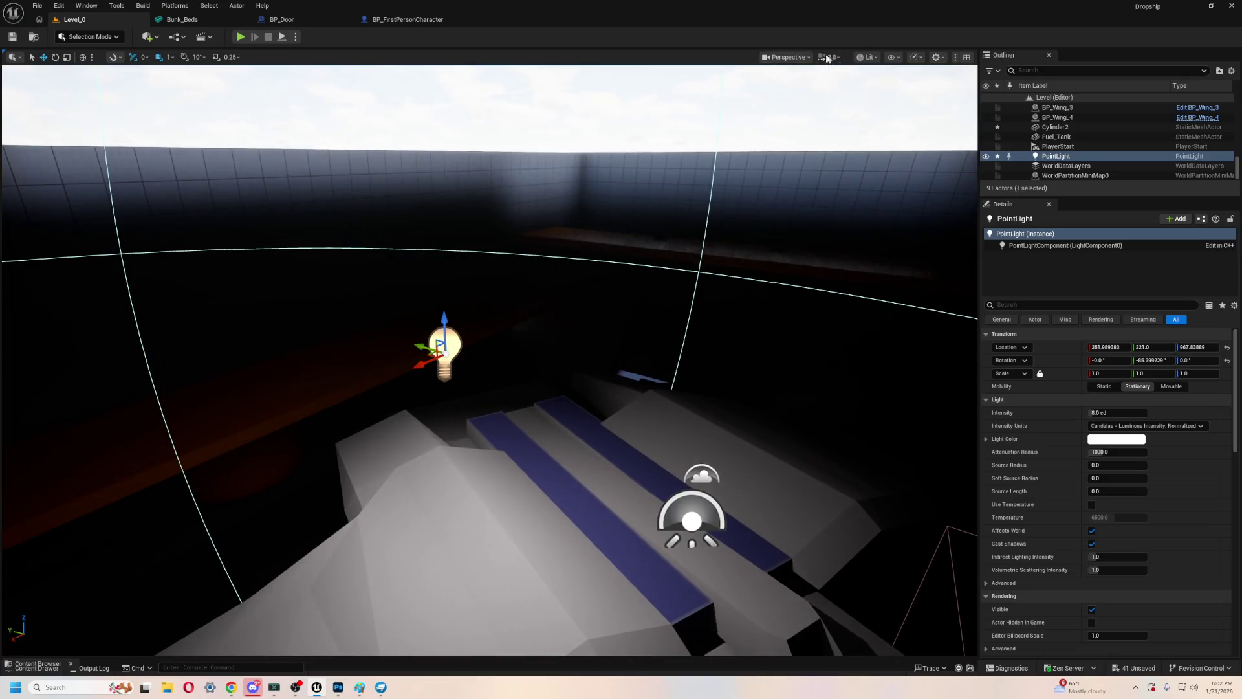
- Lift the point light slightly and set it to 7.2 cd with 2805 attenuation radius
left_click(831, 57)
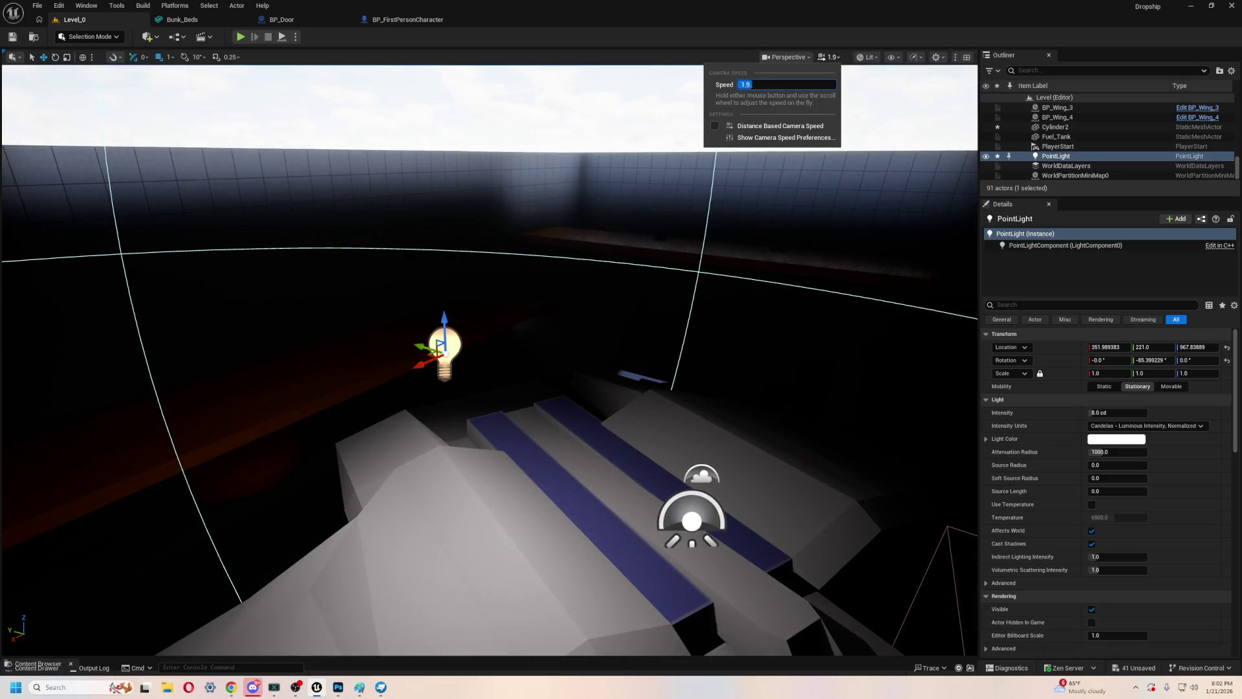
mouse_move(659, 247)
left_mouse_down()
mouse_move(717, 201)
mouse_move(716, 114)
mouse_move(647, 259)
mouse_move(637, 350)
mouse_move(938, 352)
left_mouse_up()
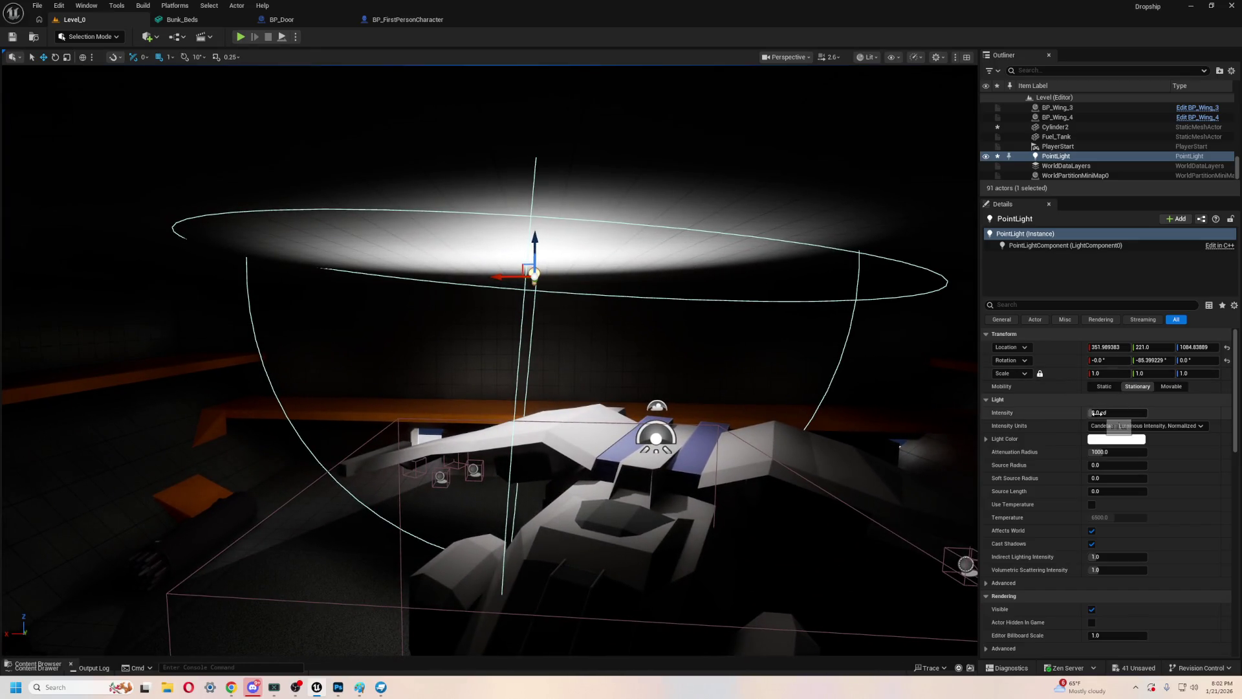
mouse_move(1094, 412)
left_mouse_down()
mouse_move(1074, 412)
mouse_move(1100, 413)
left_mouse_up()
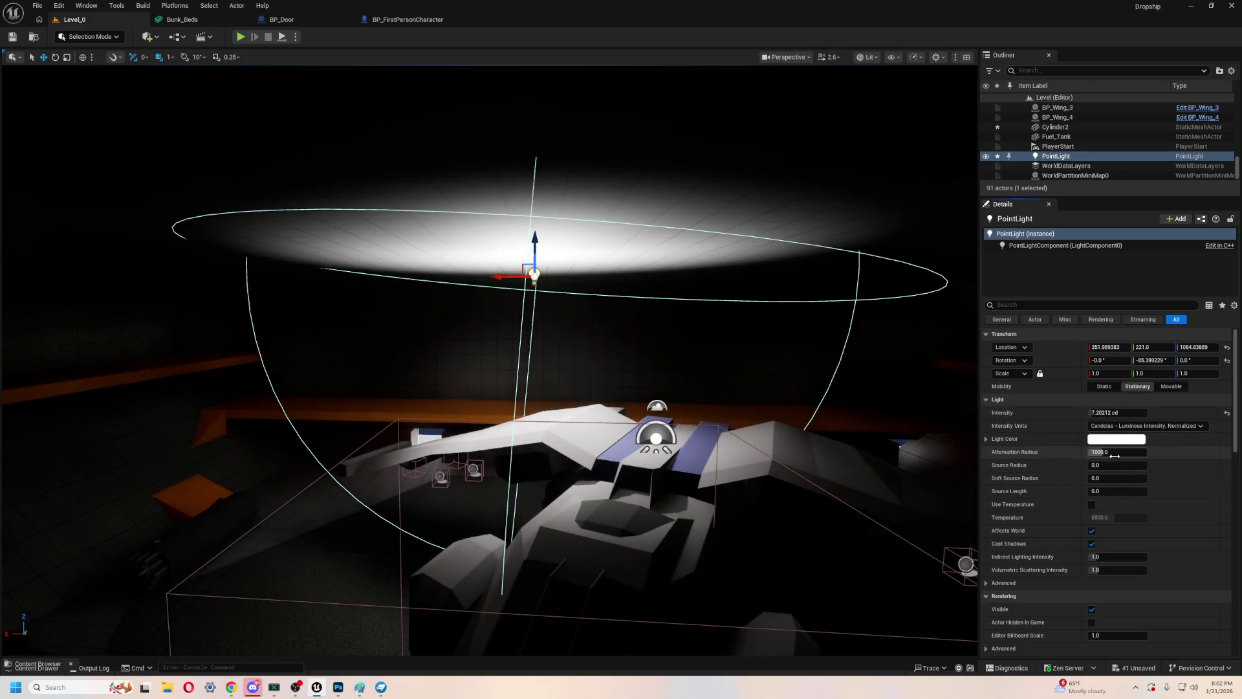
left_click_drag(1115, 457, 1164, 456)
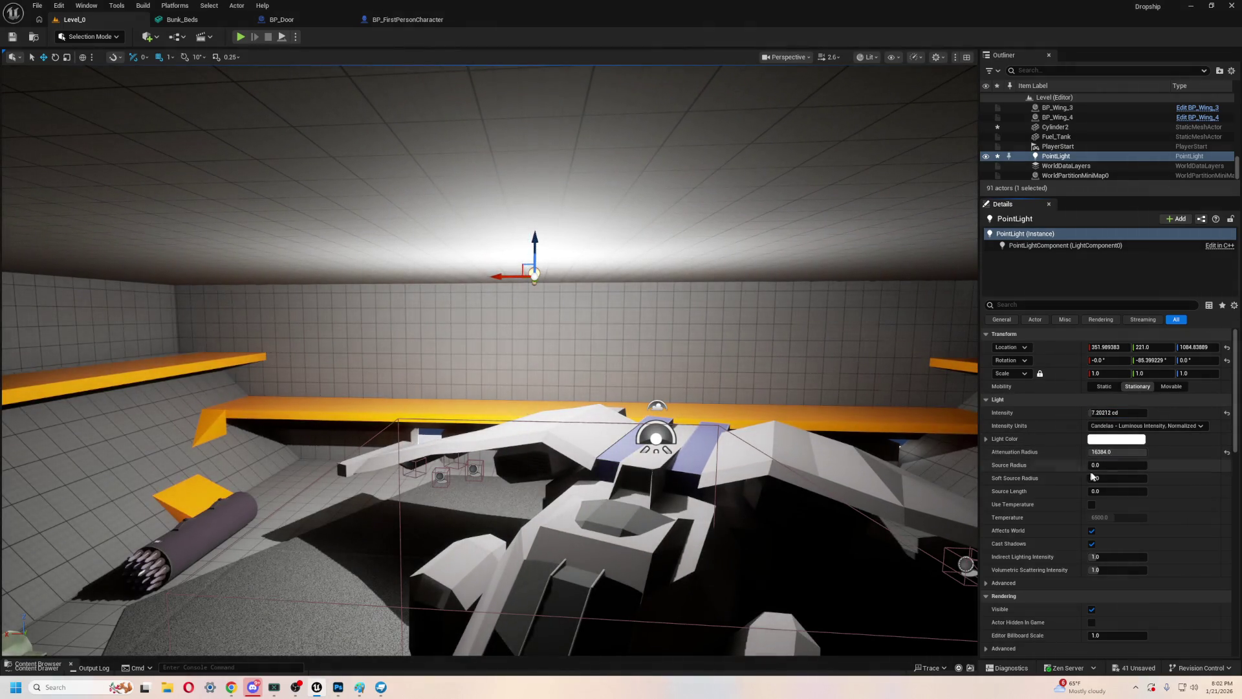
left_click_drag(1117, 452, 1100, 451)
- Move the light along X, duplicate it, place the copy at X -1295, and start Play
scroll(676, 348, "up", 3)
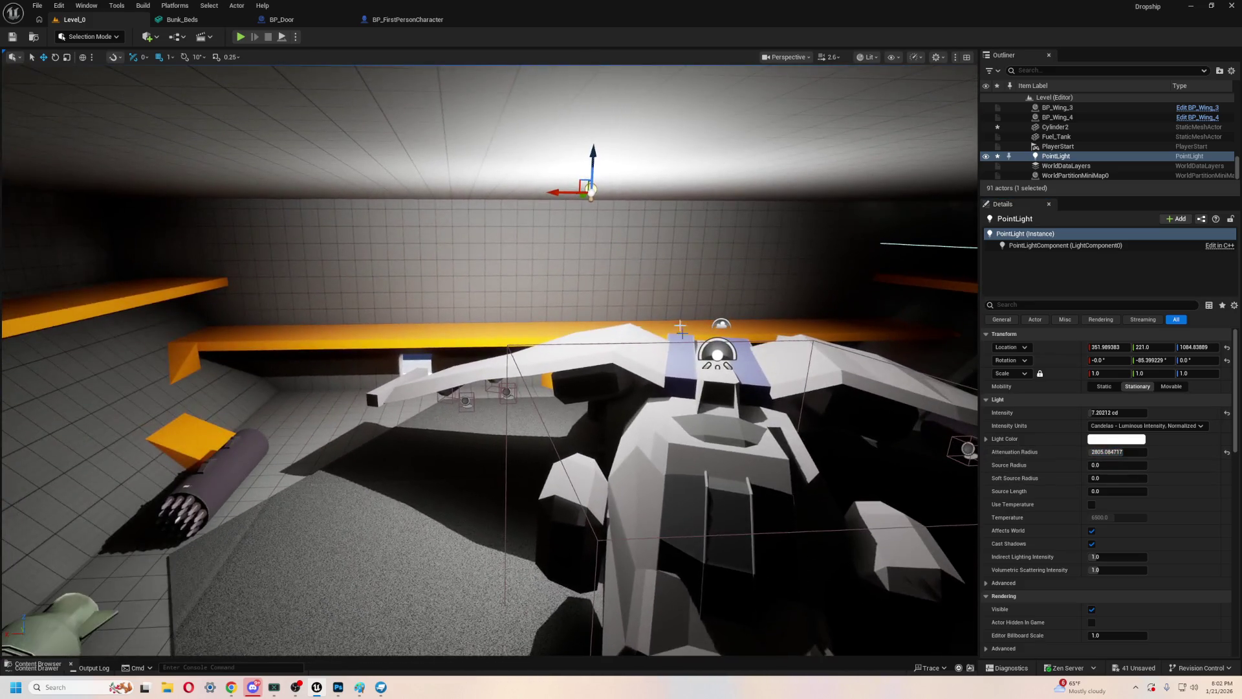
mouse_move(570, 180)
left_mouse_down()
mouse_move(285, 208)
mouse_move(349, 222)
left_mouse_up()
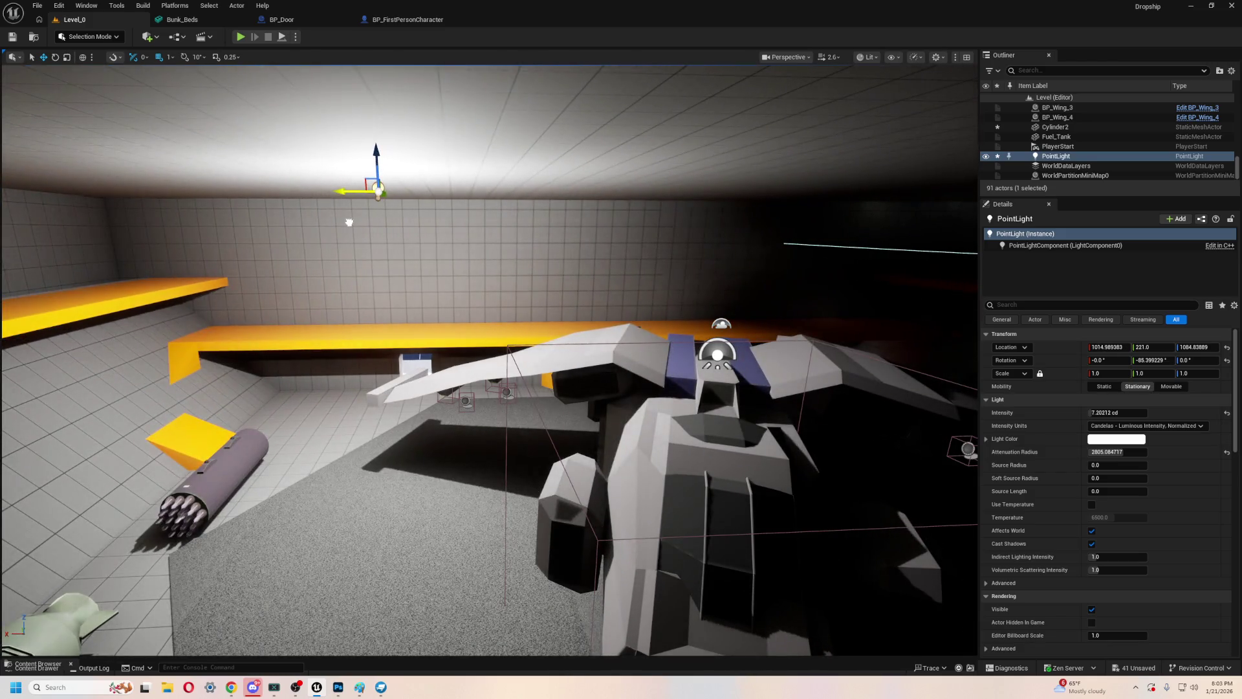
key("ctrl+d")
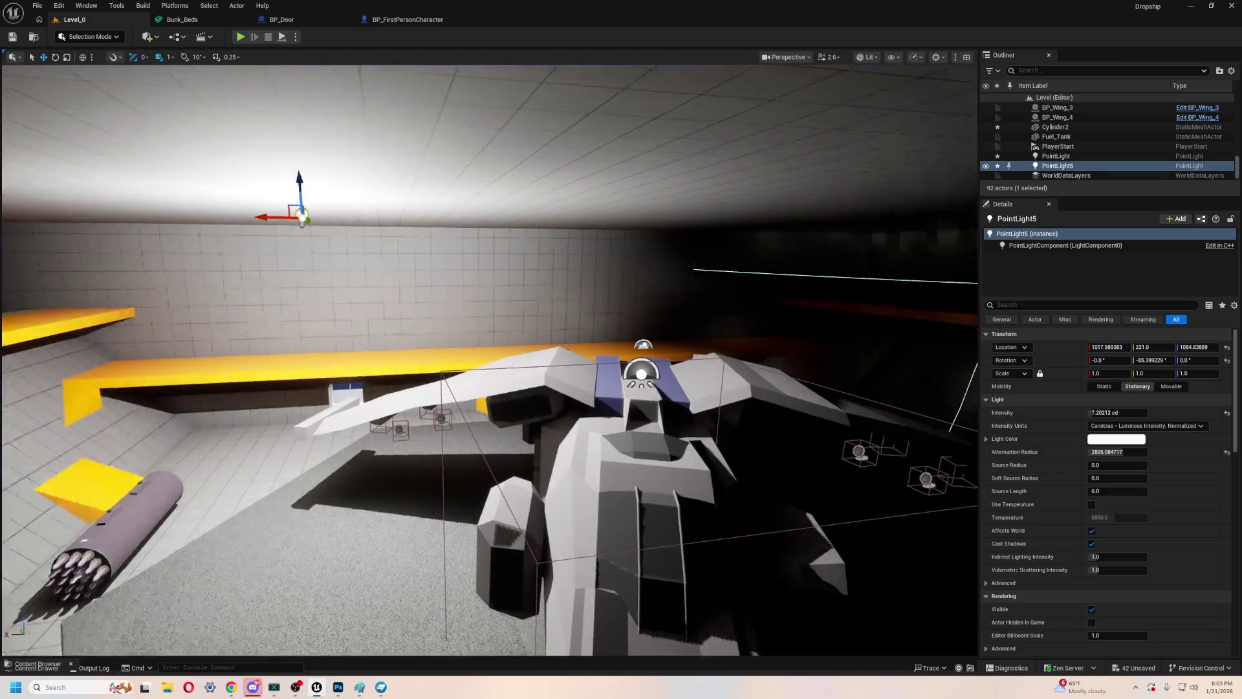
left_click_drag(200, 226, 818, 248)
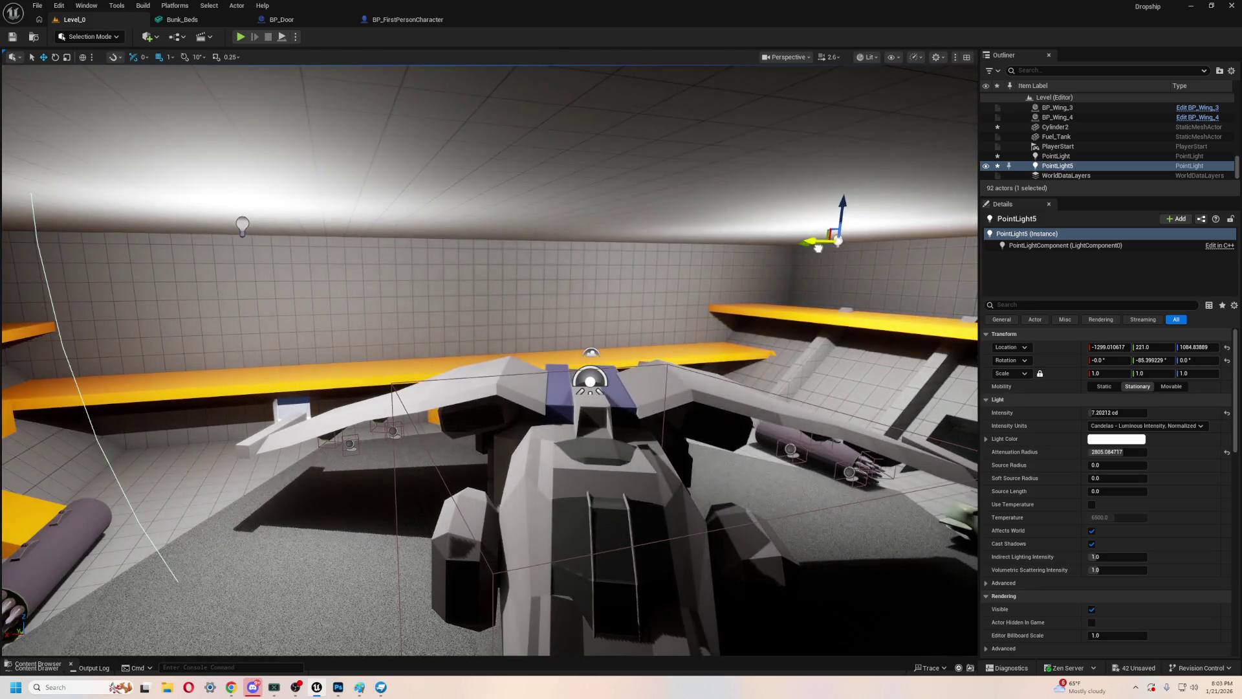
left_click_drag(777, 299, 774, 296)
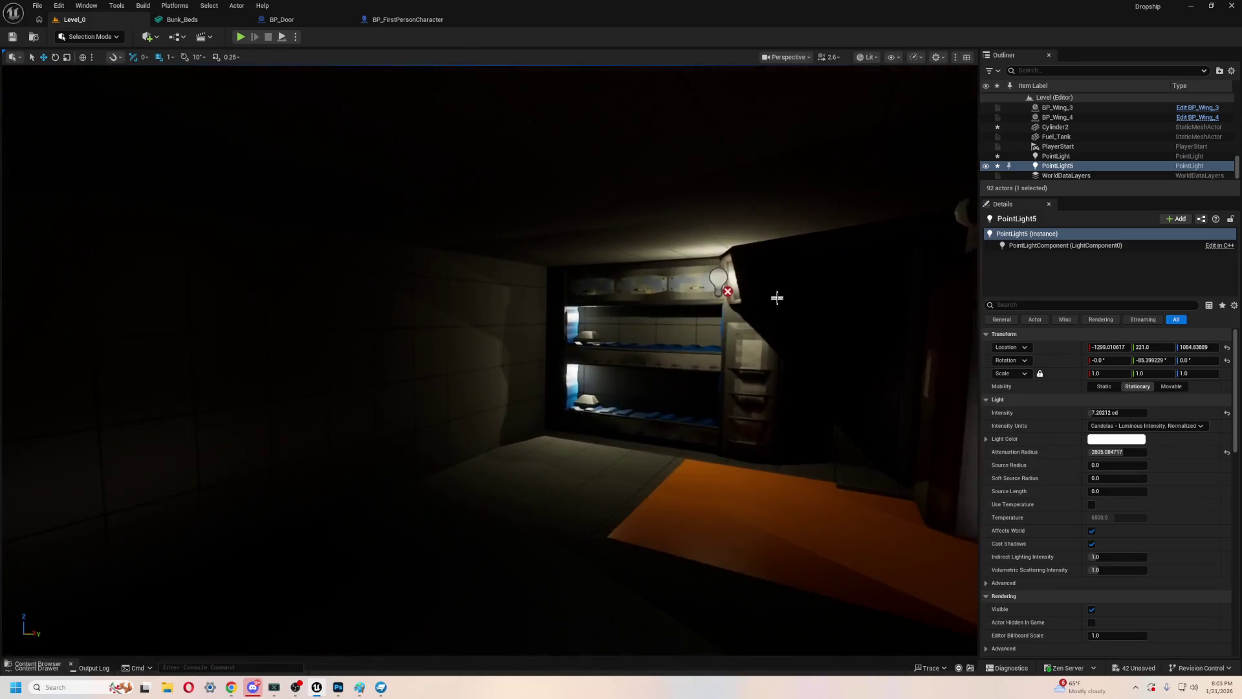
left_click(240, 36)
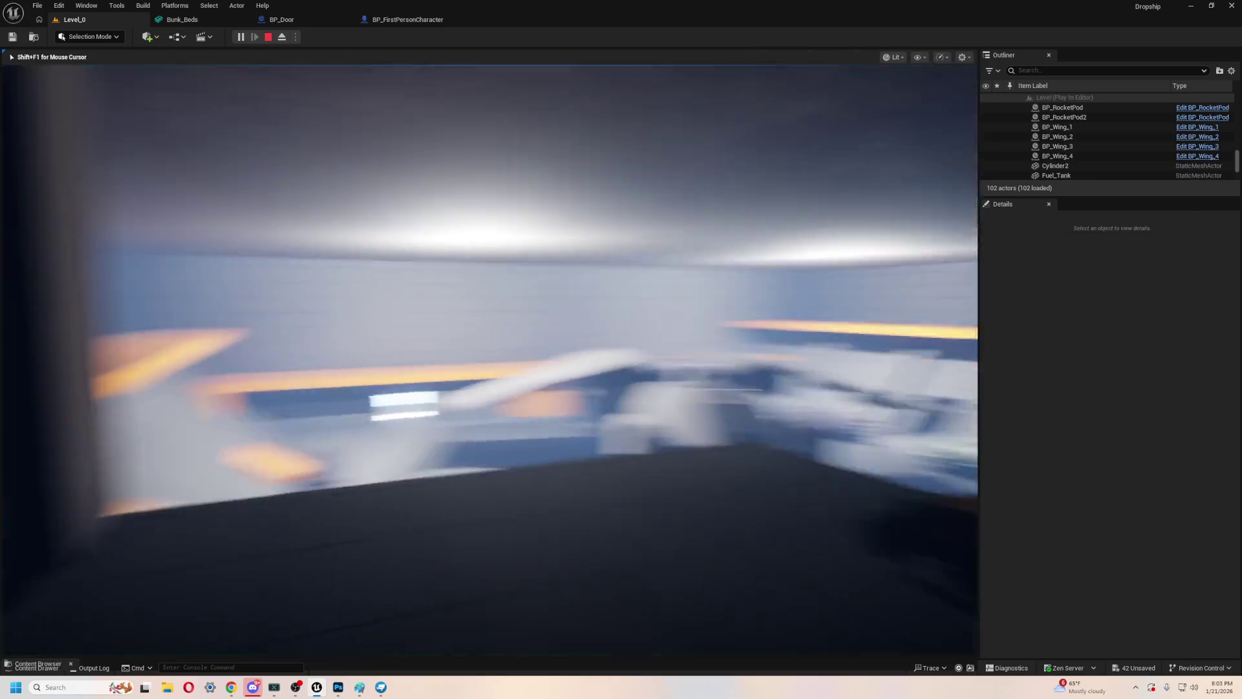
- Walk the player around the dropship, along the ledge and toward the orange crates, then end play
key("w")
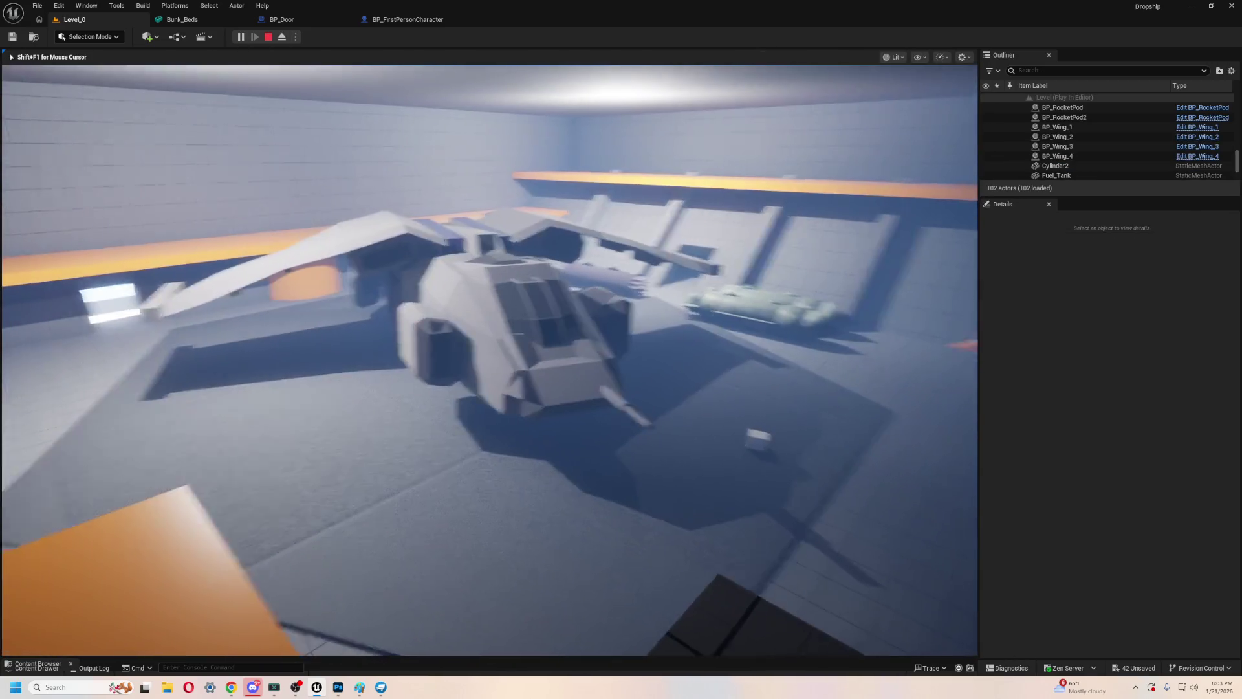
key("w")
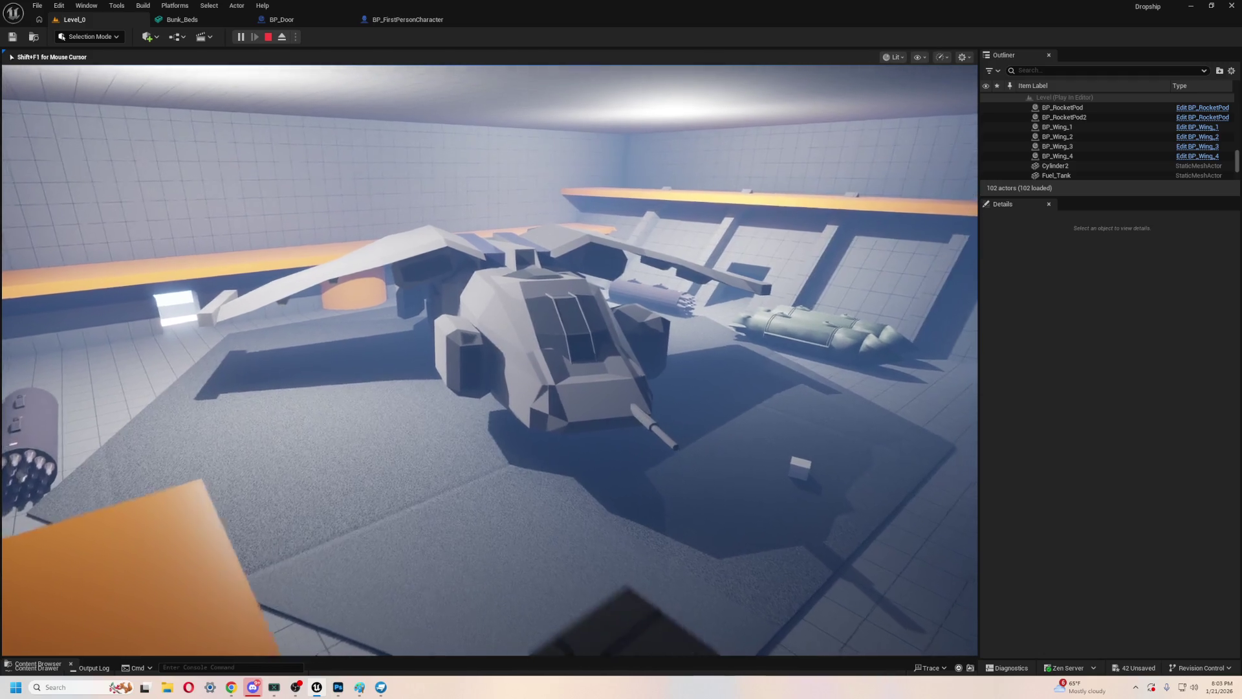
key("w")
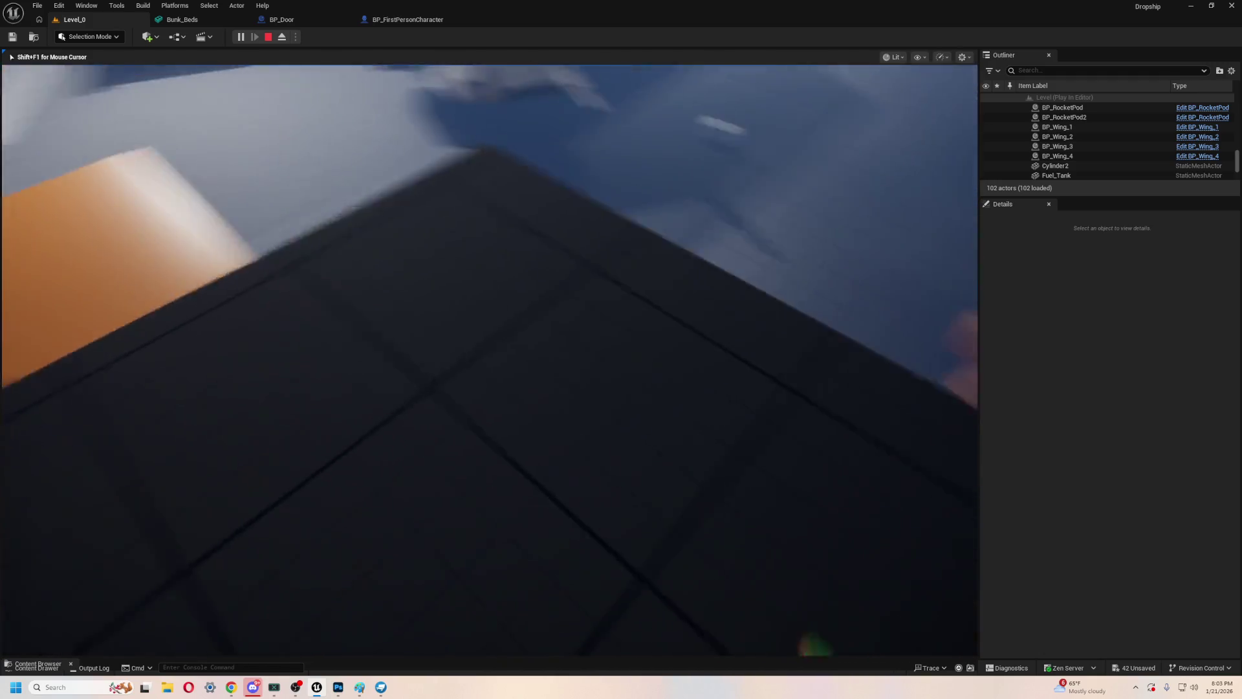
key("w")
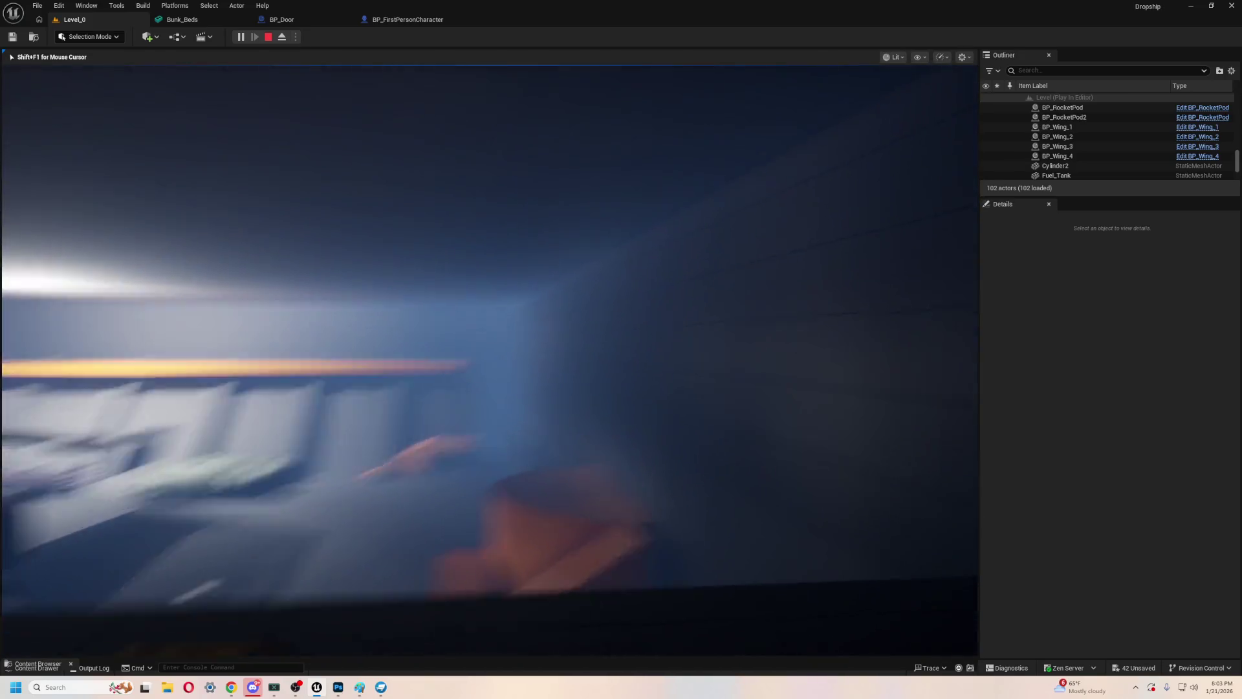
key("w")
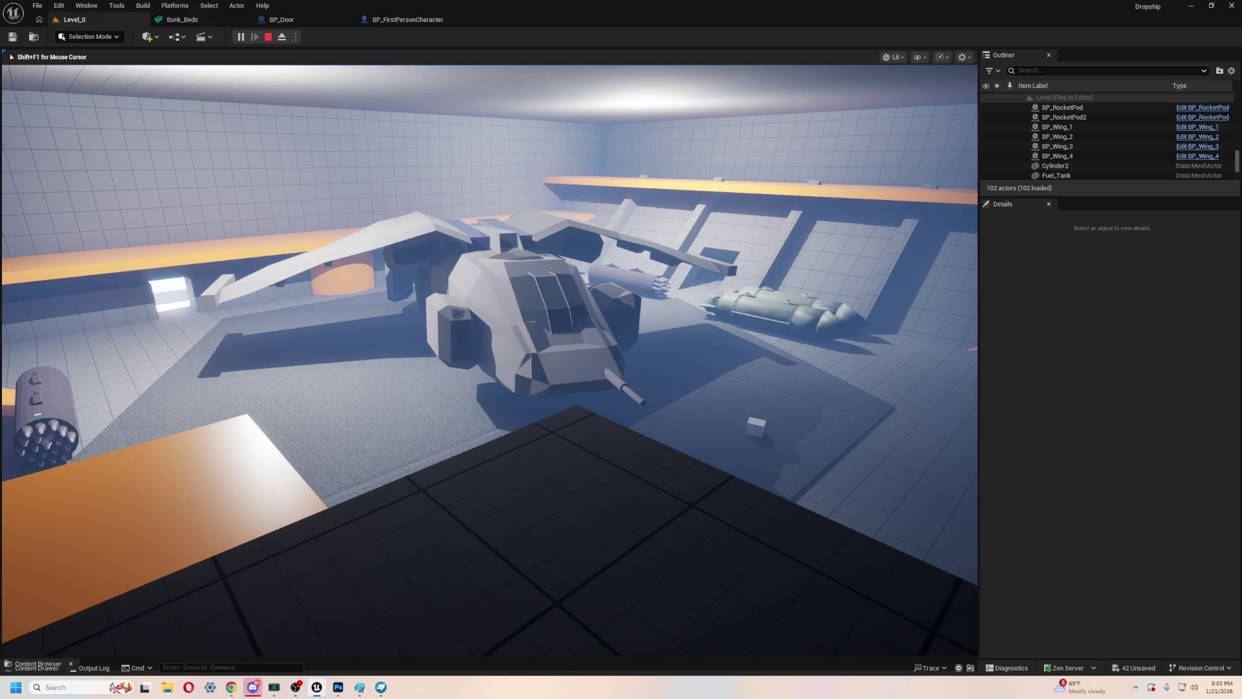
key("w")
key("a")
key("Escape")
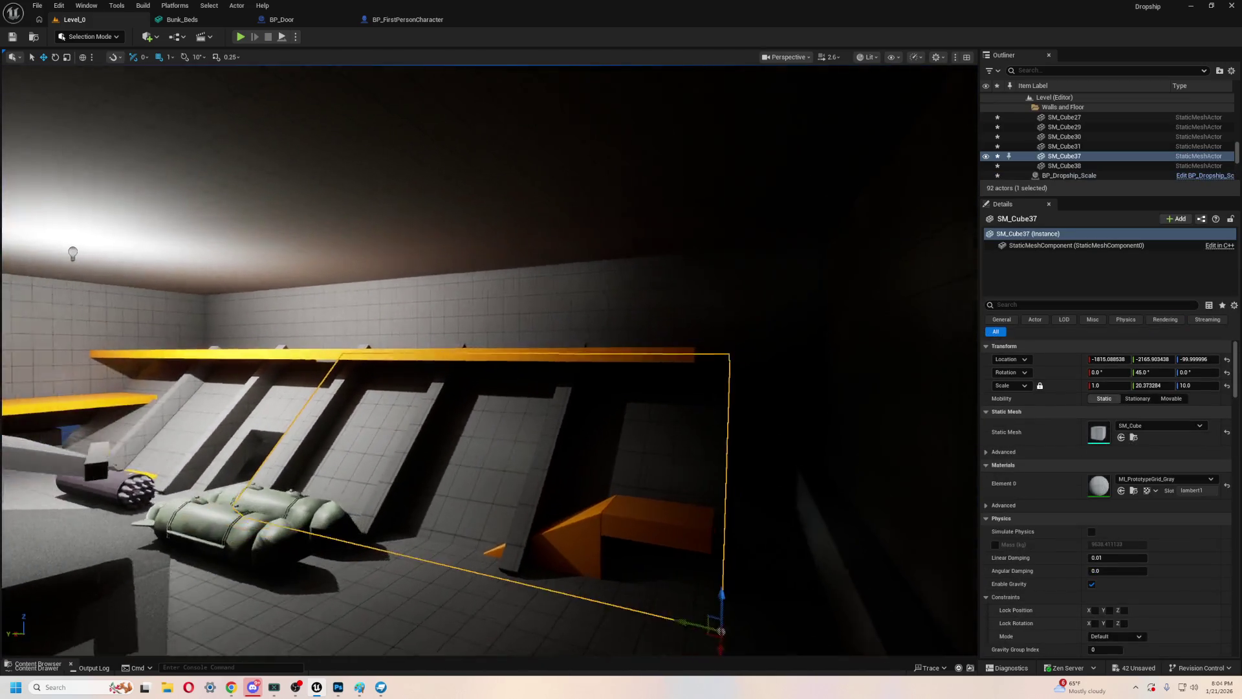
- Stretch SM_Cube37's Y scale from 20.37 to 23.23, then select the other angled wall SM_Cube17
left_click_drag(561, 410, 560, 415)
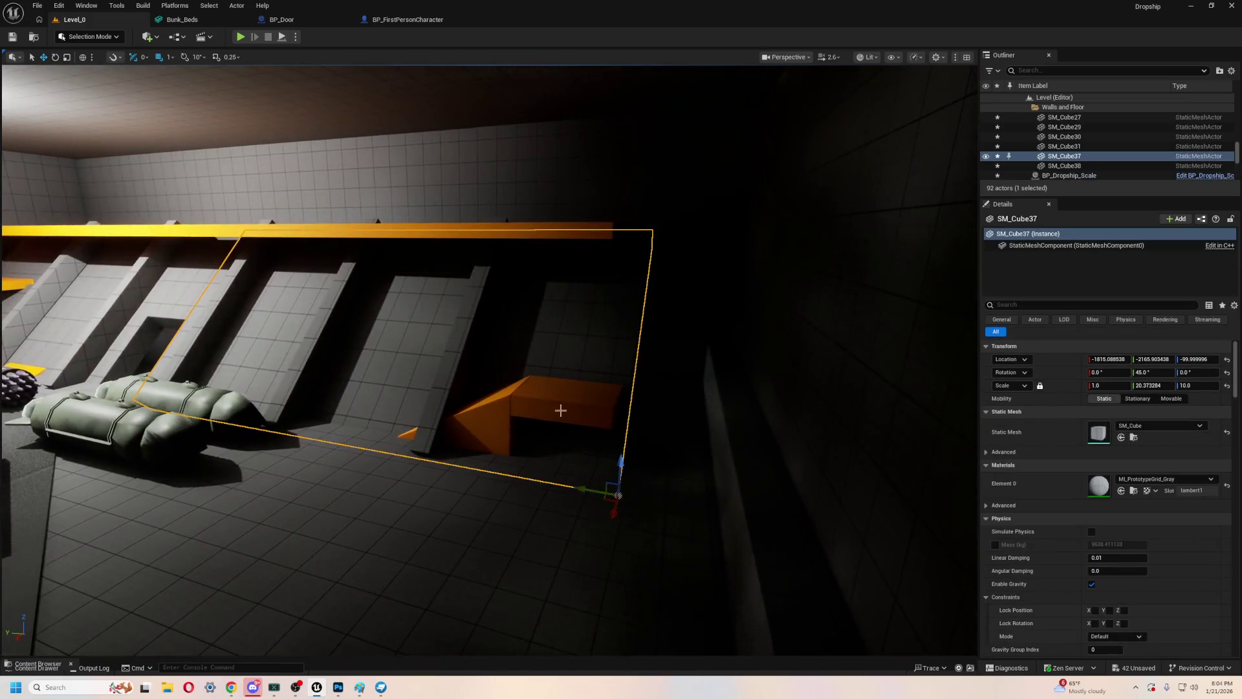
mouse_move(585, 489)
left_mouse_down()
mouse_move(737, 507)
mouse_move(722, 508)
left_mouse_up()
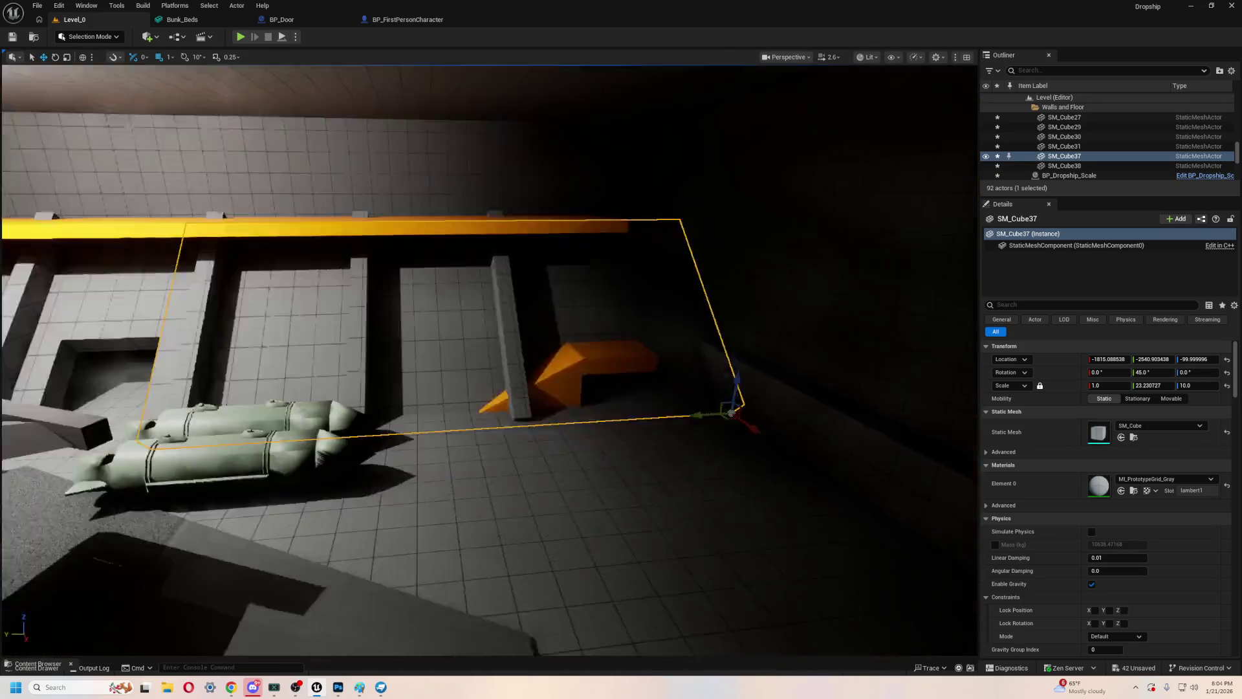
scroll(444, 491, "up", 5)
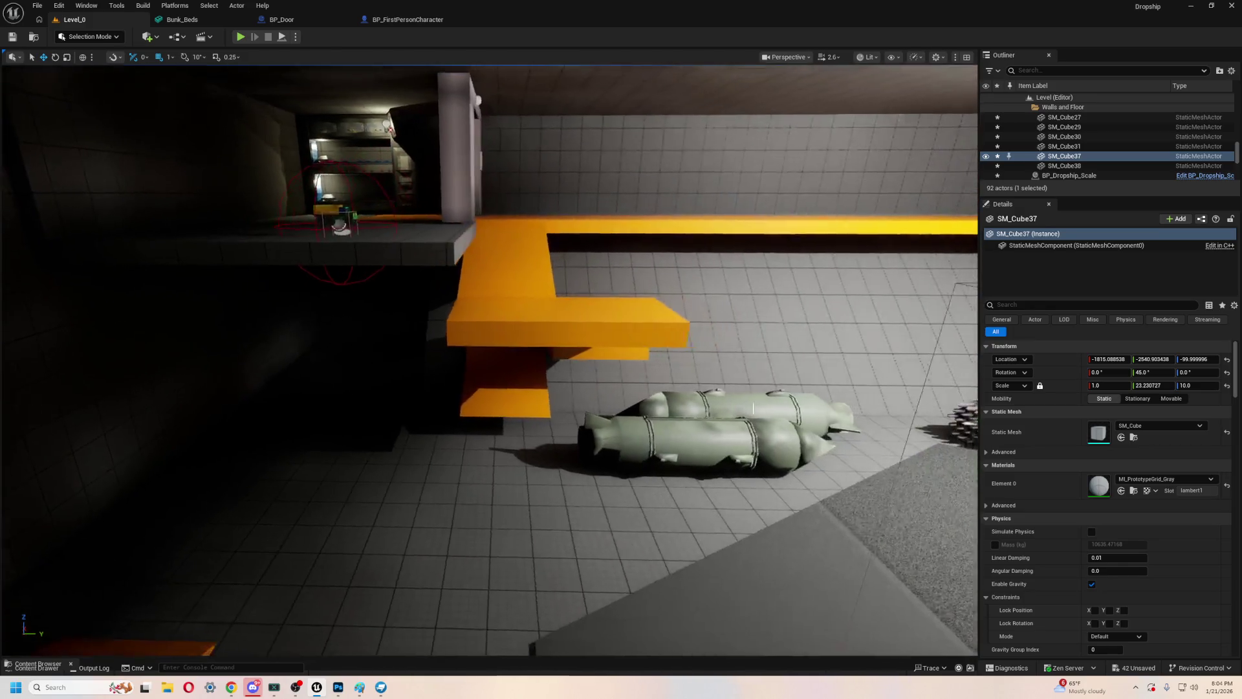
left_click(753, 407)
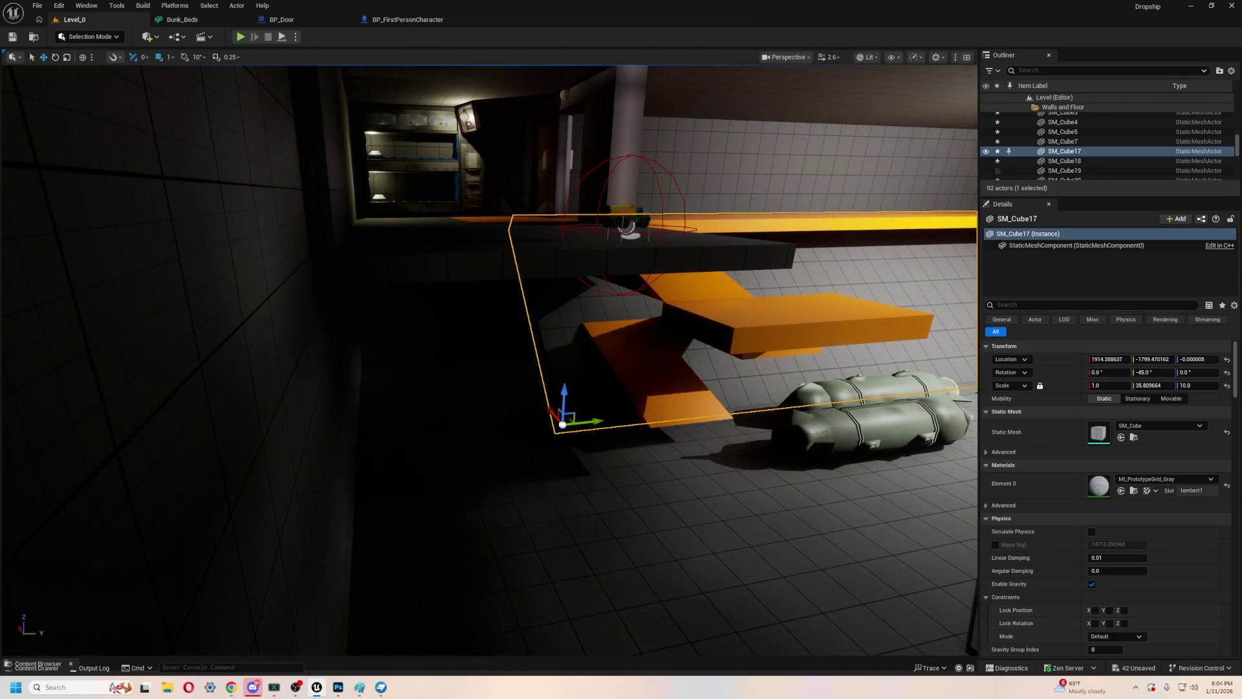
mouse_move(771, 353)
left_mouse_down()
mouse_move(771, 337)
mouse_move(771, 353)
left_mouse_up()
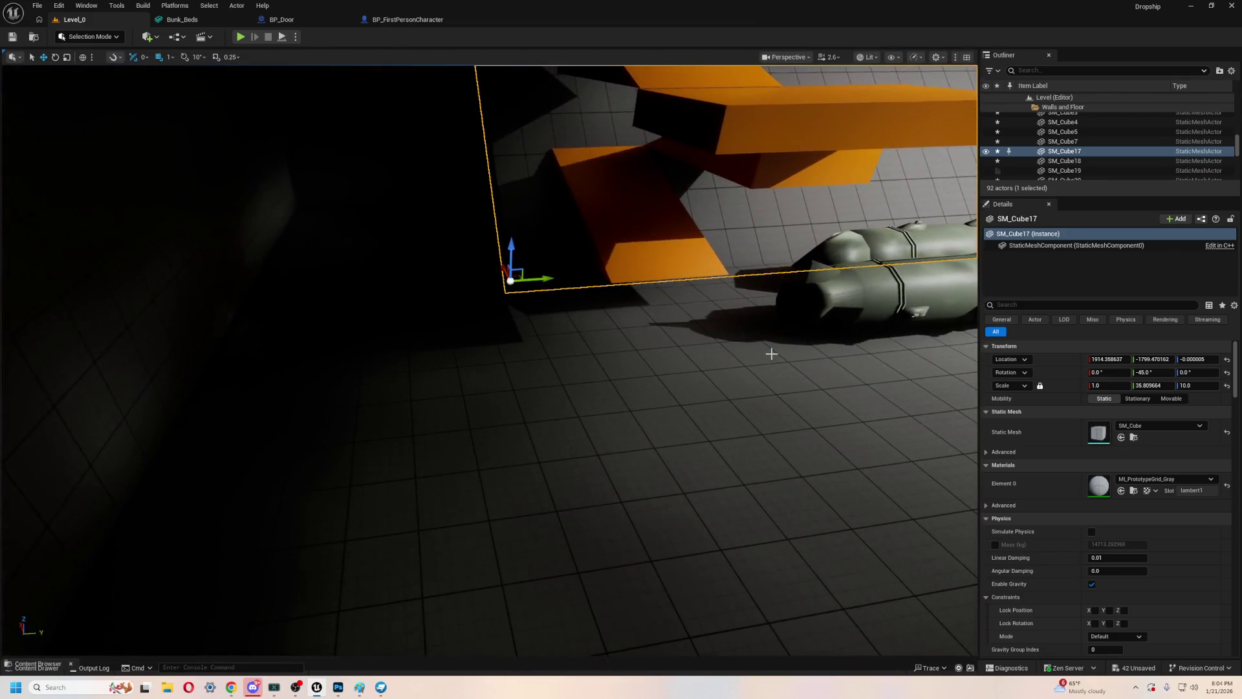
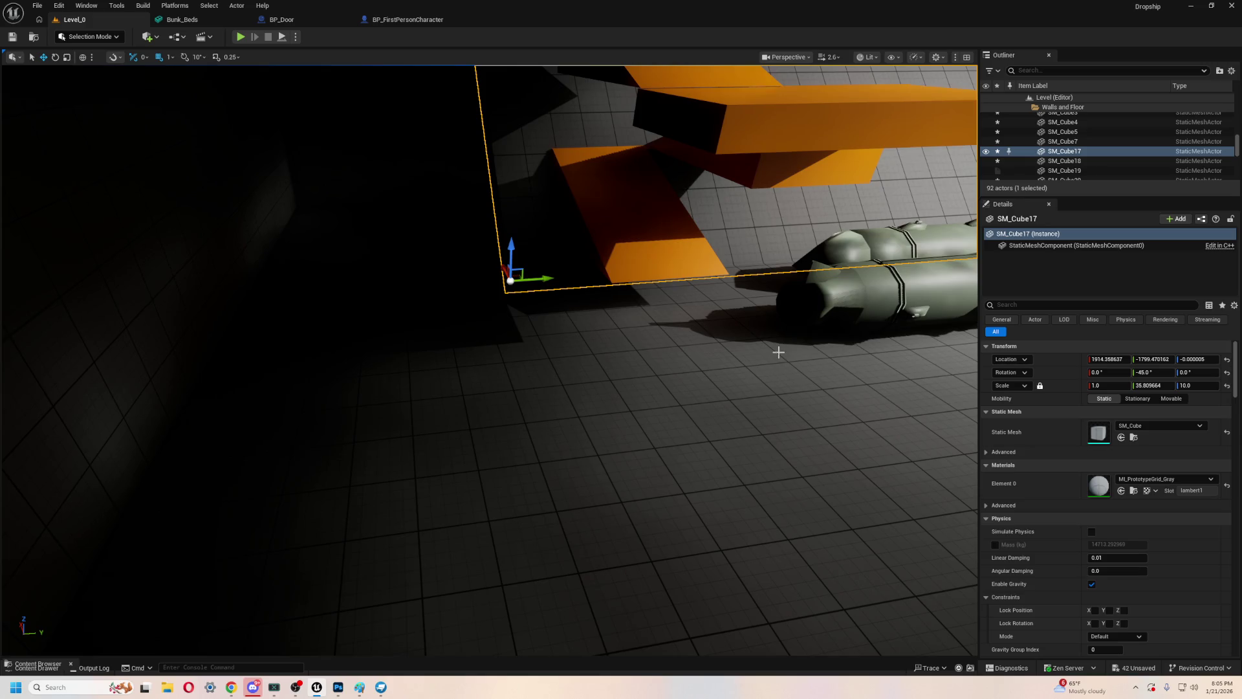
- Slide the bunk room's PointLight4 along X into its wall fixture and compare it toggled off and on
key("f")
mouse_move(430, 395)
left_mouse_down()
mouse_move(401, 381)
mouse_move(430, 395)
left_mouse_up()
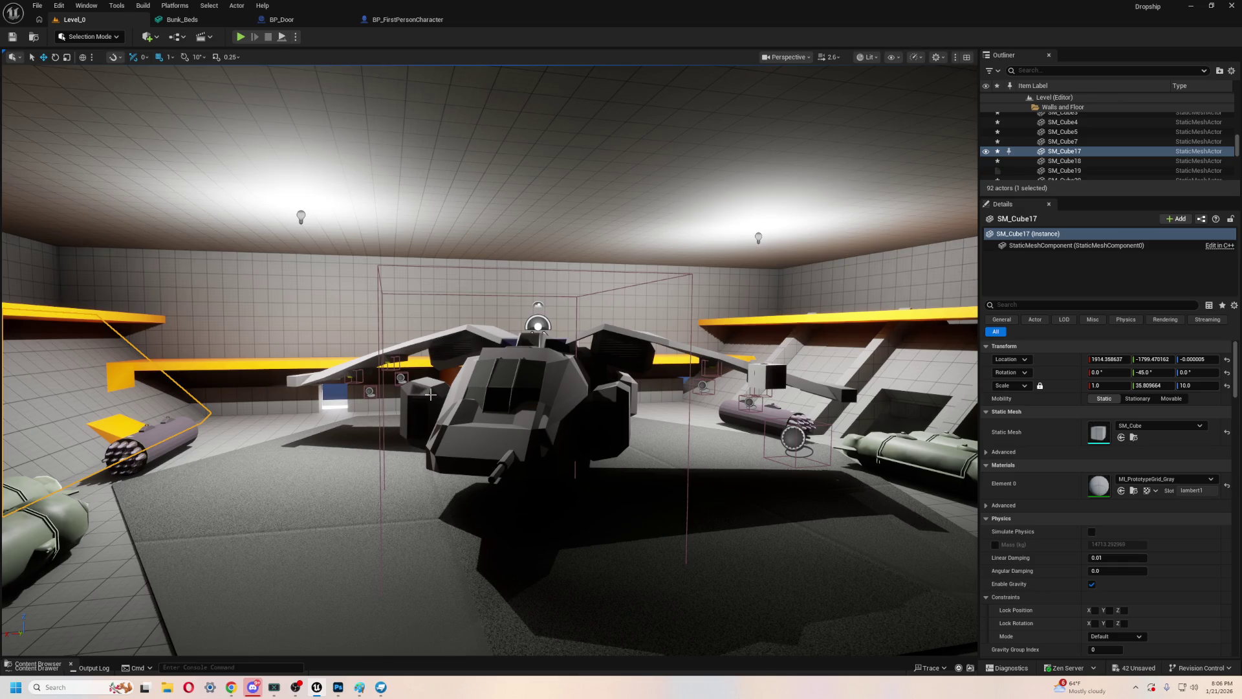
mouse_move(430, 394)
left_mouse_down()
mouse_move(395, 389)
mouse_move(395, 337)
mouse_move(369, 340)
left_mouse_up()
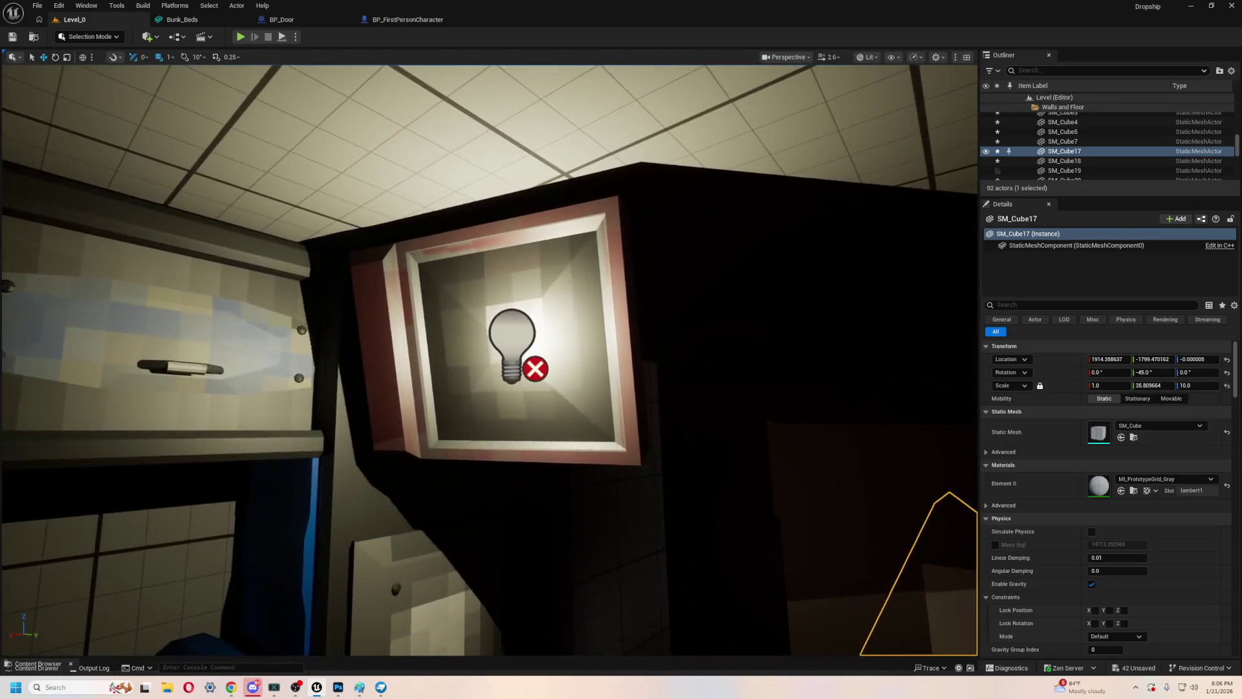
left_click(510, 342)
key("f")
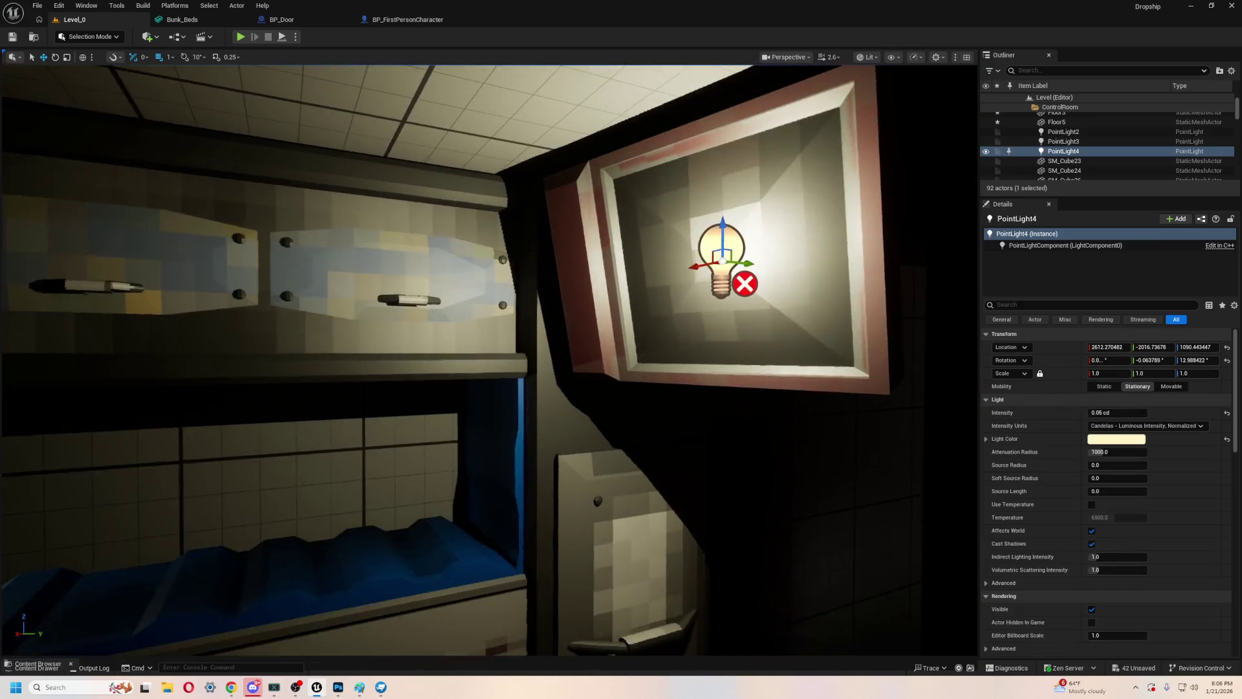
left_click_drag(510, 344, 580, 342)
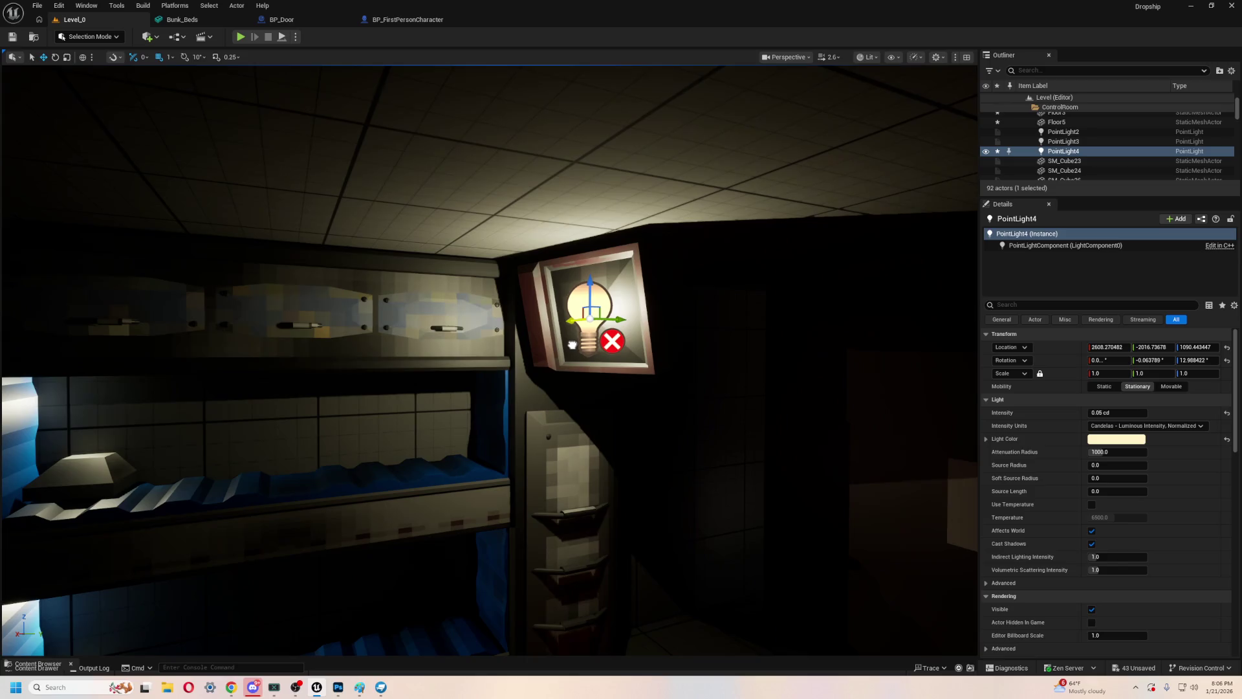
double_click(987, 151)
double_click(987, 151)
mouse_move(744, 258)
left_mouse_down()
mouse_move(814, 252)
mouse_move(331, 323)
left_mouse_up()
- Play-test the level to check the bunk room lighting
left_click(331, 323)
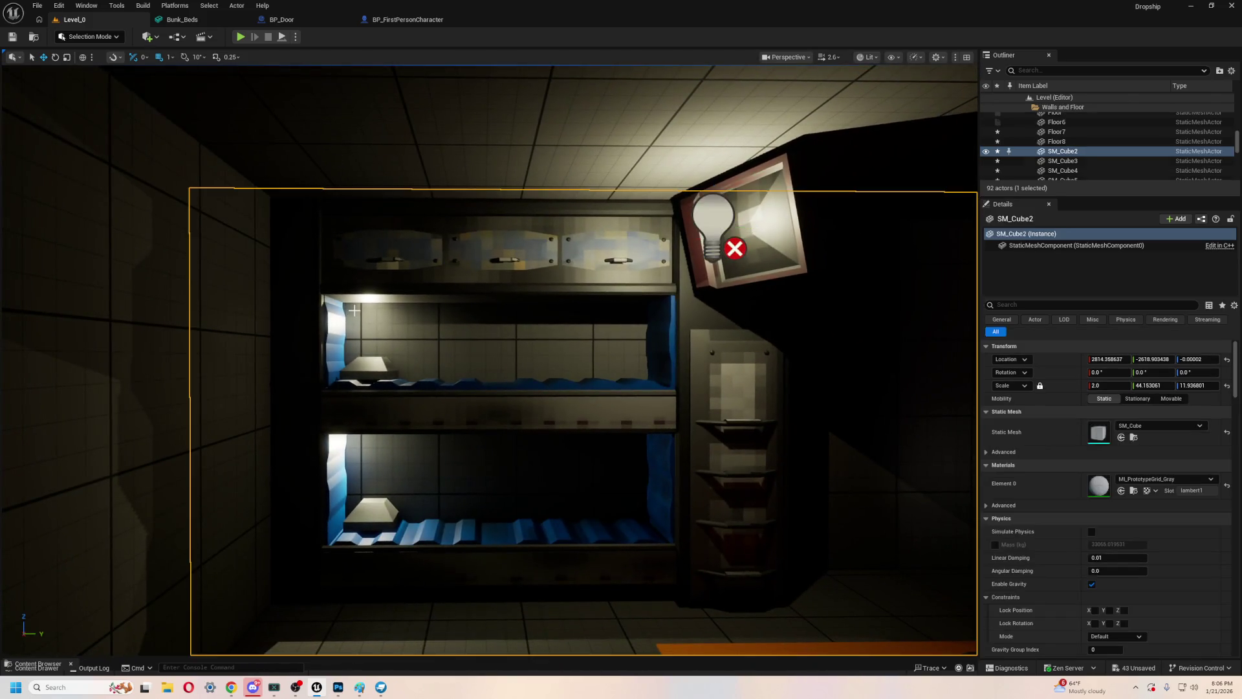
left_click_drag(471, 322, 471, 258)
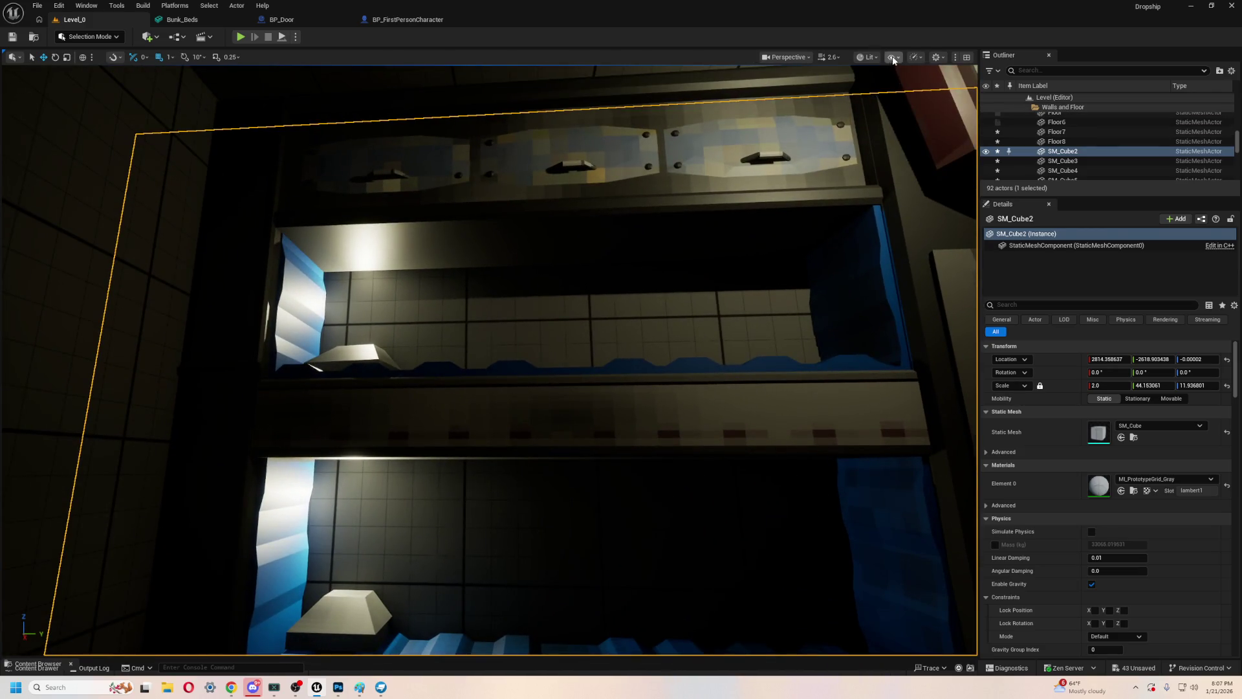
left_click(240, 37)
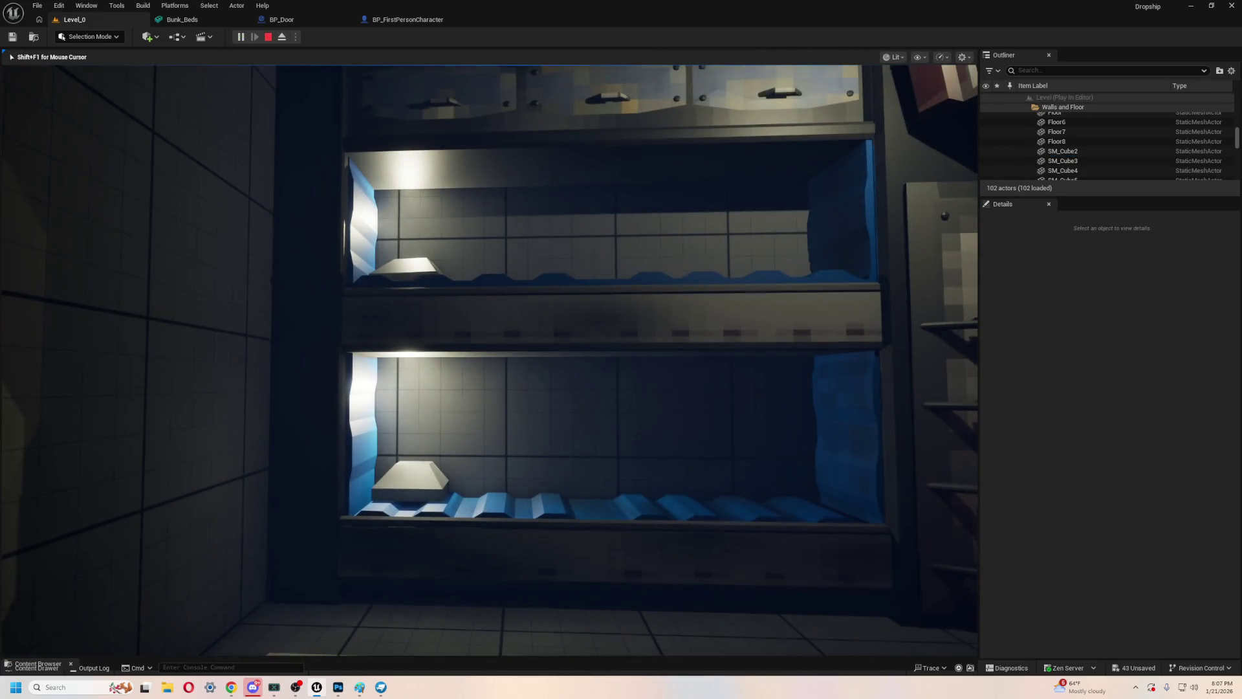
key("Escape")
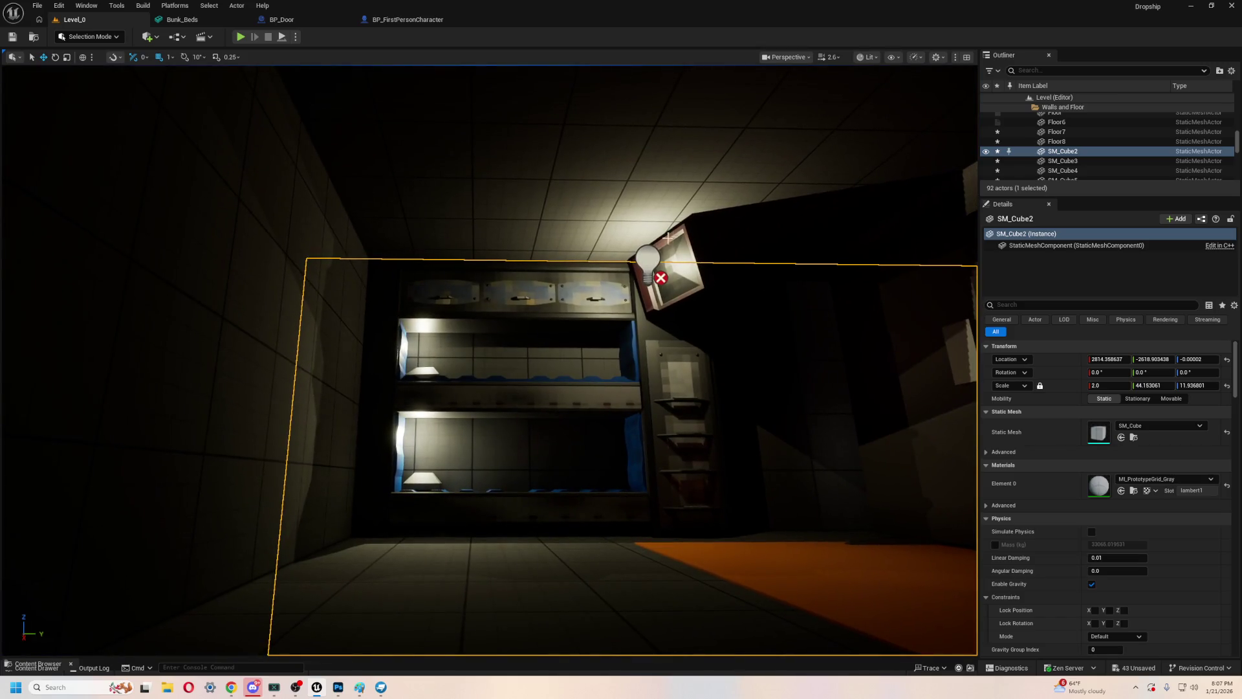
- Delete the stray SM_Cube26 block on the wall beside the bunk beds
left_click(648, 264)
scroll(578, 312, "up", 5)
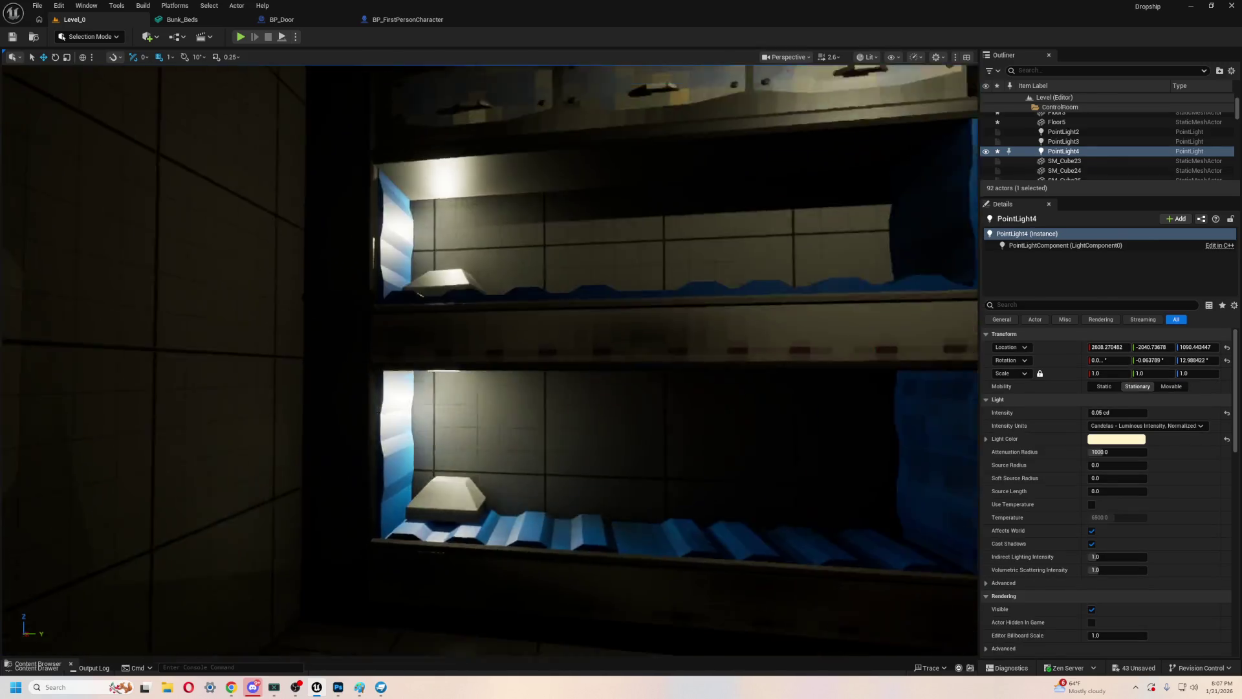
left_click(432, 369)
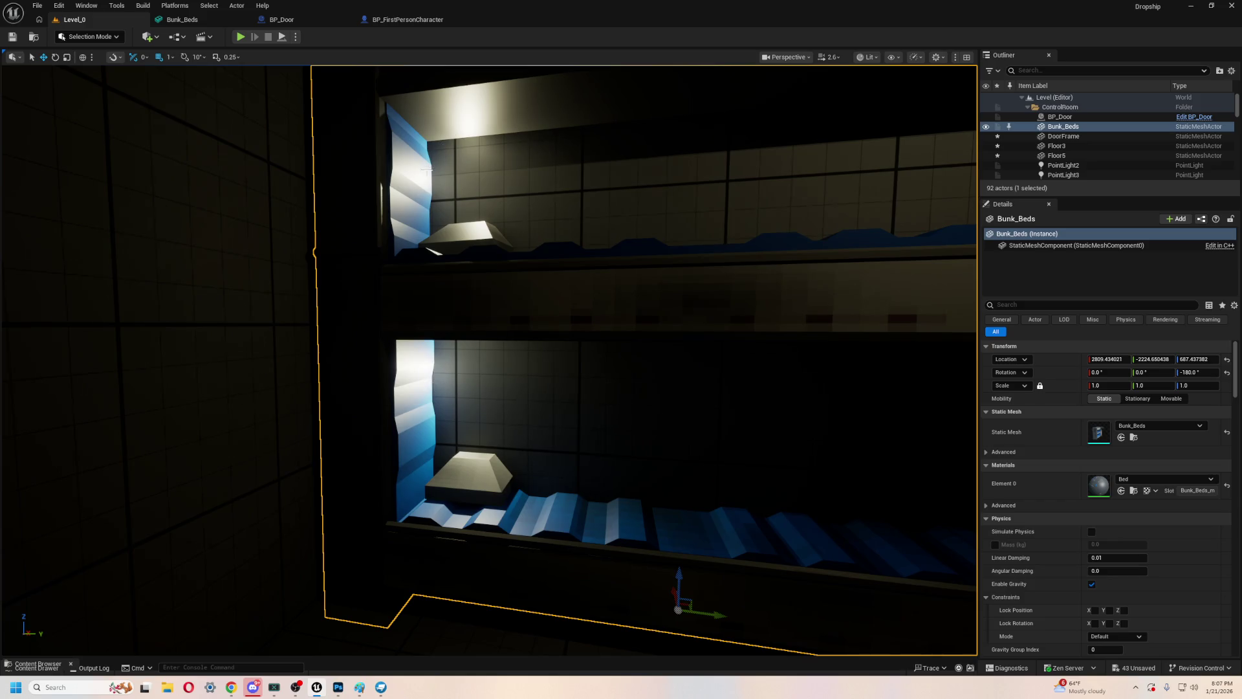
mouse_move(426, 168)
left_mouse_down()
mouse_move(330, 372)
mouse_move(333, 427)
mouse_move(311, 427)
mouse_move(421, 407)
left_mouse_up()
left_click(499, 425)
mouse_move(499, 425)
left_mouse_down()
mouse_move(256, 425)
mouse_move(356, 388)
mouse_move(466, 381)
mouse_move(394, 381)
mouse_move(459, 379)
mouse_move(382, 335)
left_mouse_up()
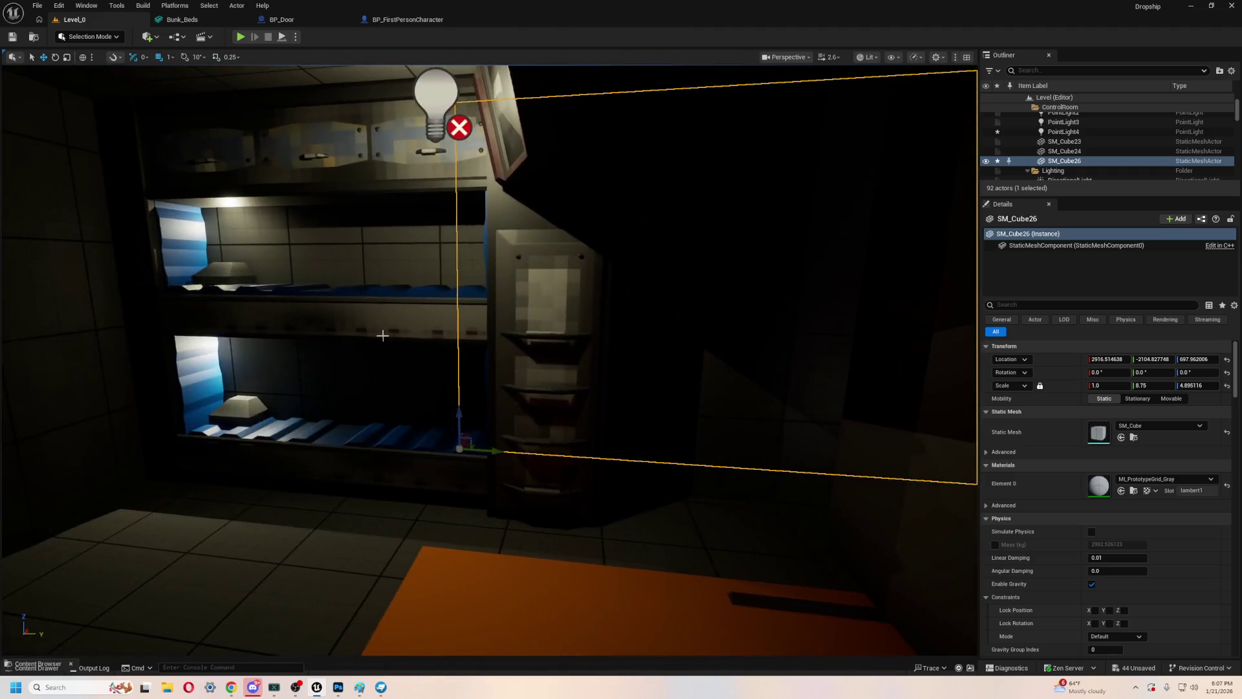
key("ctrl+z")
key("Delete")
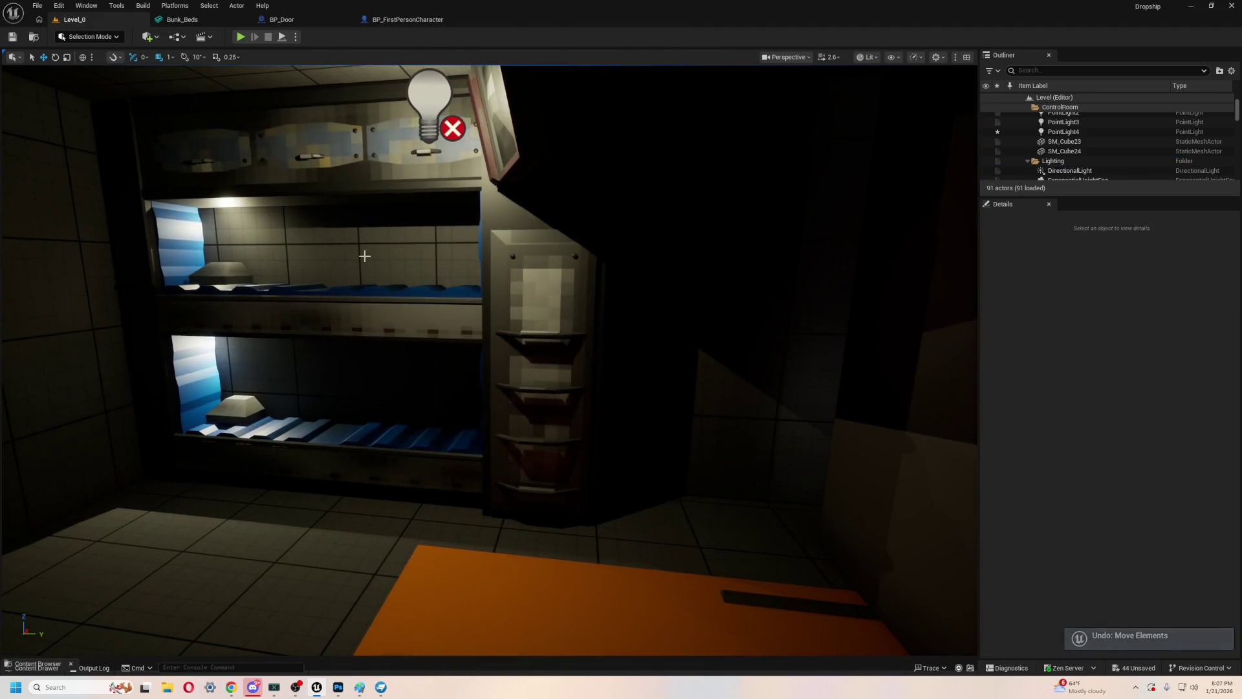
left_click(361, 289)
mouse_move(361, 289)
left_mouse_down()
mouse_move(365, 258)
mouse_move(372, 284)
mouse_move(402, 272)
left_mouse_up()
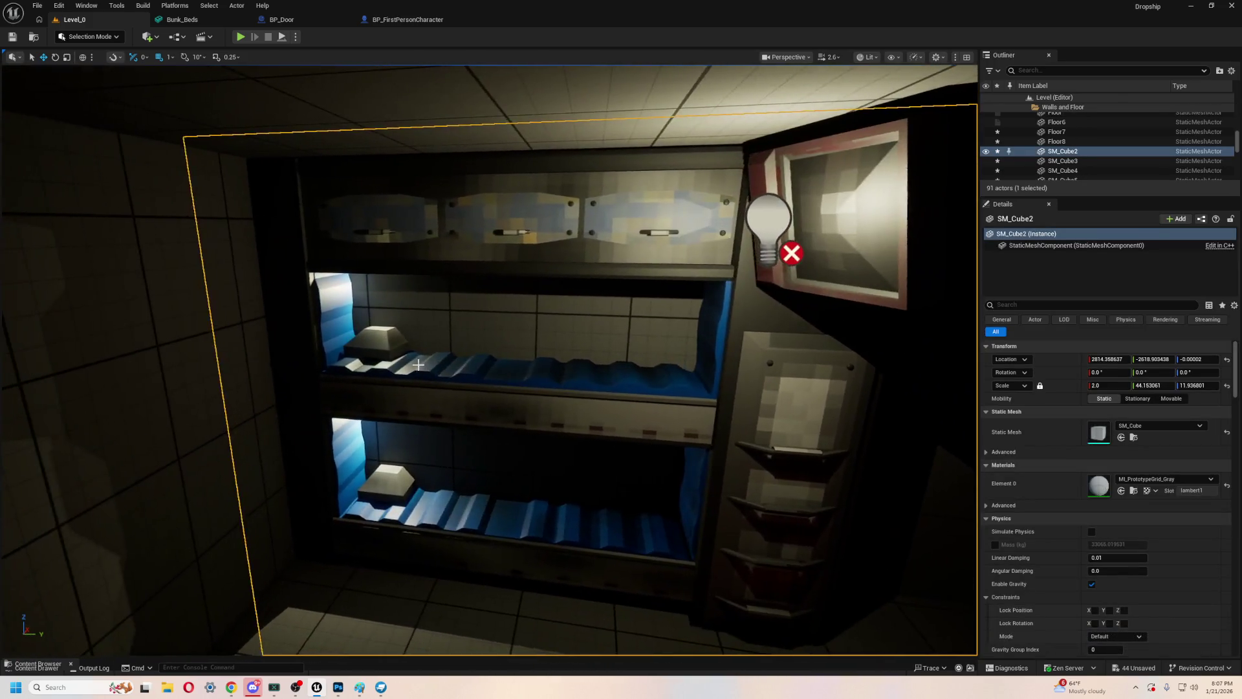
- Push the SM_Cube2 wall outward along X from outside the bunk room and start a play test
left_click(485, 383)
mouse_move(485, 382)
left_mouse_down()
mouse_move(359, 578)
mouse_move(436, 389)
mouse_move(527, 374)
left_mouse_up()
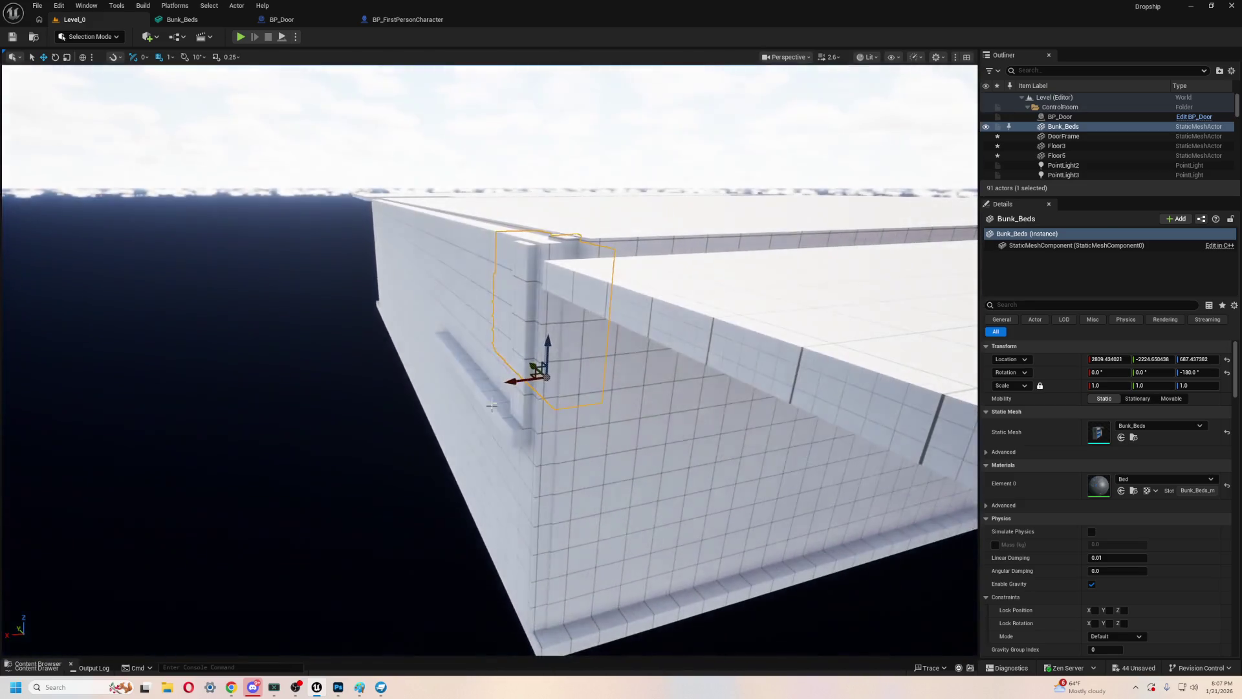
left_click(584, 555)
mouse_move(553, 625)
left_mouse_down()
mouse_move(530, 634)
mouse_move(407, 622)
mouse_move(522, 604)
mouse_move(582, 638)
mouse_move(556, 595)
mouse_move(576, 589)
mouse_move(553, 579)
mouse_move(563, 576)
left_mouse_up()
left_click_drag(419, 308, 419, 308)
left_click(240, 37)
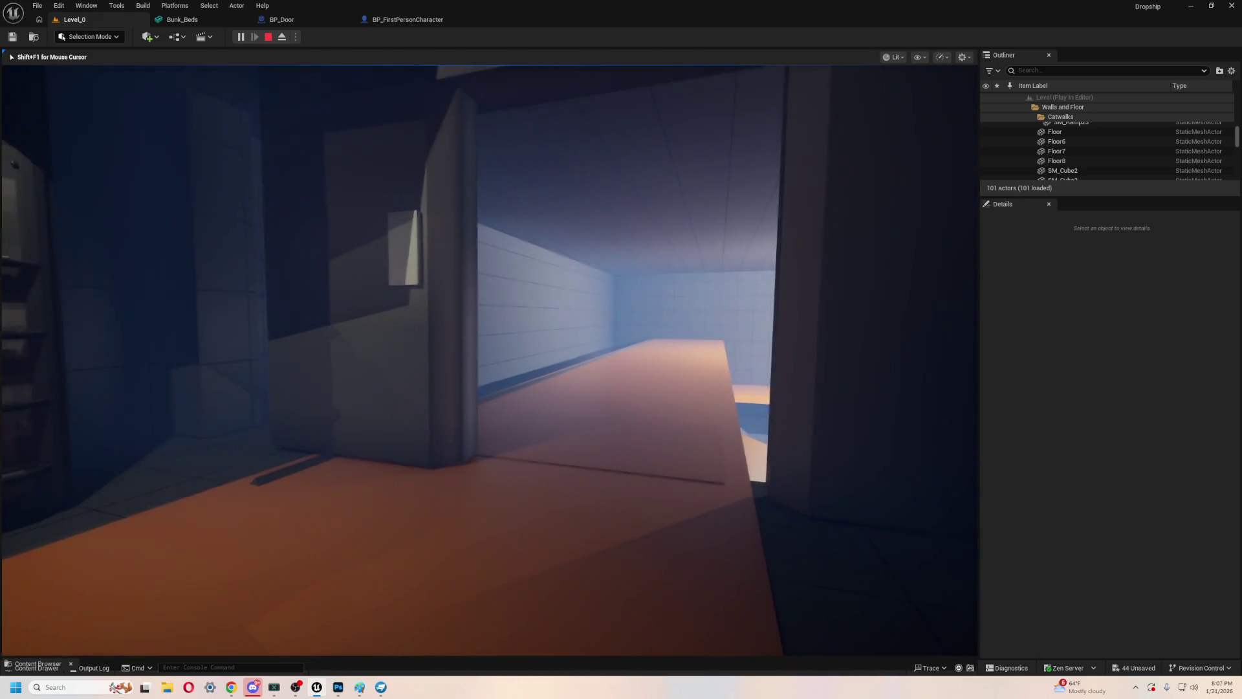
- Walk from the bunk room through the orange corridor, past the ramp, up to the dropship, then stop playing
key("w")
key("w")
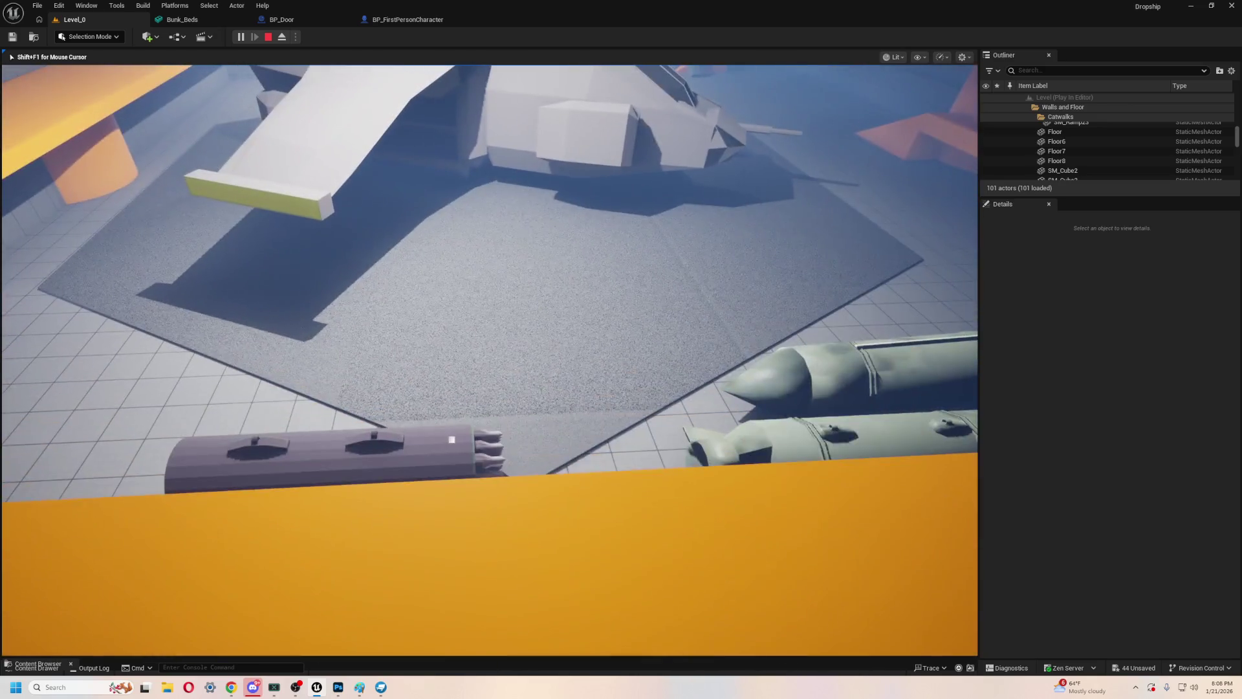
key("w")
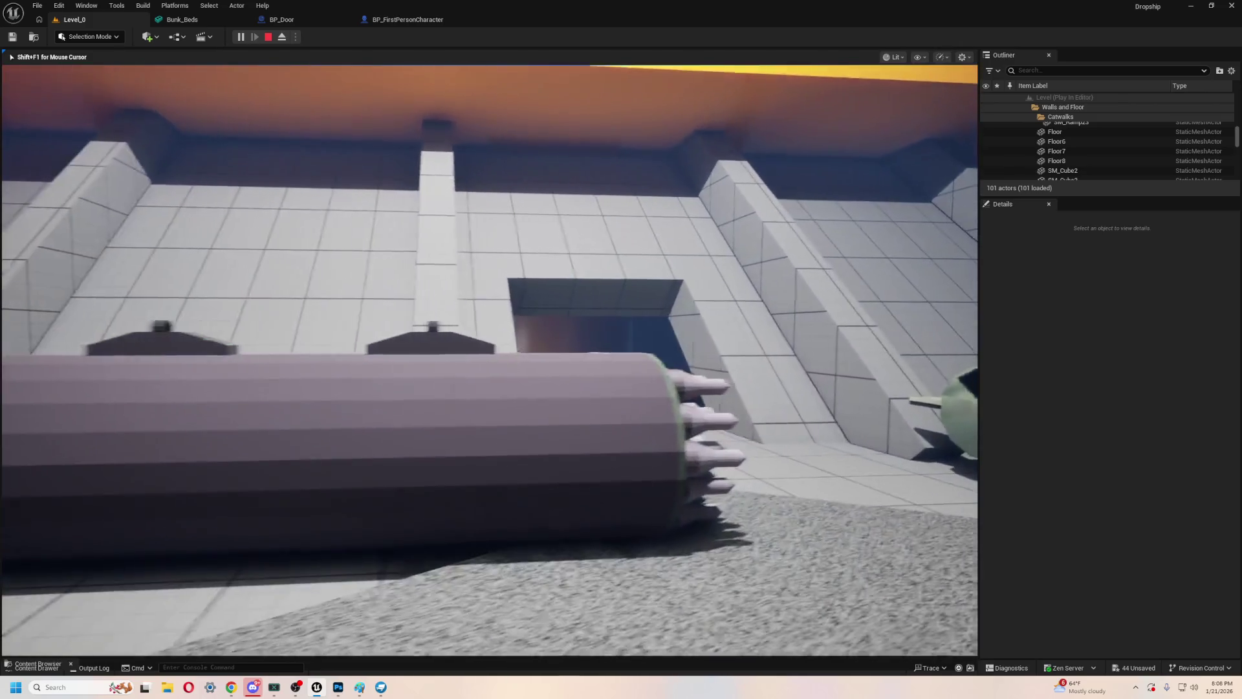
key("w")
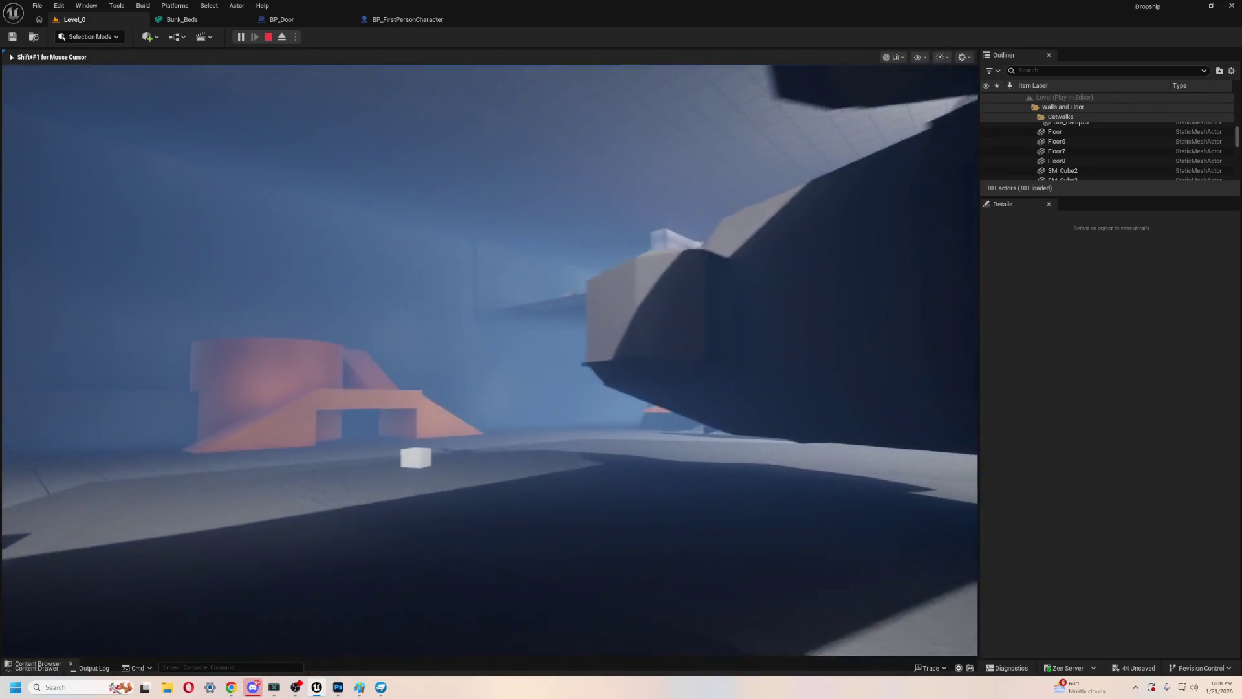
key("w")
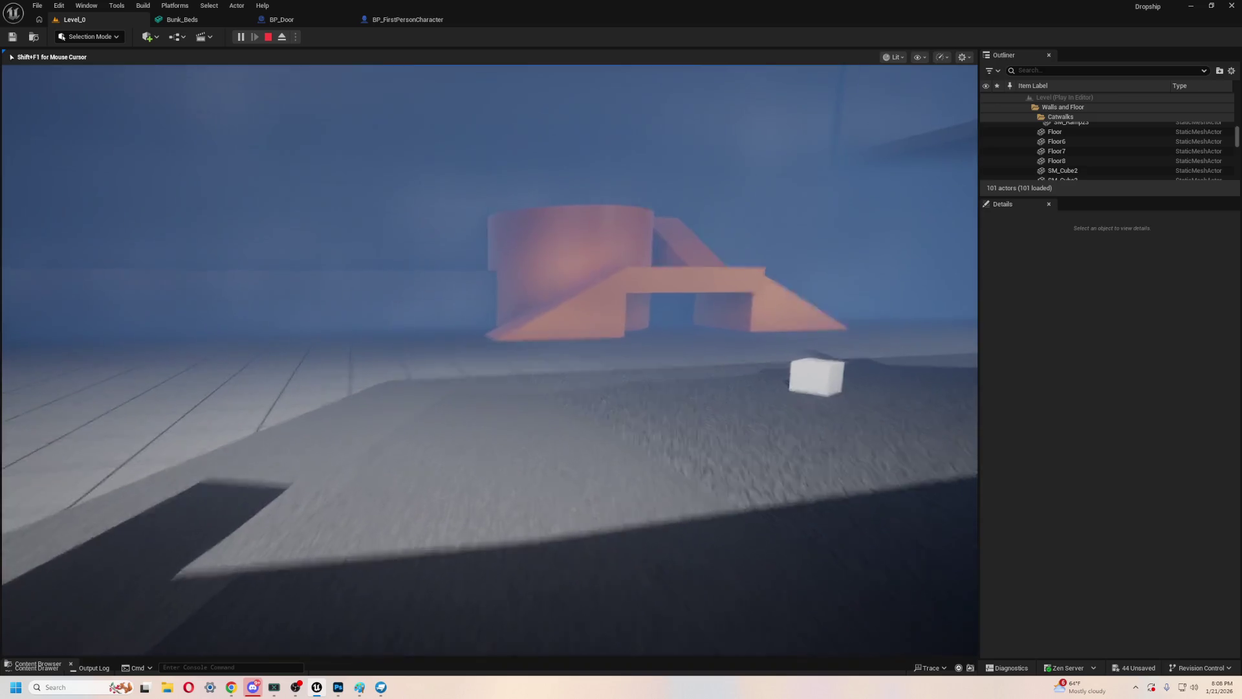
key("w")
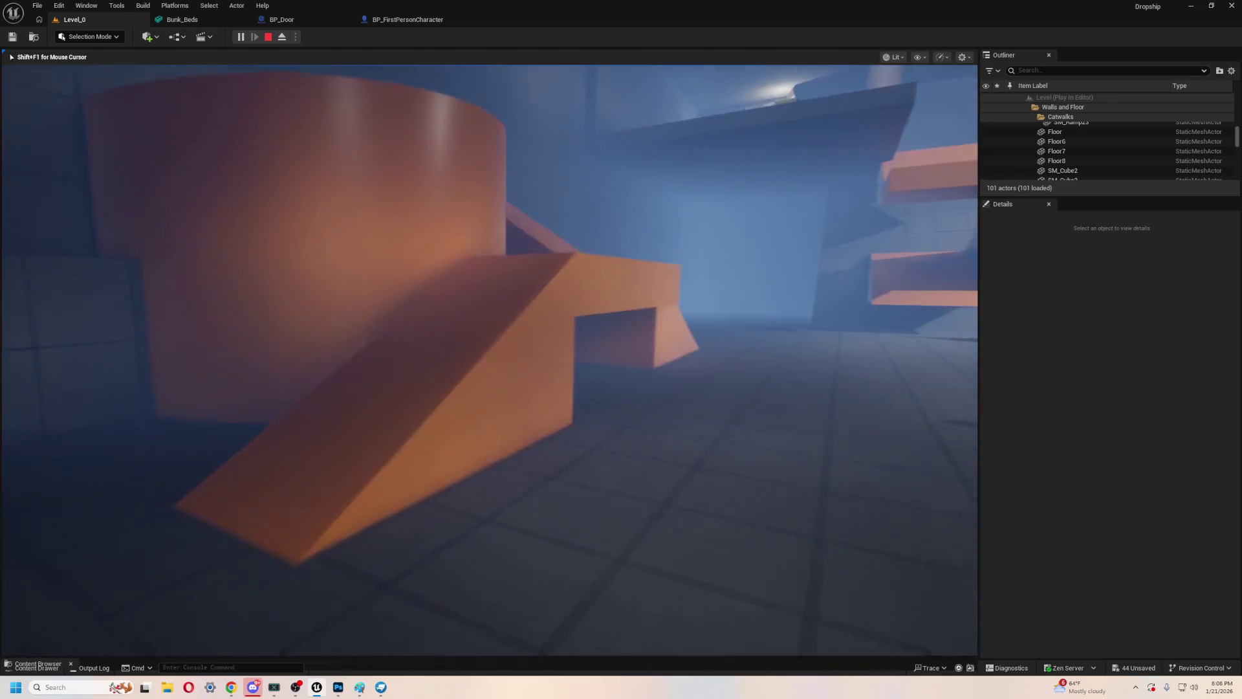
key("w")
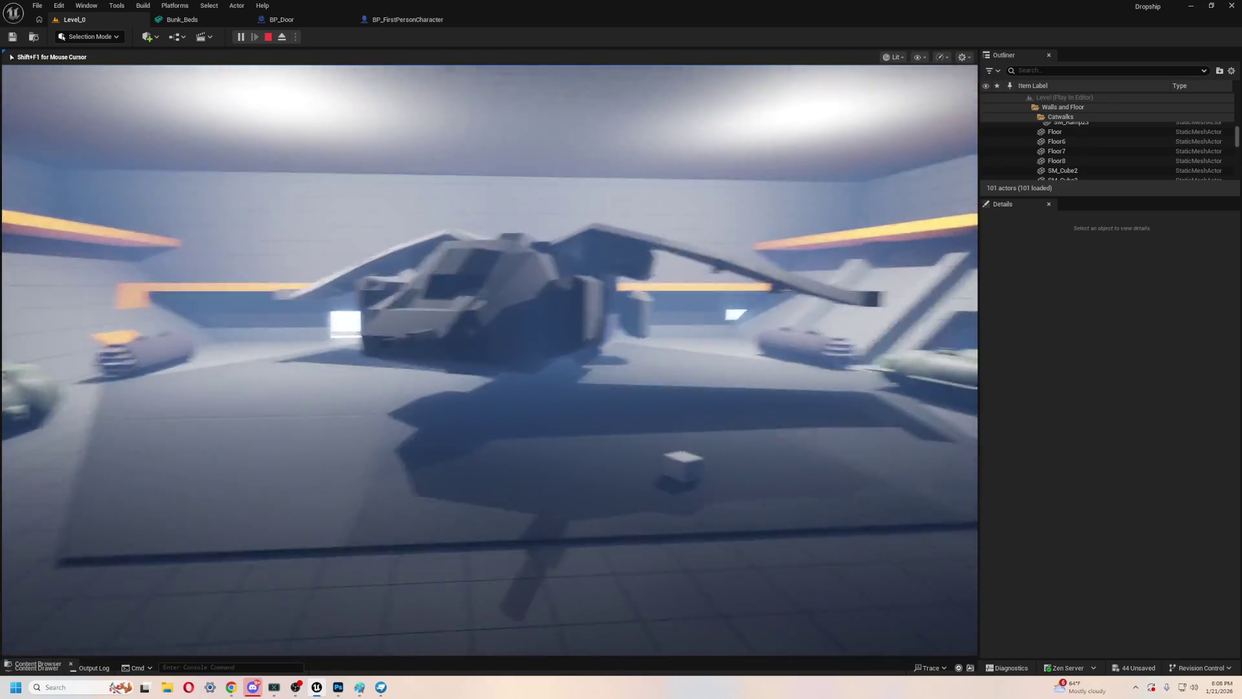
key("w")
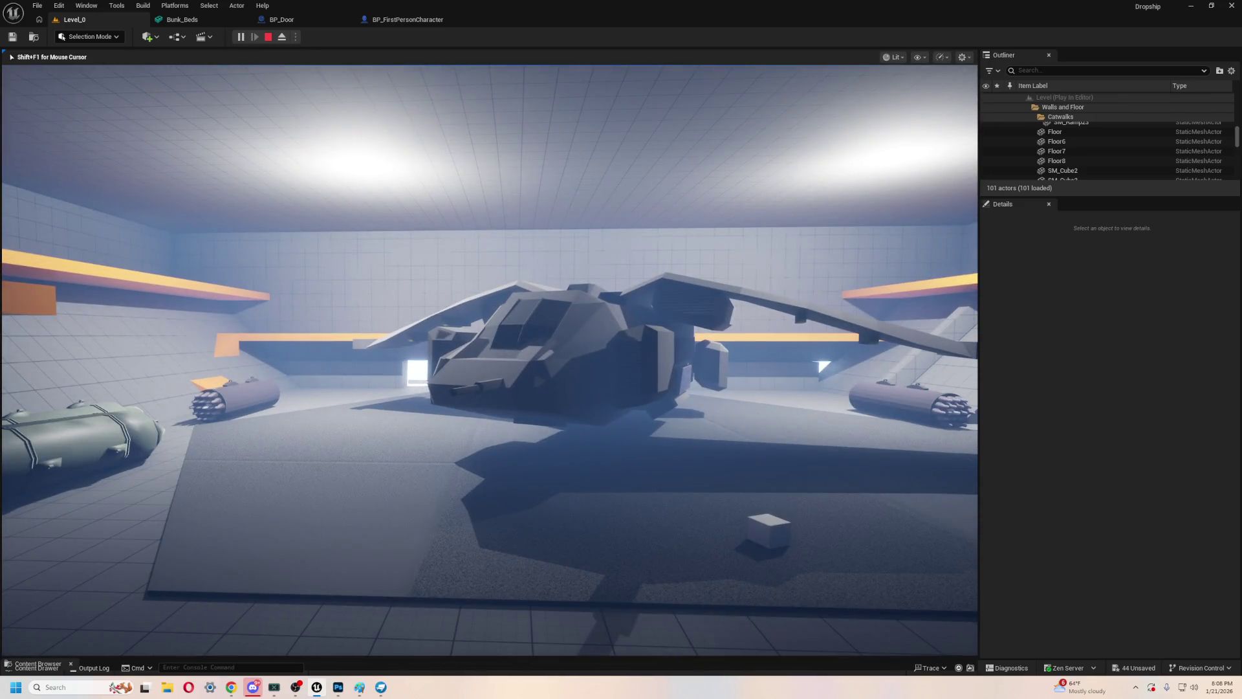
key("w")
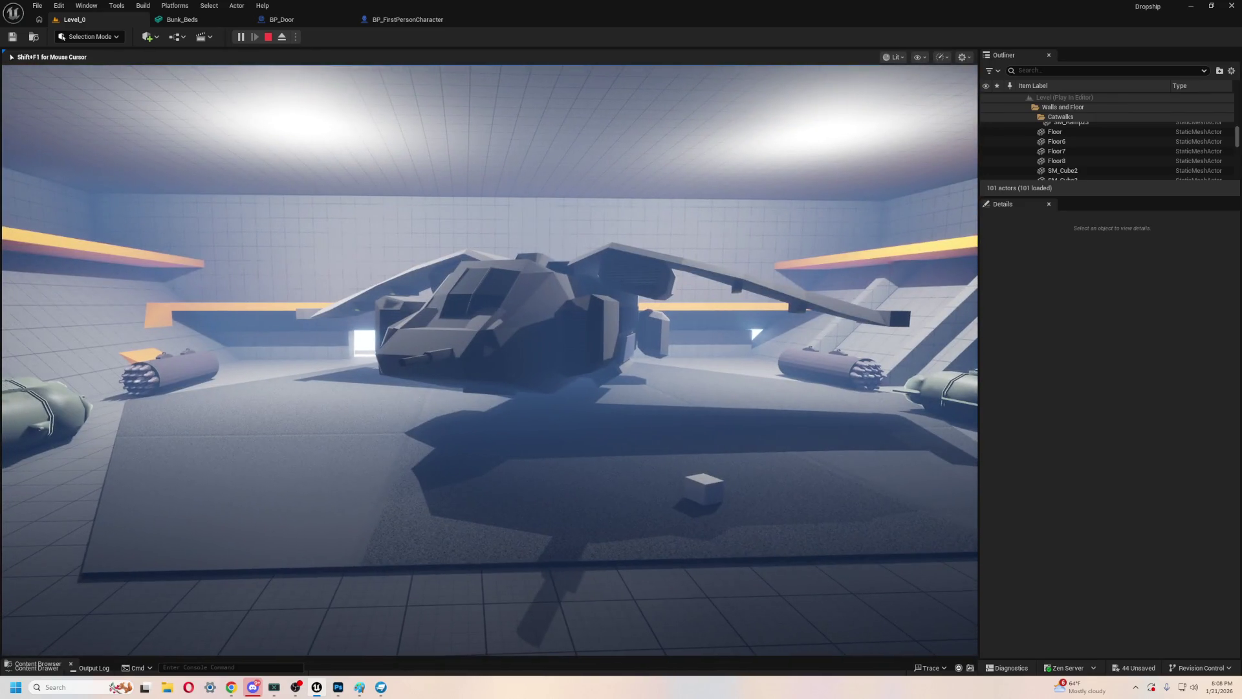
key("Escape")
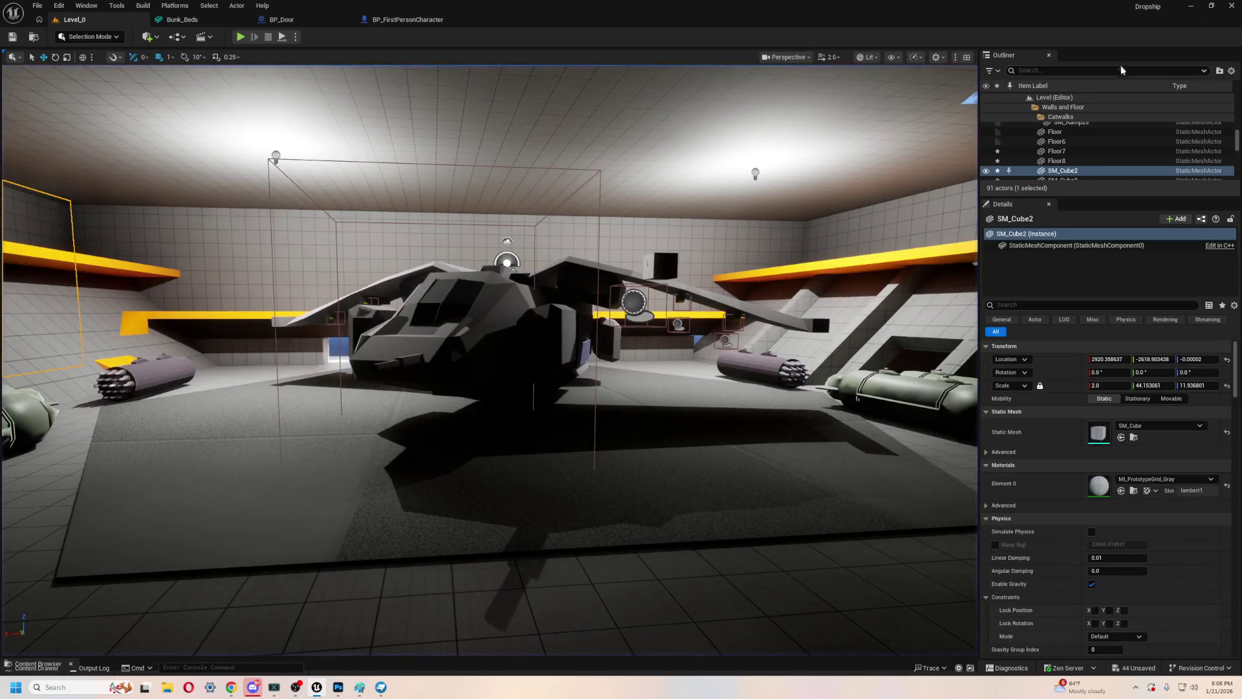
- Hide ExponentialHeightFog in the Outliner's Lighting folder and play-test the level without fog
scroll(1109, 148, "down", 2)
scroll(1109, 148, "up", 3)
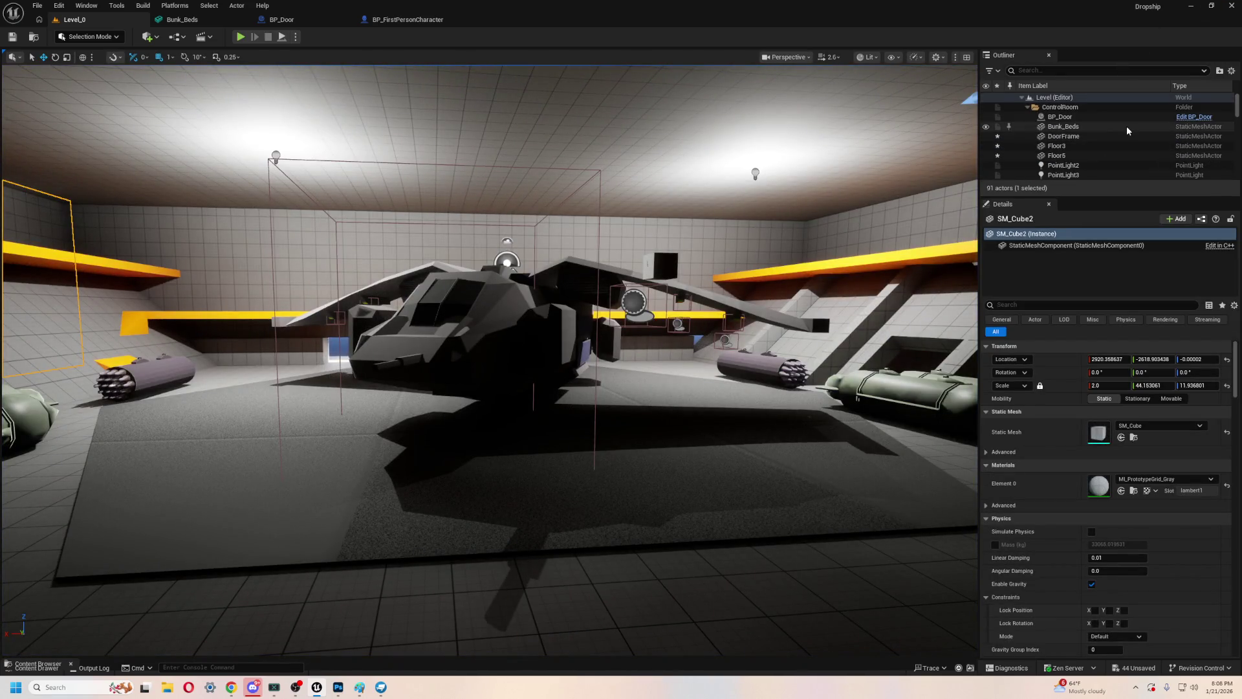
left_click(1028, 107)
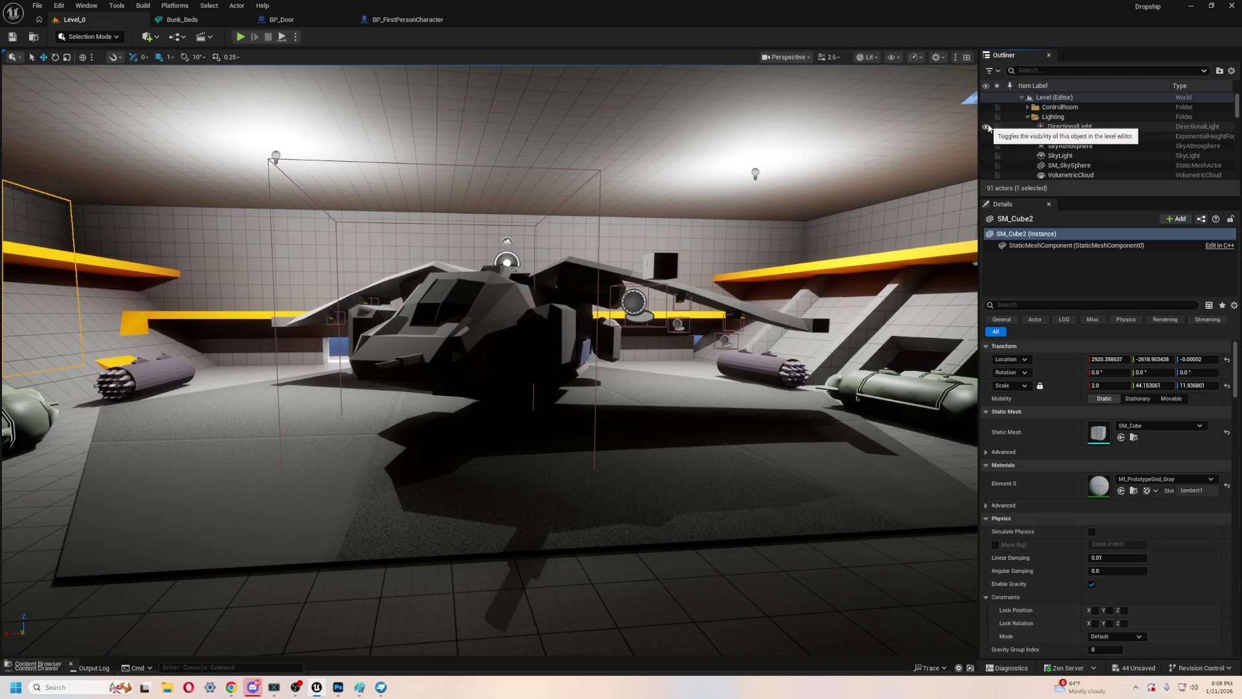
left_click(987, 137)
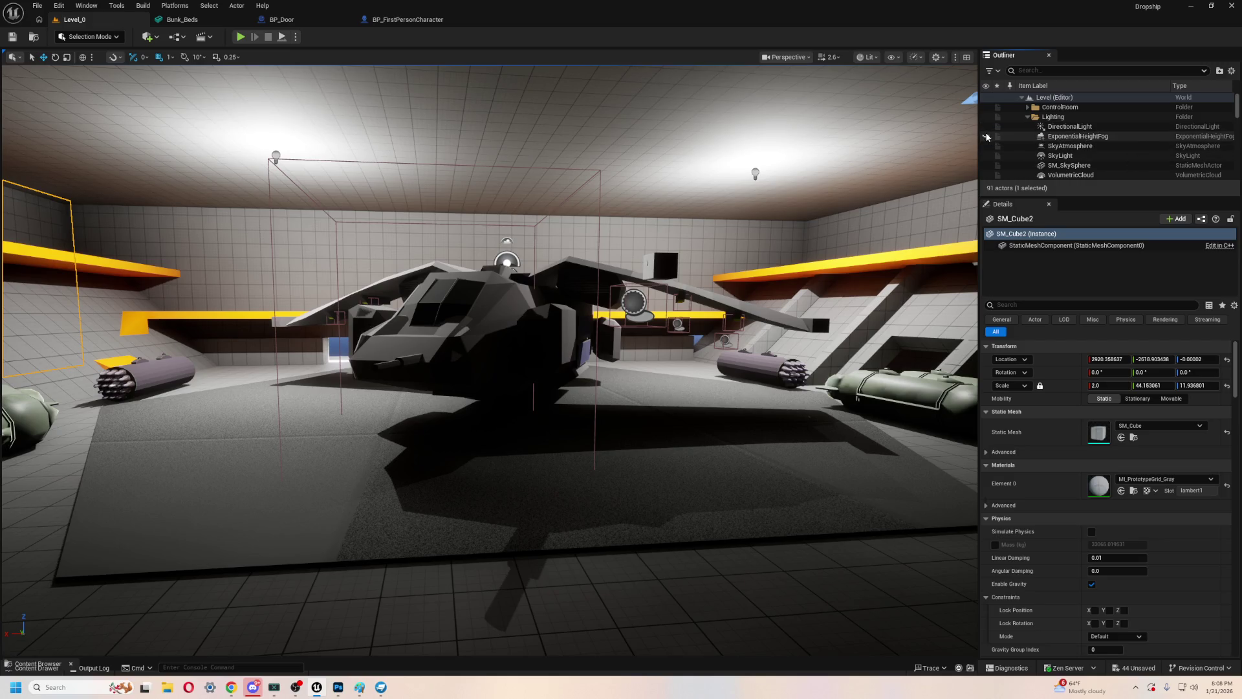
left_click(239, 39)
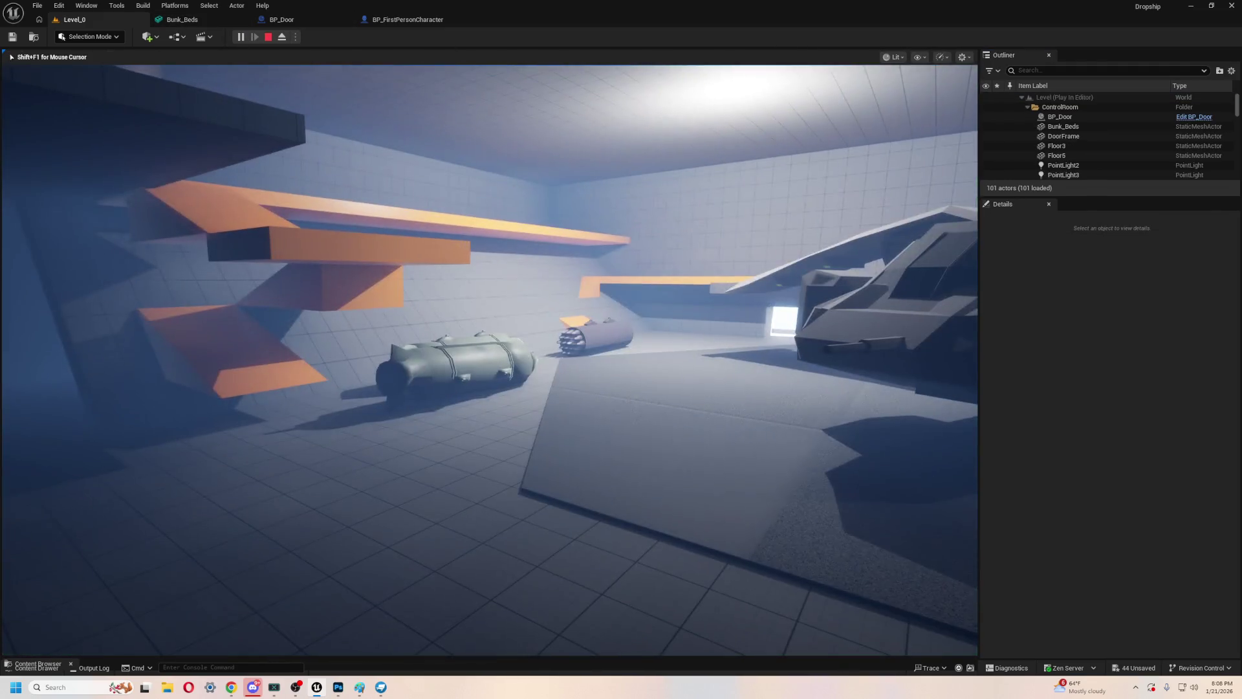
key("Escape")
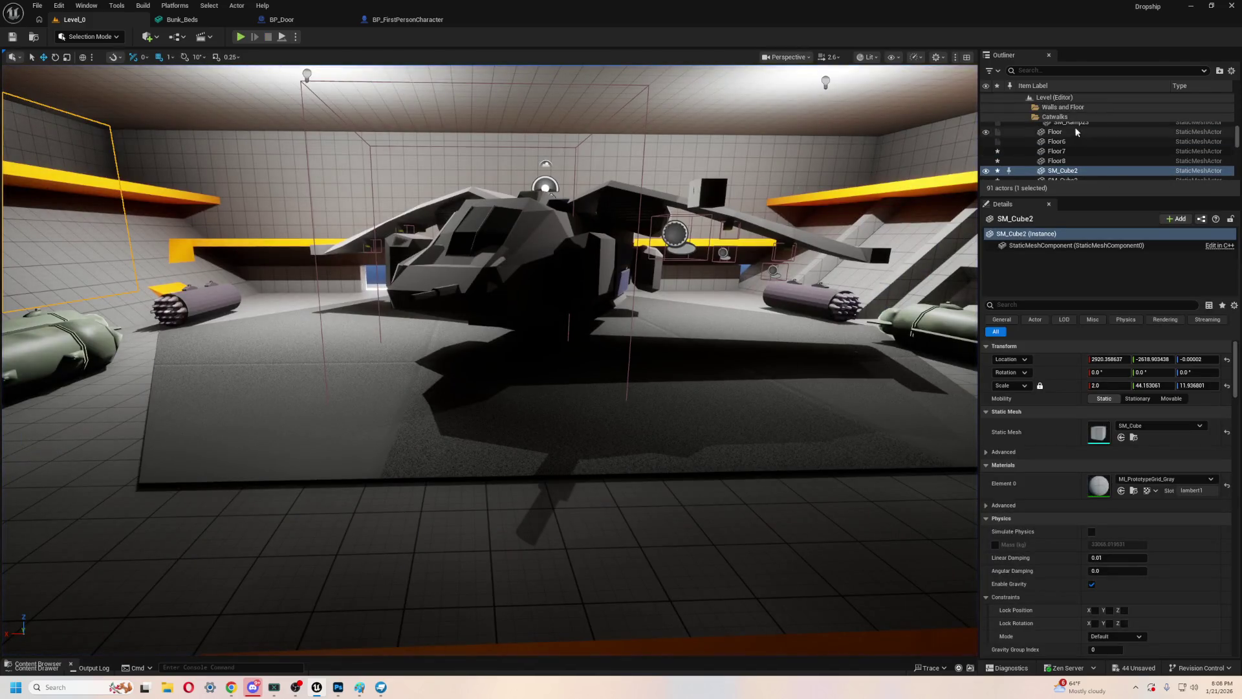
- Hide SkyAtmosphere in the editor and play-test the lighting
scroll(1079, 132, "up", 5)
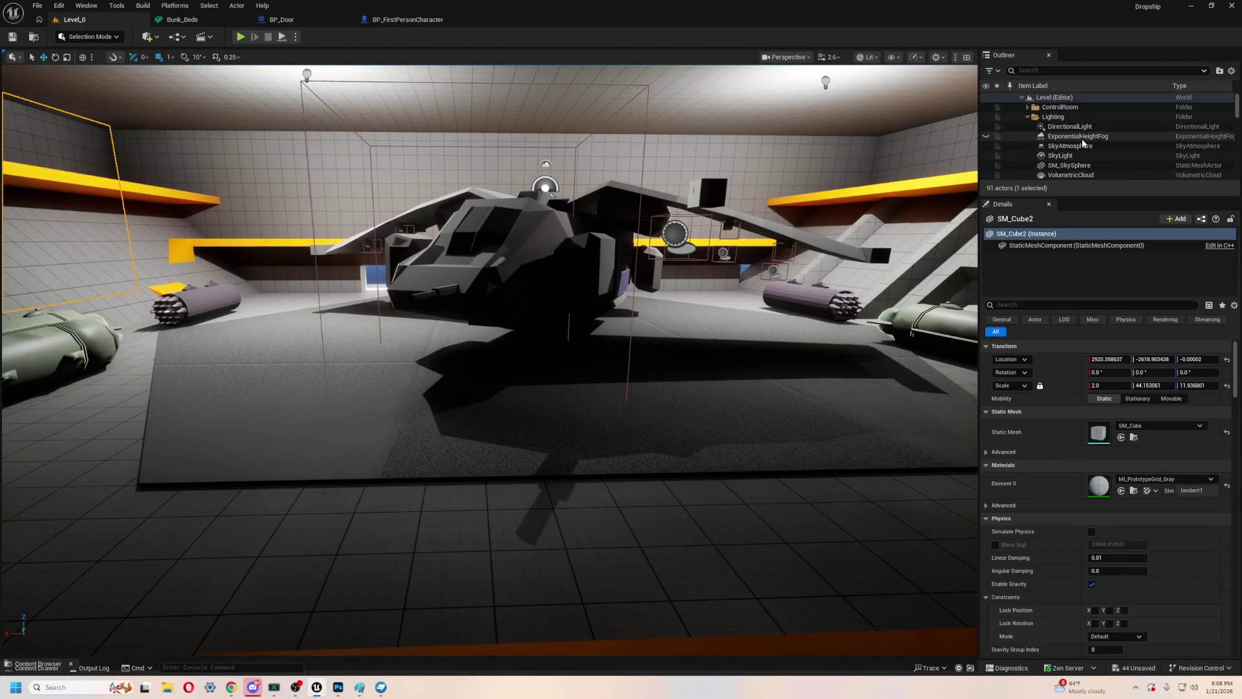
left_click(986, 147)
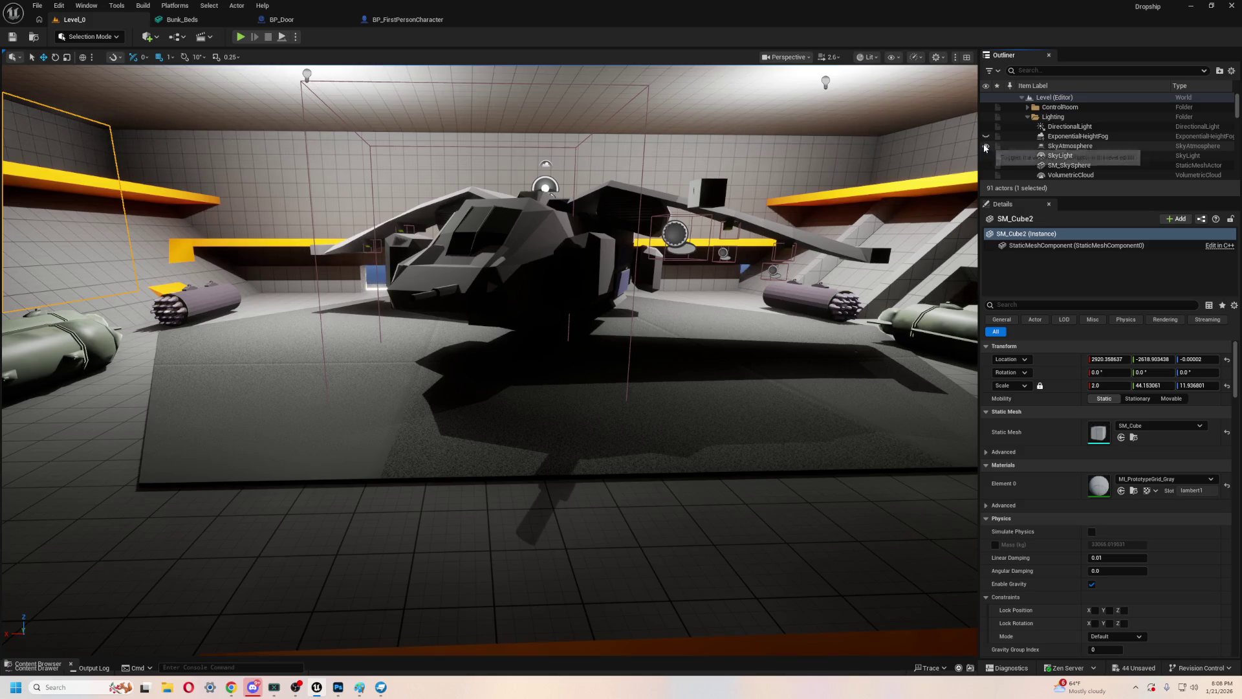
left_click(239, 37)
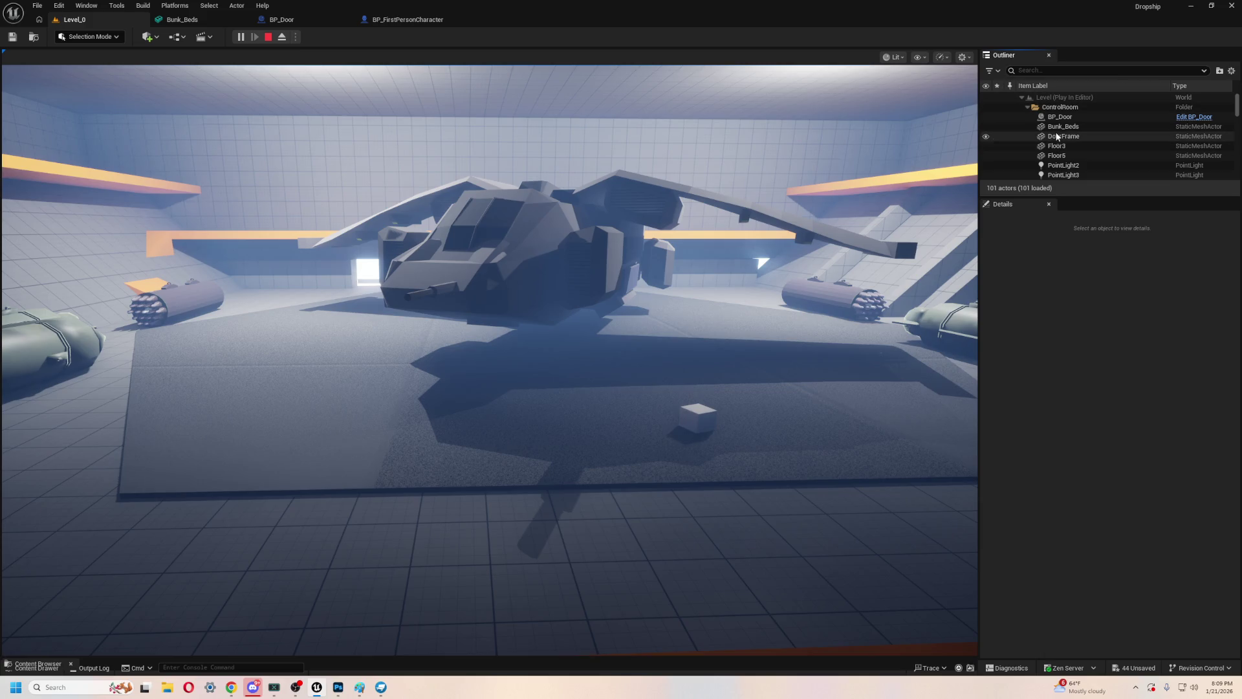
key("Escape")
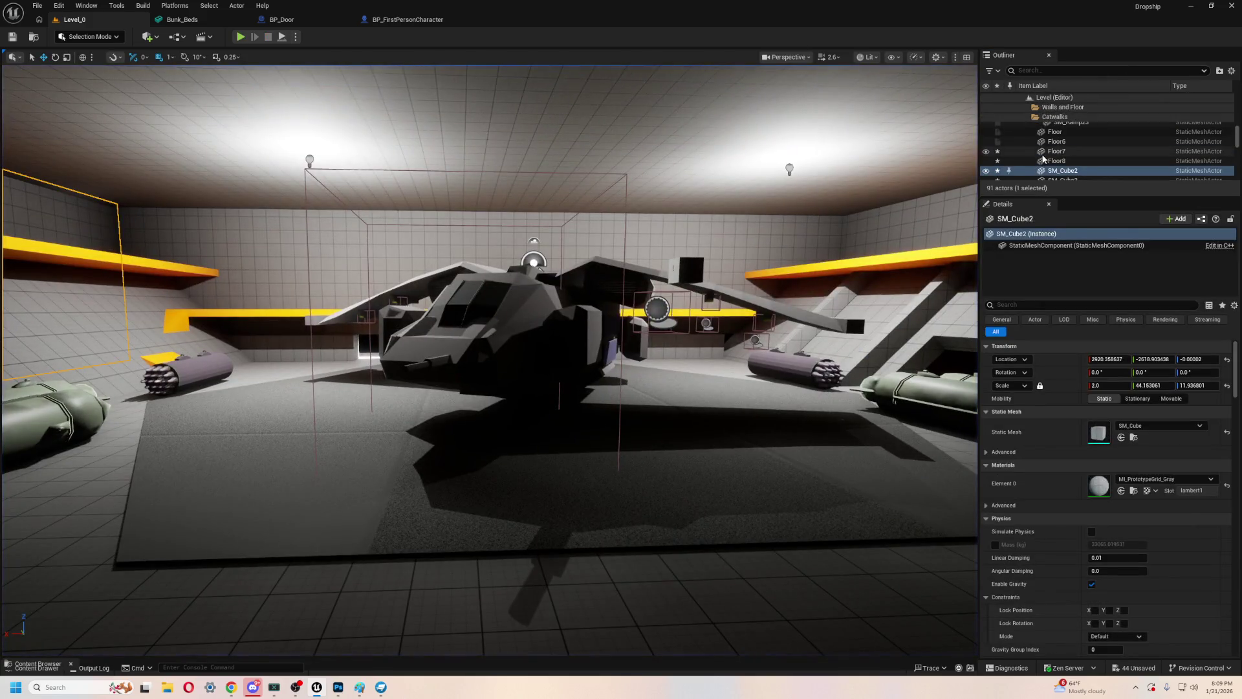
- Hide VolumetricCloud in the editor and play-test the level again
scroll(1031, 141, "up", 5)
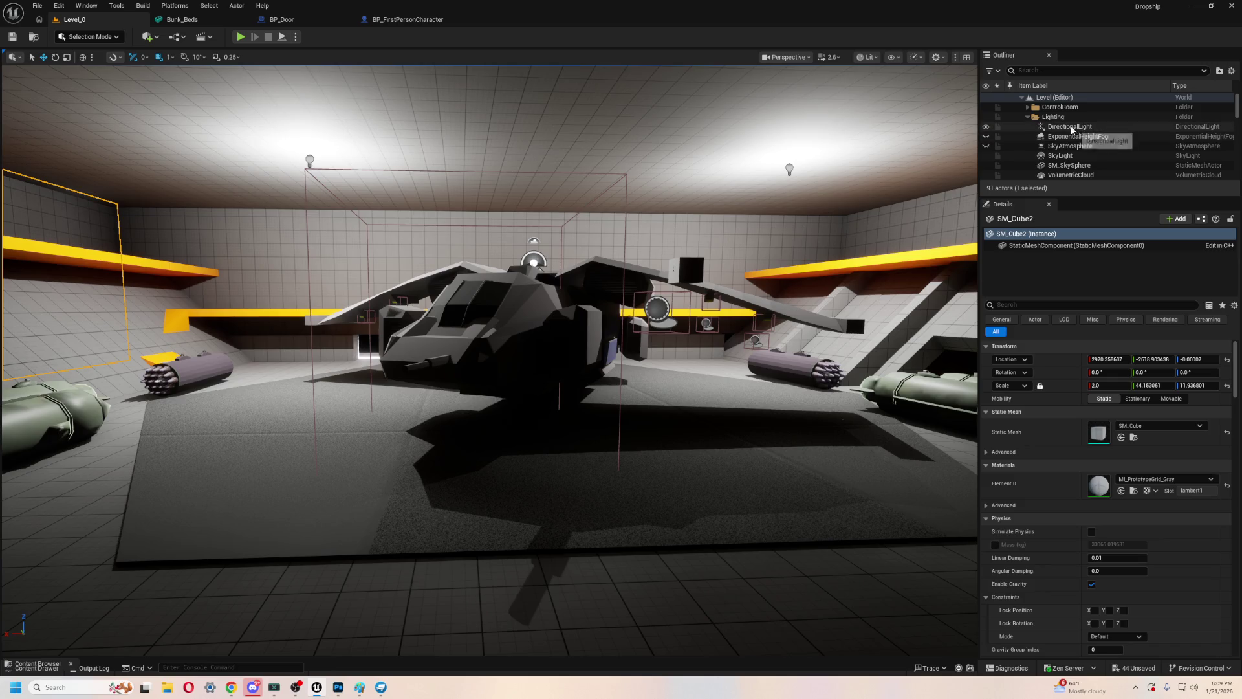
left_click(1098, 173)
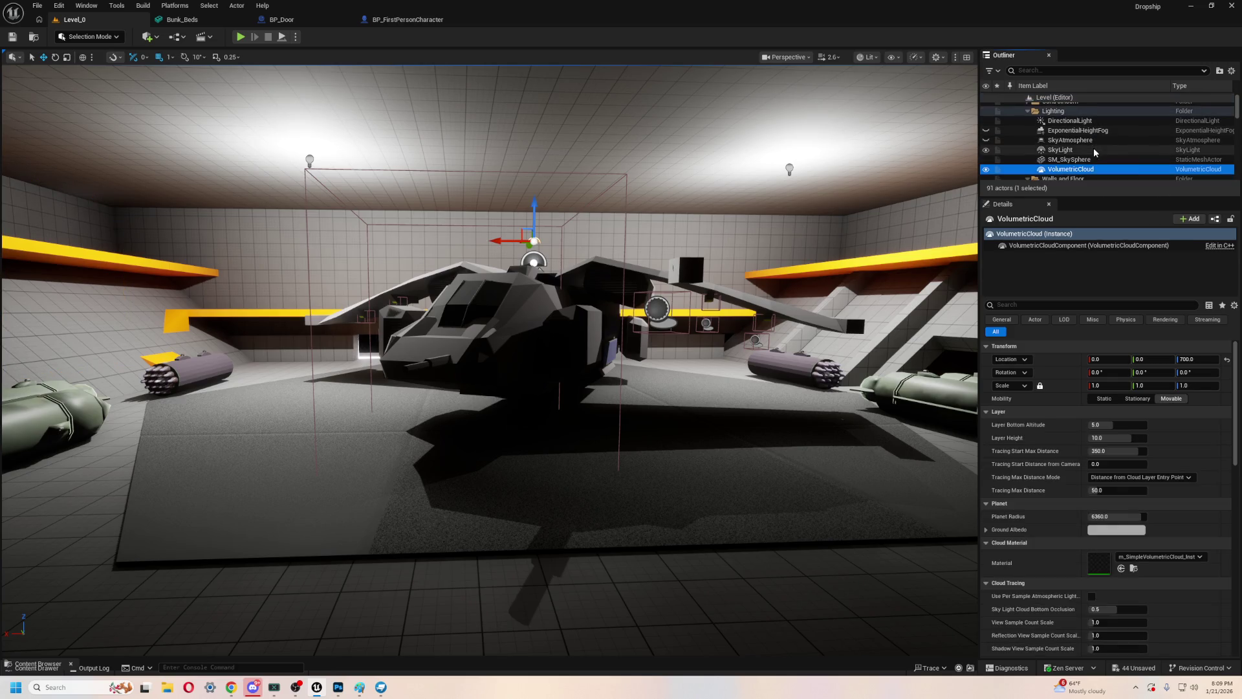
left_click(986, 164)
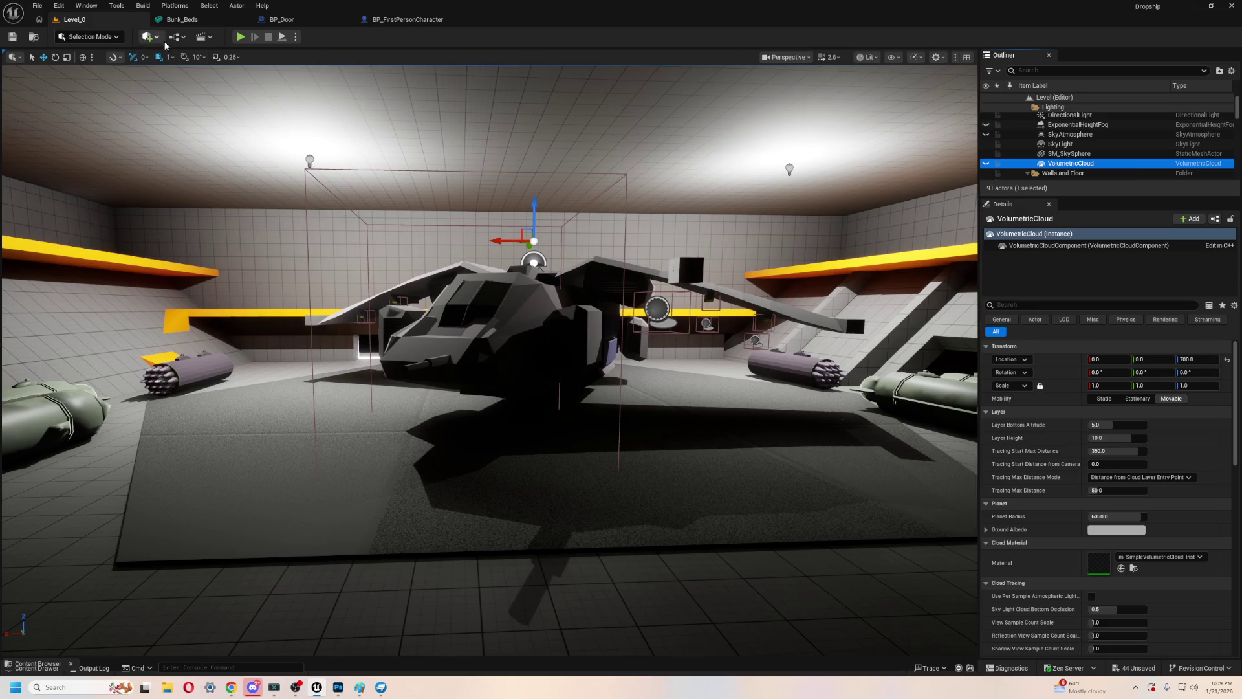
left_click(237, 40)
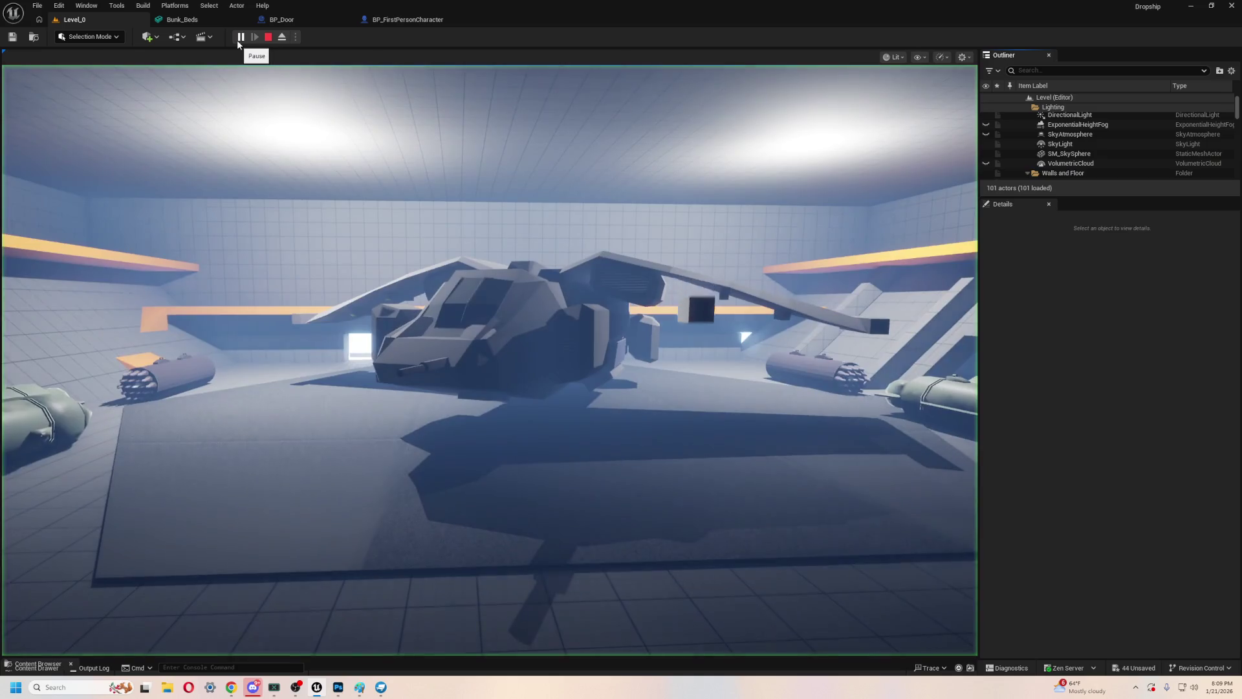
key("Escape")
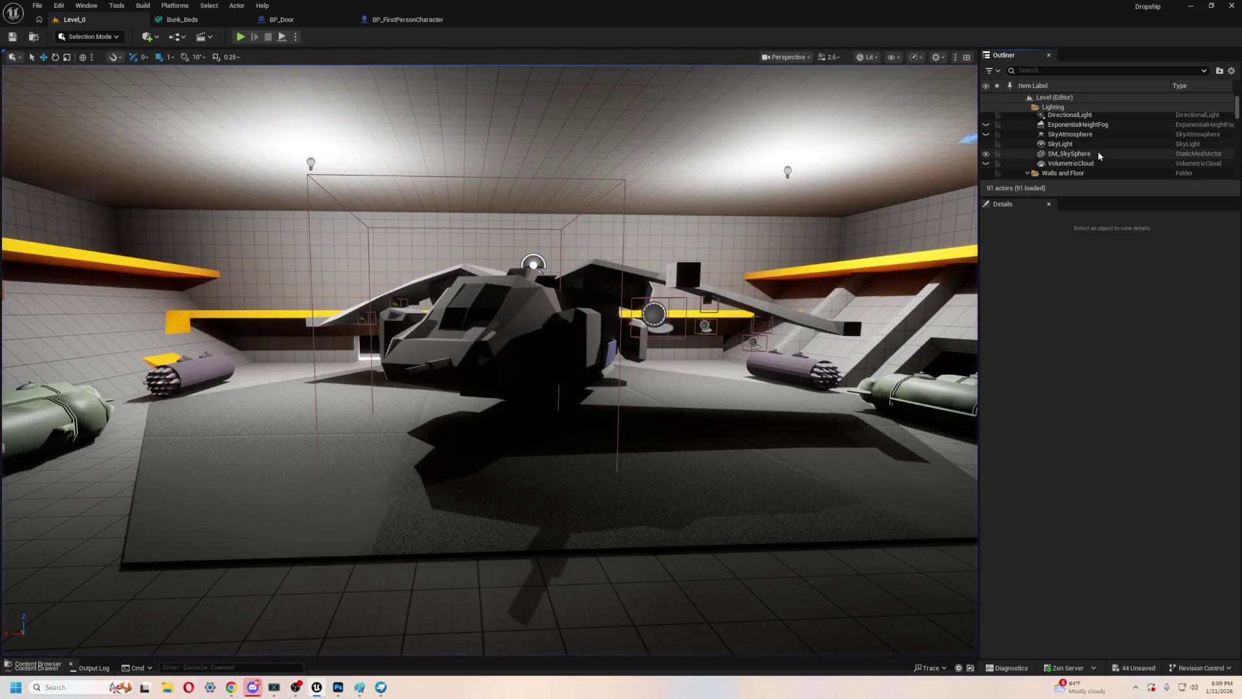
- Inspect SM_SkySphere, SkyLight, SkyAtmosphere and DirectionalLight, then play-test once more
left_click(1095, 156)
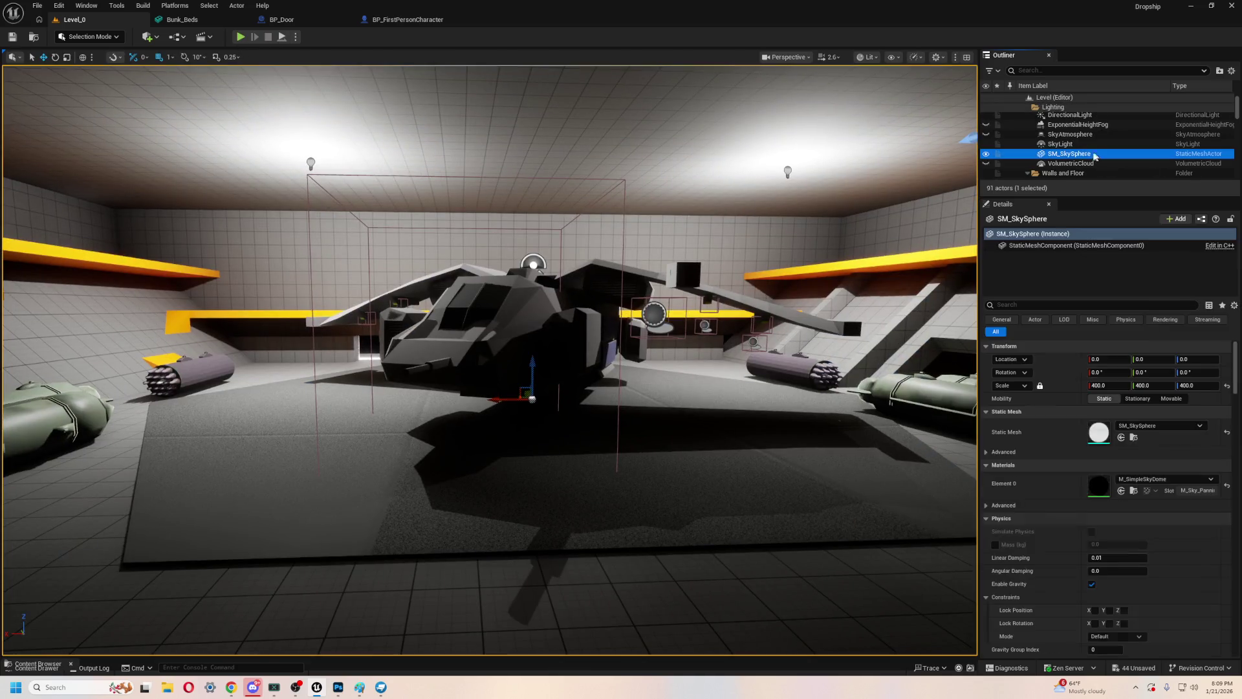
left_click(996, 144)
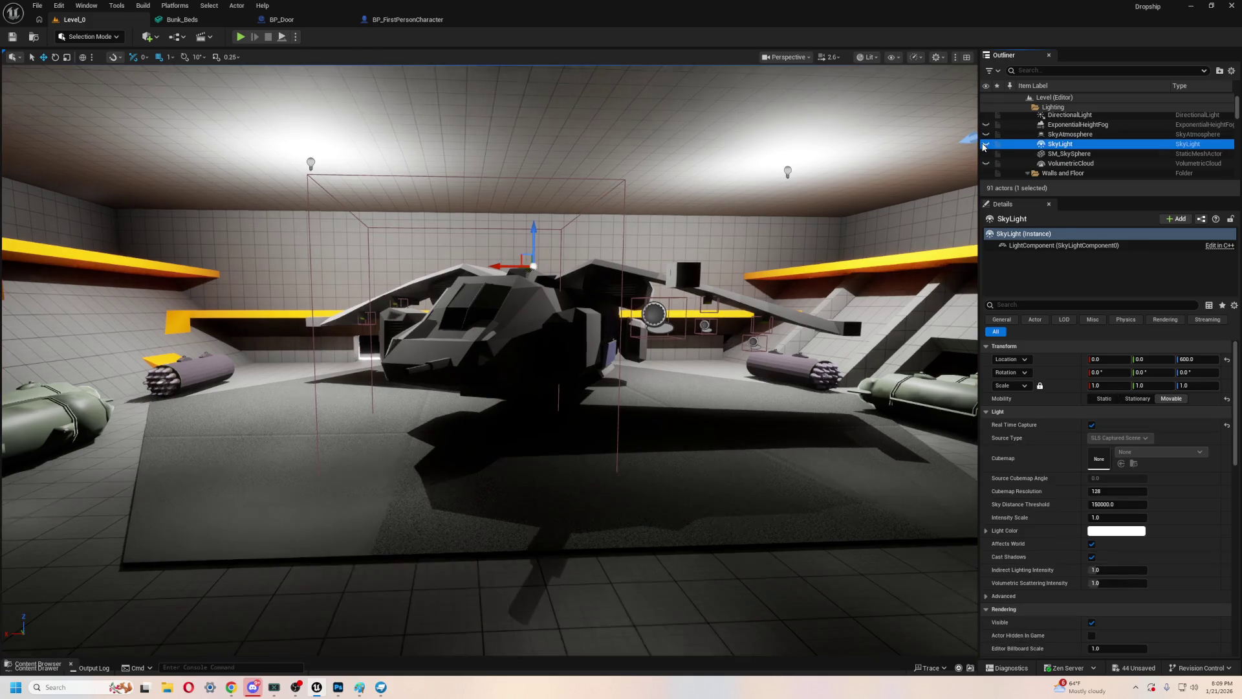
left_click(1083, 136)
scroll(1084, 137, "up", 1)
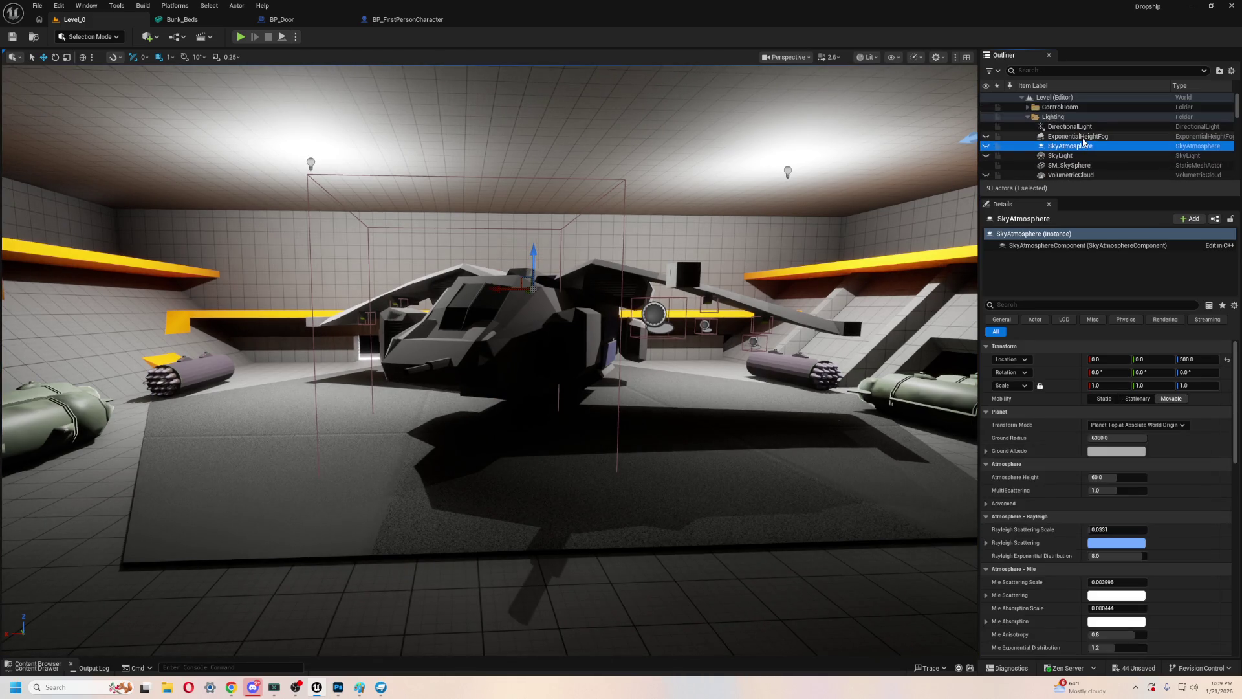
left_click(1071, 127)
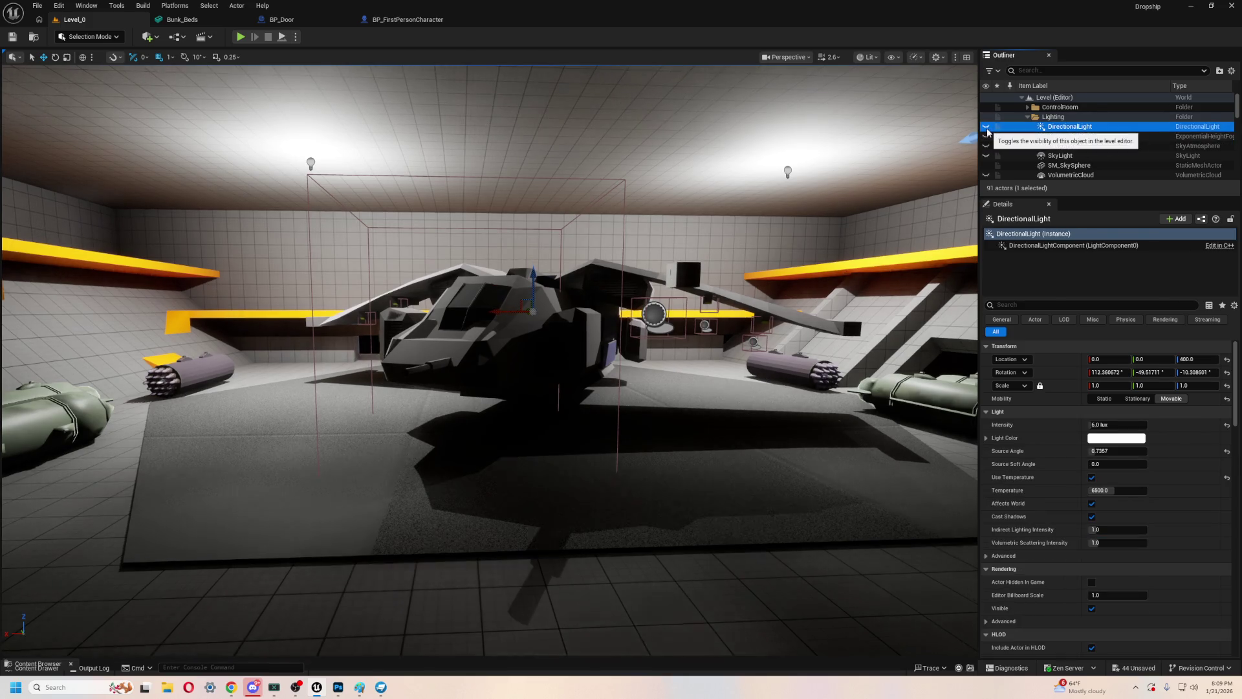
scroll(1048, 148, "down", 1)
left_click(1071, 160)
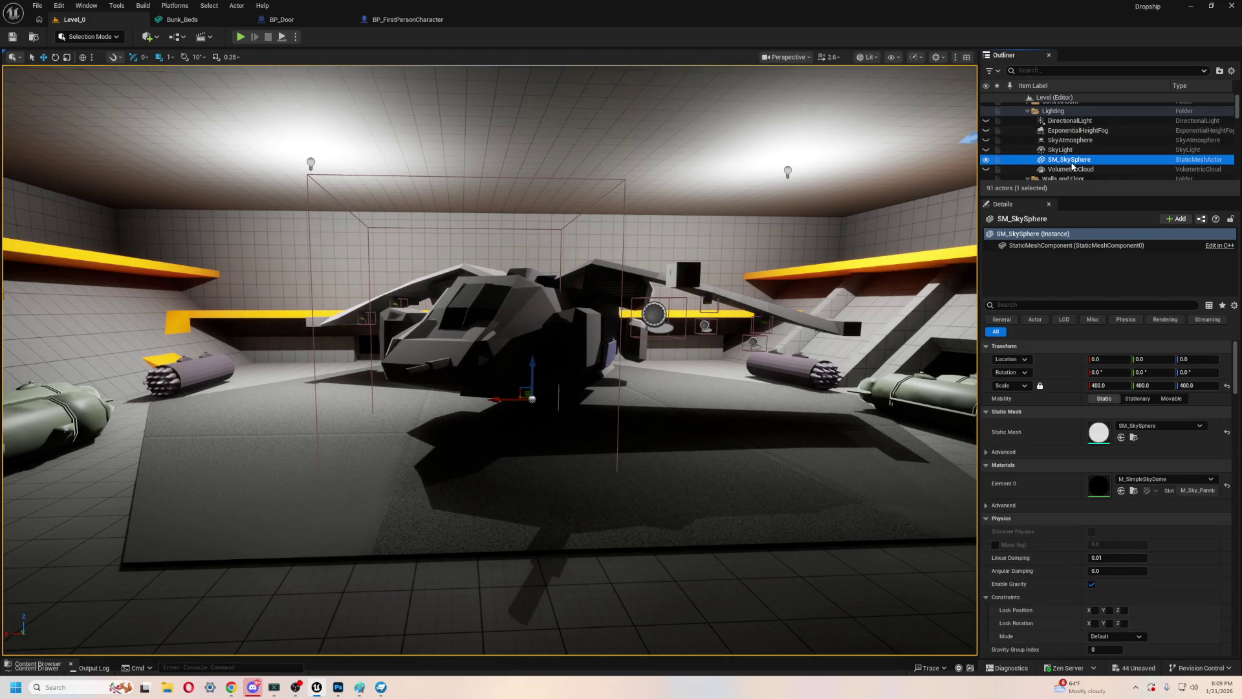
left_click(240, 36)
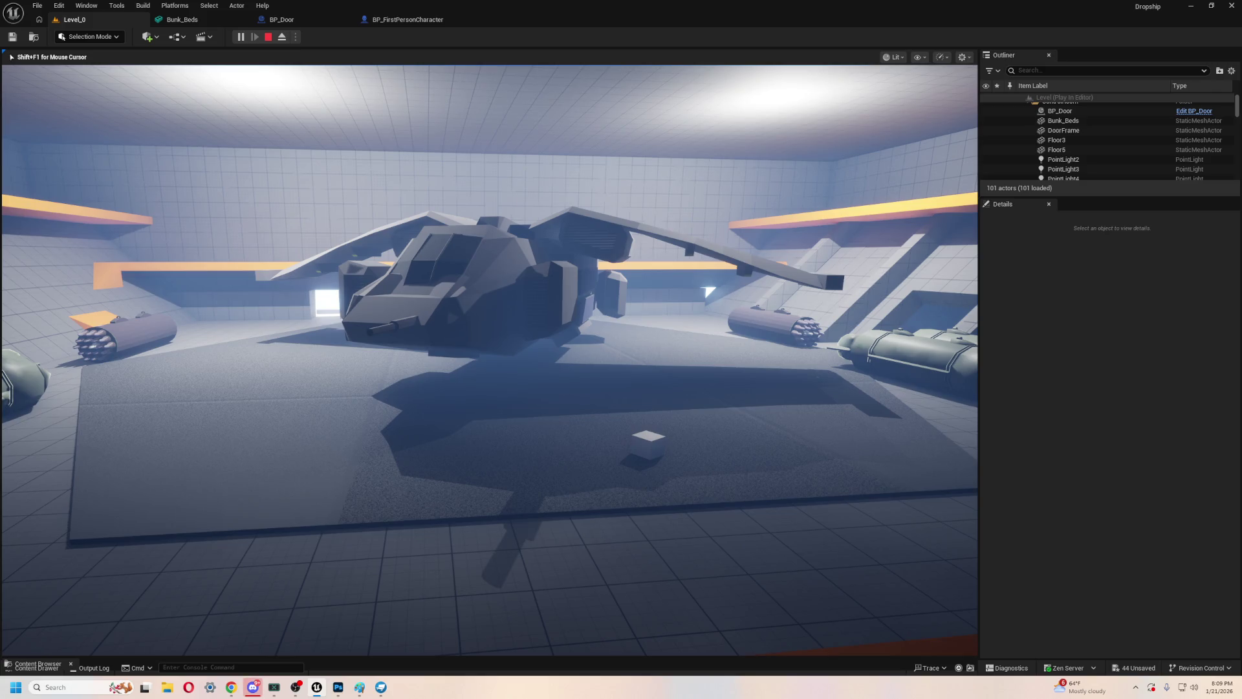
key("Escape")
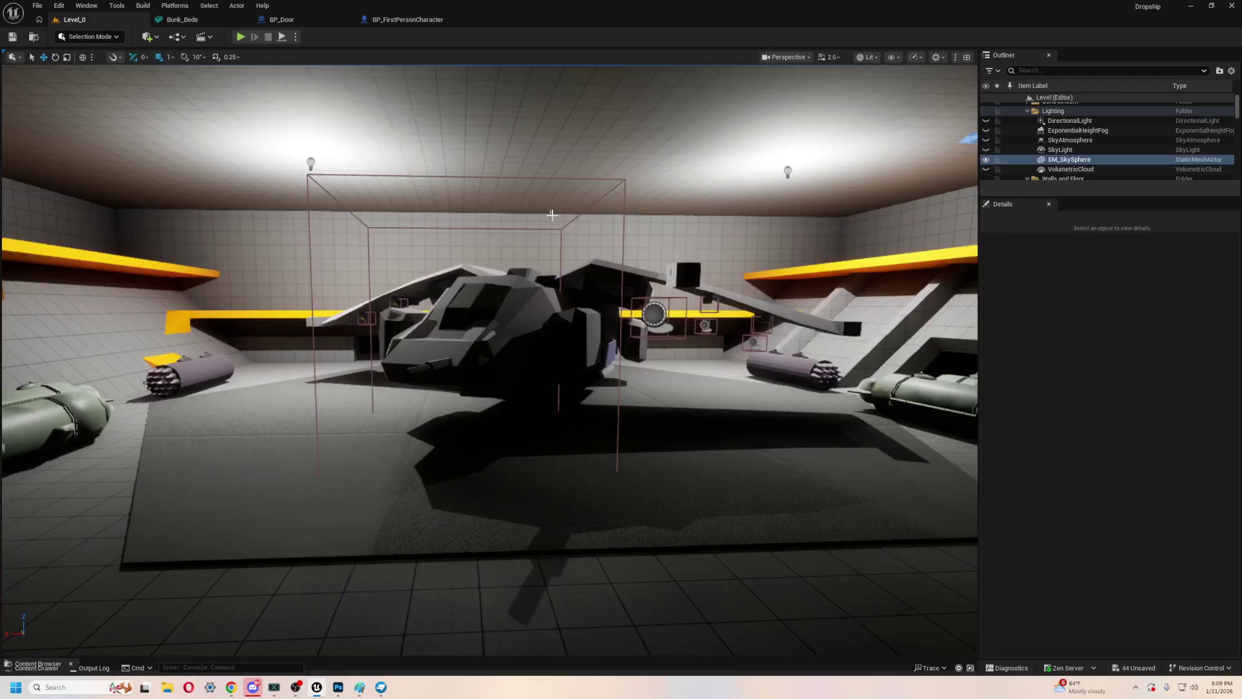
- Delete ExponentialHeightFog, walk under the dropship in a play test, then undo to restore the fog
left_click(988, 164)
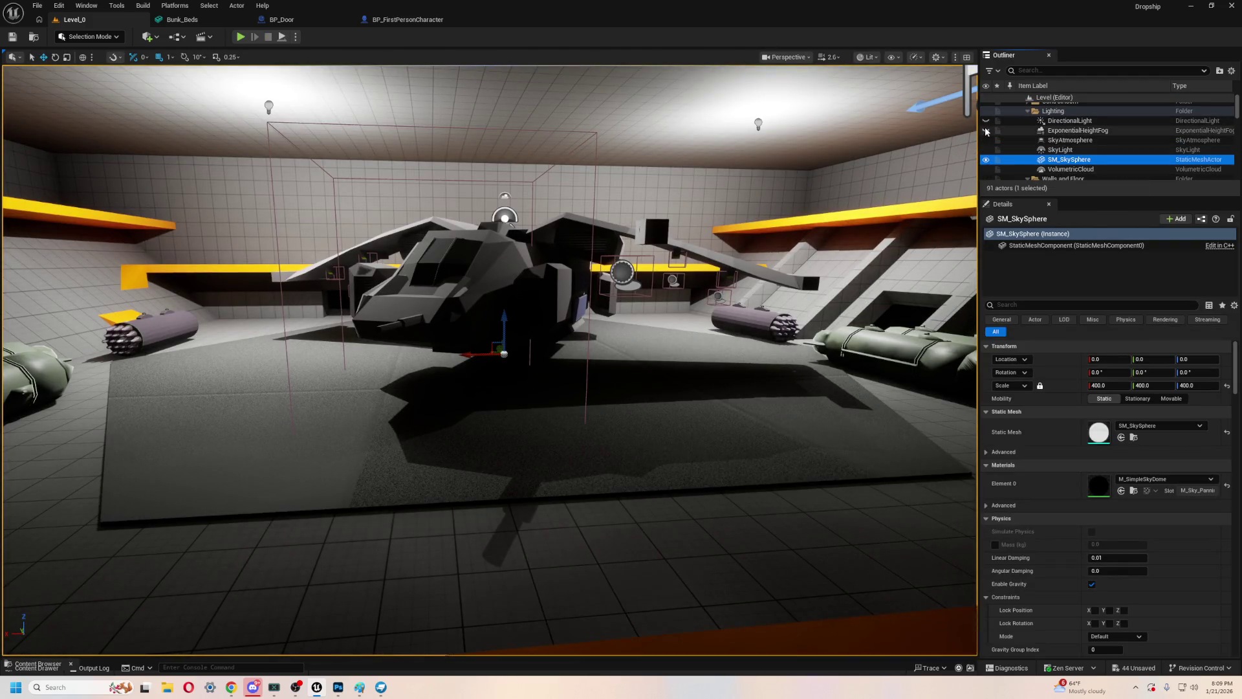
scroll(1067, 143, "up", 1)
left_click(1098, 137)
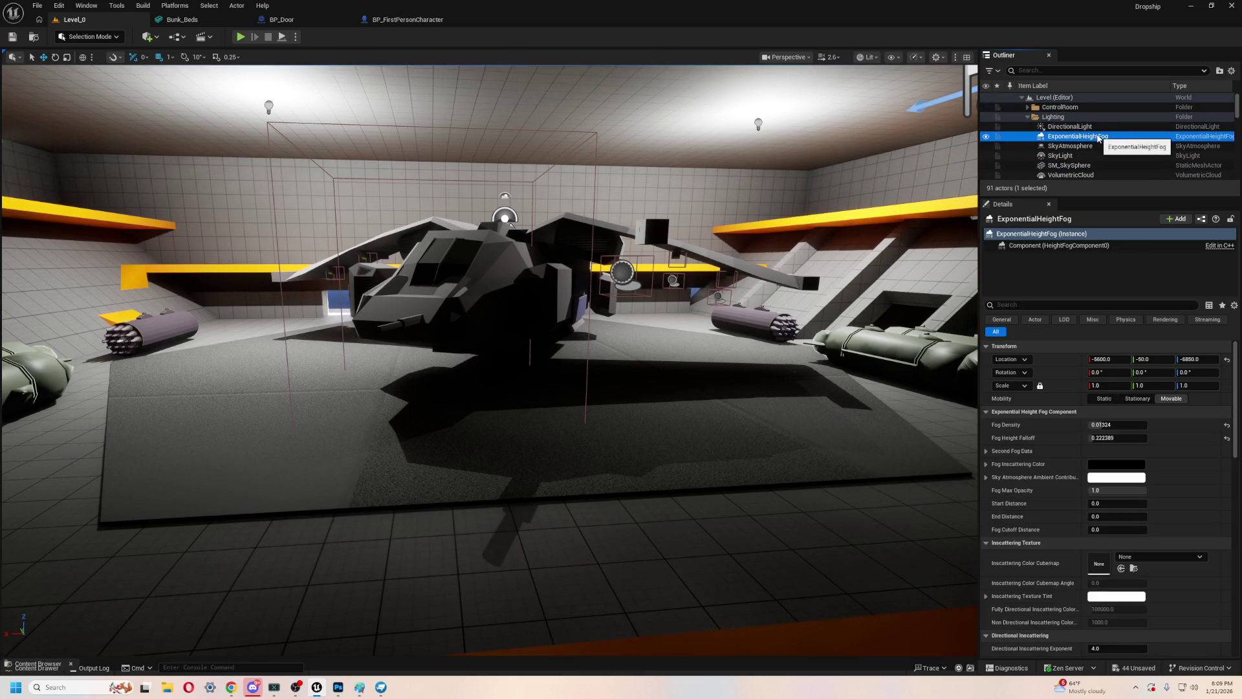
key("Delete")
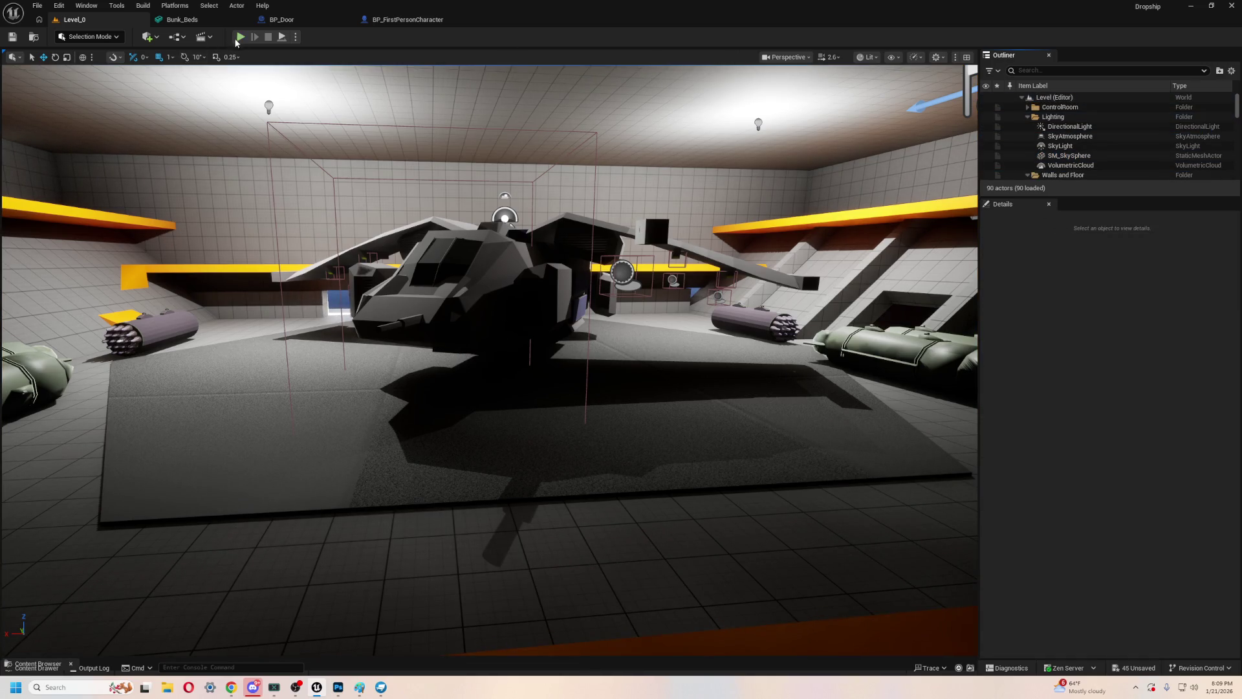
left_click(240, 37)
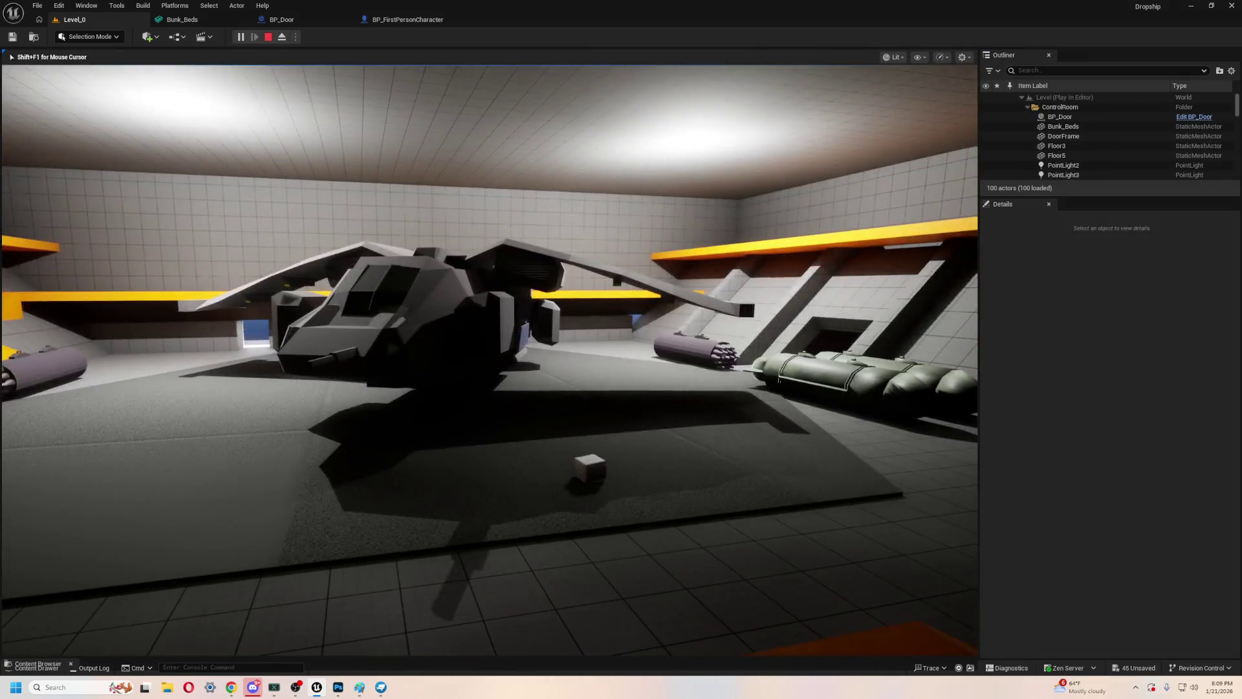
key("w")
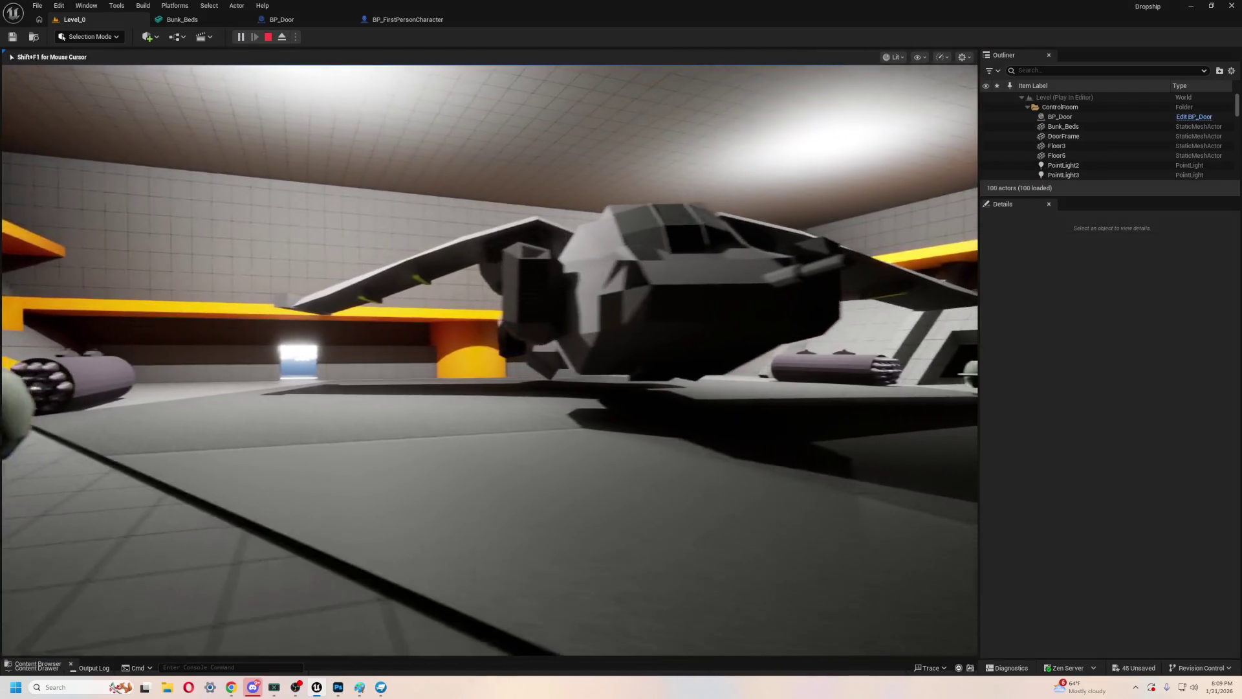
key("w")
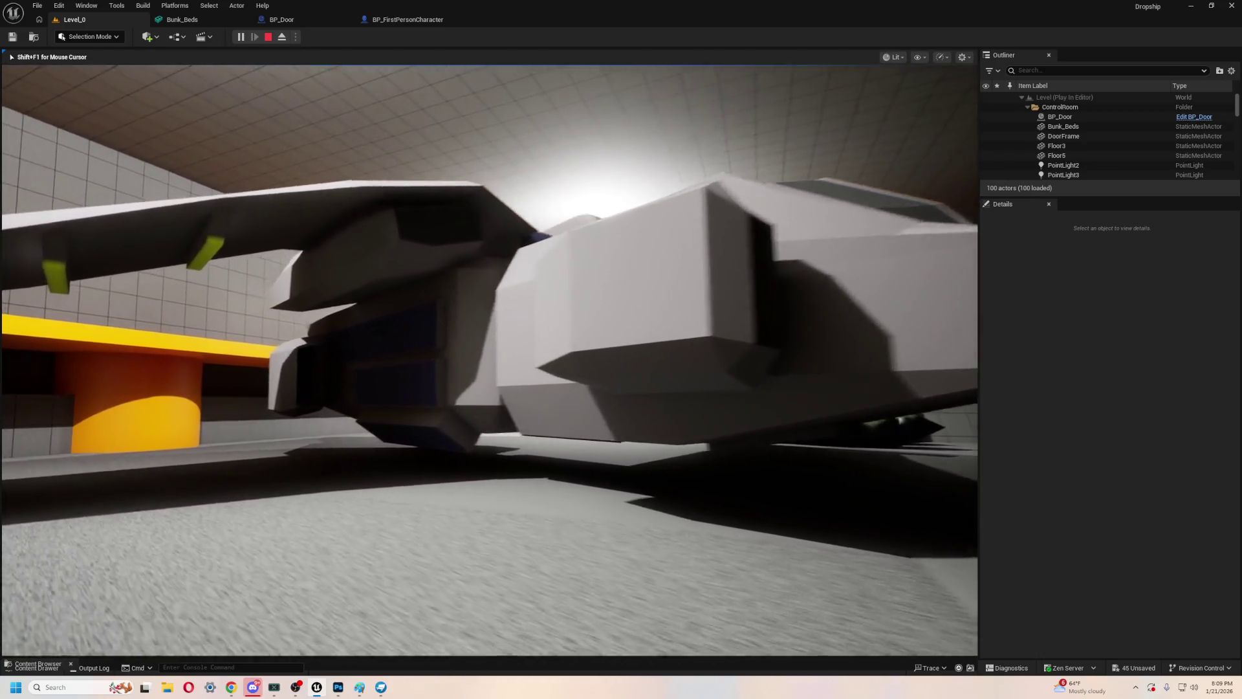
key("w")
key("w")
key("s")
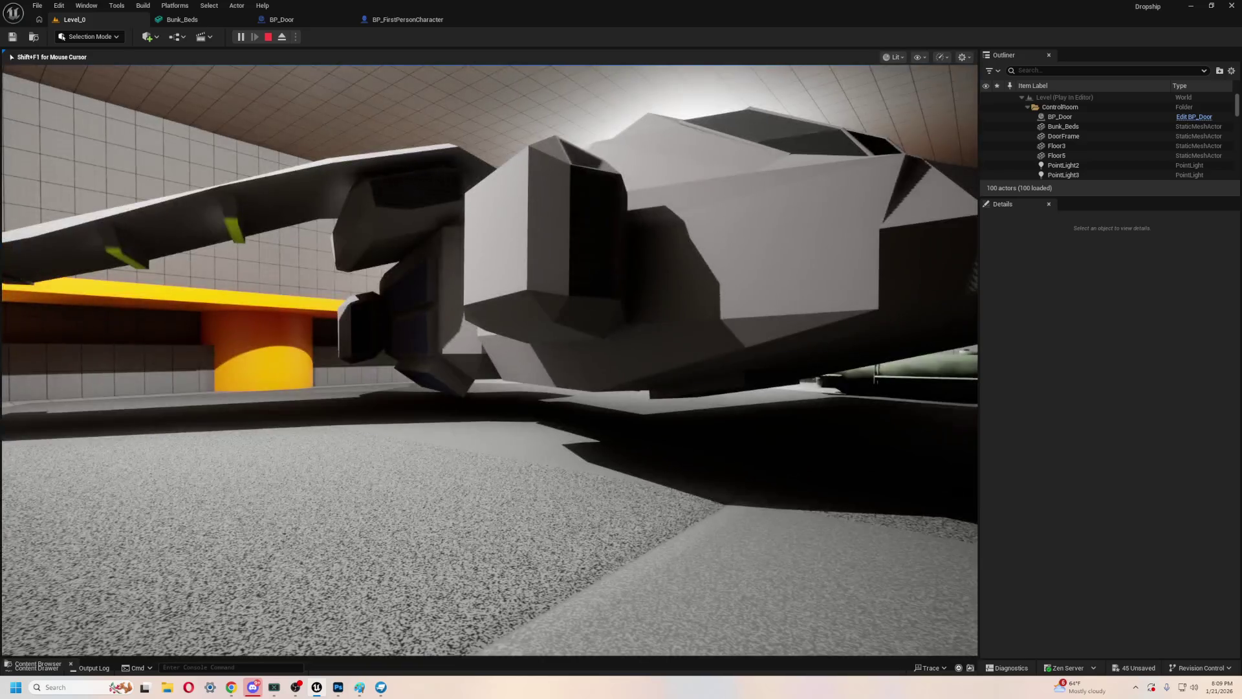
key("Escape")
key("ctrl+z")
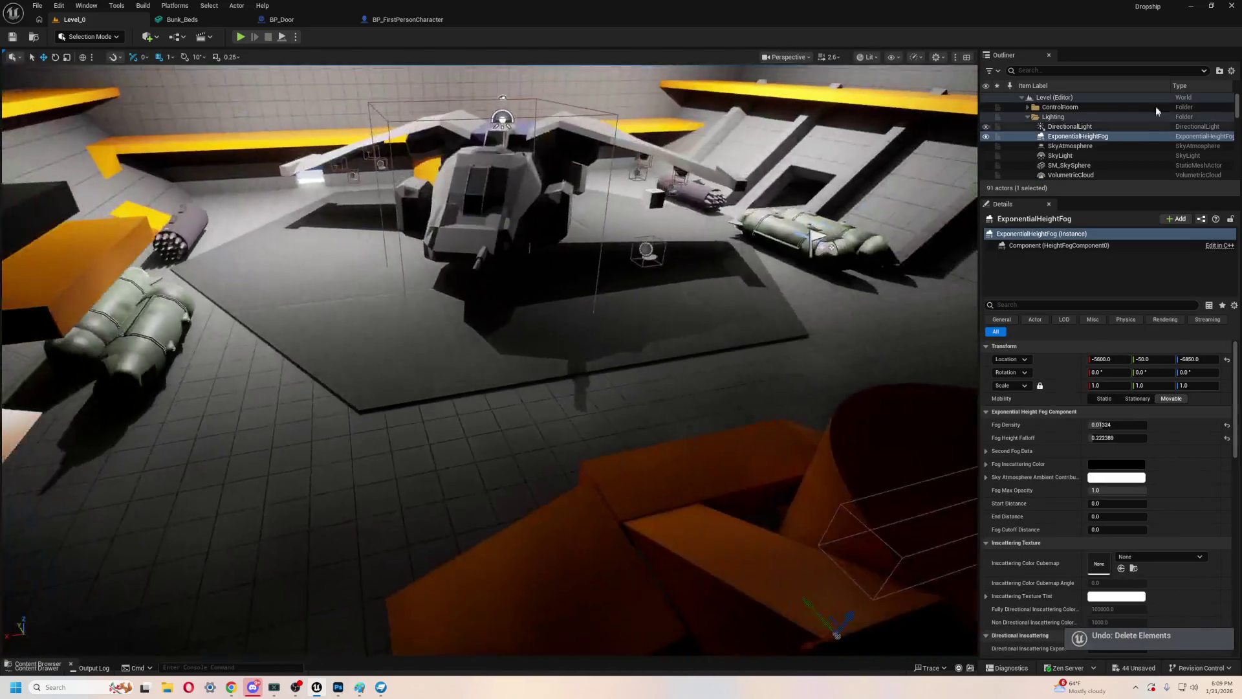
double_click(1078, 137)
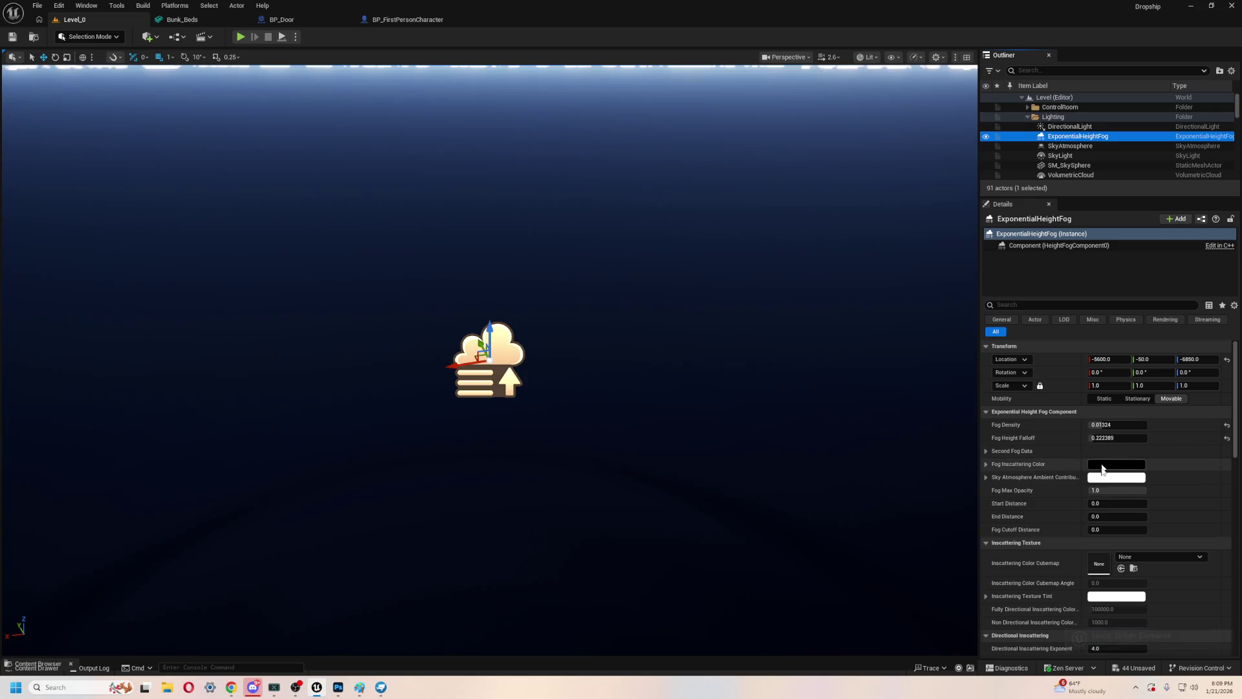
left_click_drag(760, 321, 734, 288)
scroll(1079, 162, "down", 3)
double_click(1066, 146)
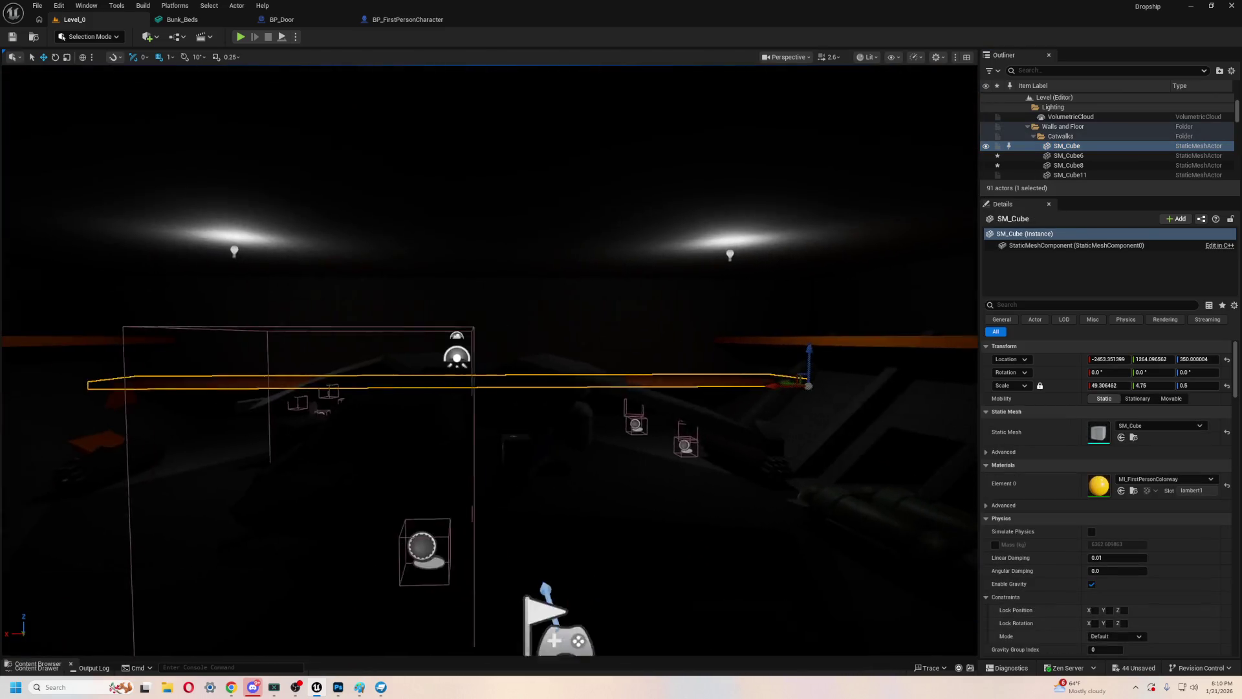
left_click_drag(611, 417, 583, 425)
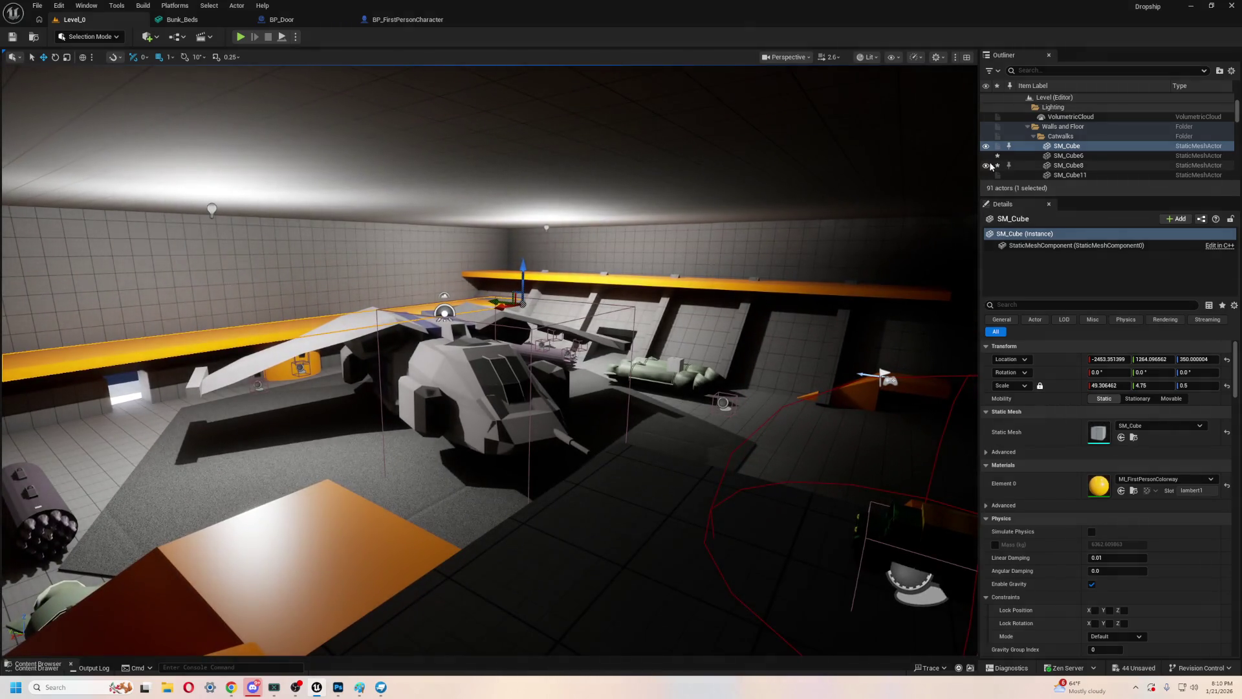
scroll(1027, 155, "up", 3)
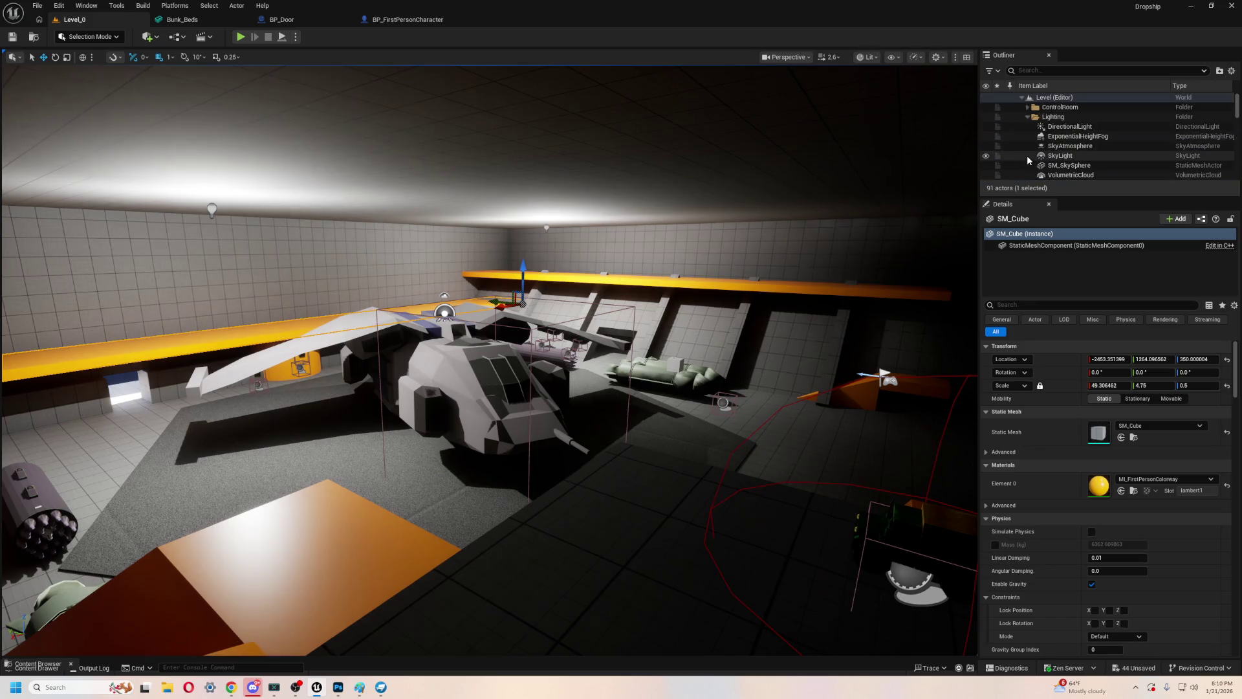
left_click(1100, 135)
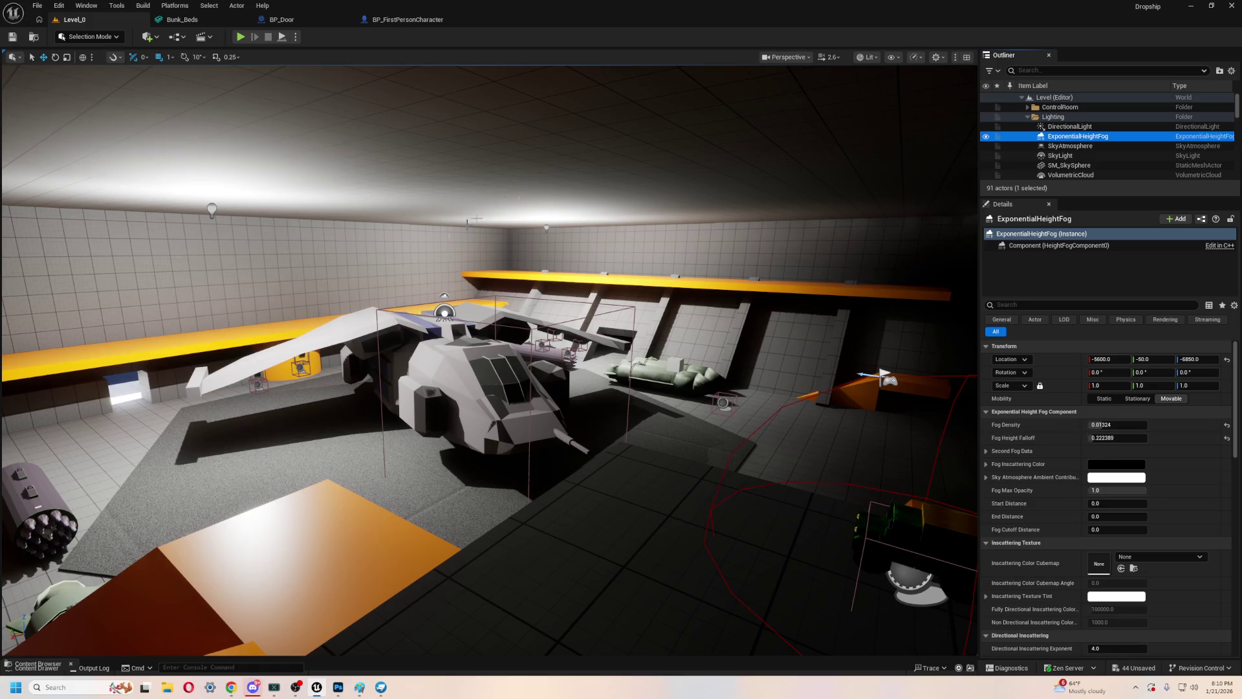
- Turn on fog display in the viewport's Show options
left_click(860, 58)
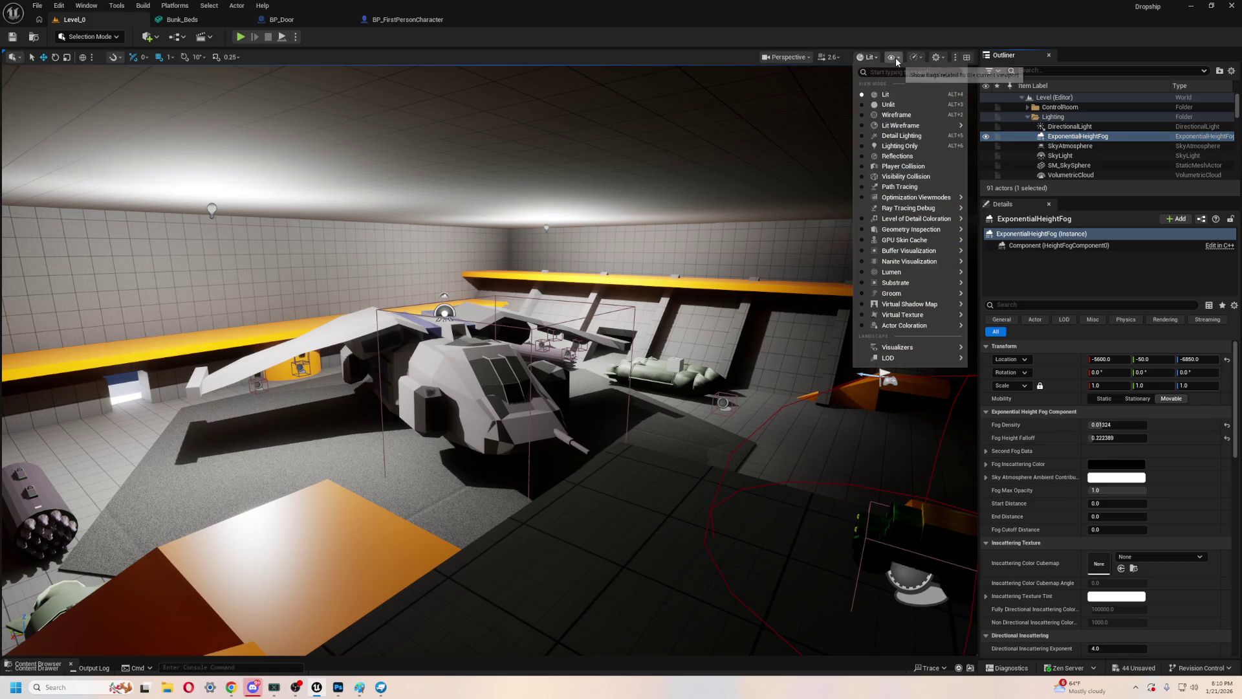
left_click(891, 57)
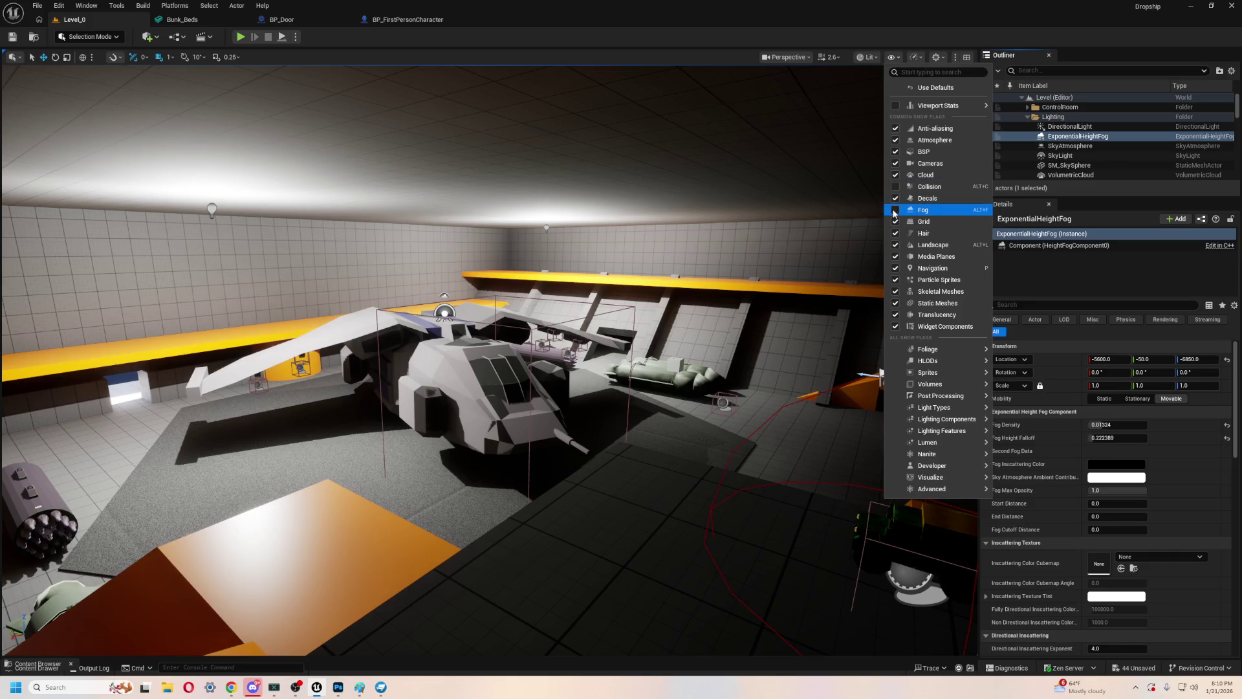
left_click(895, 209)
left_click(712, 28)
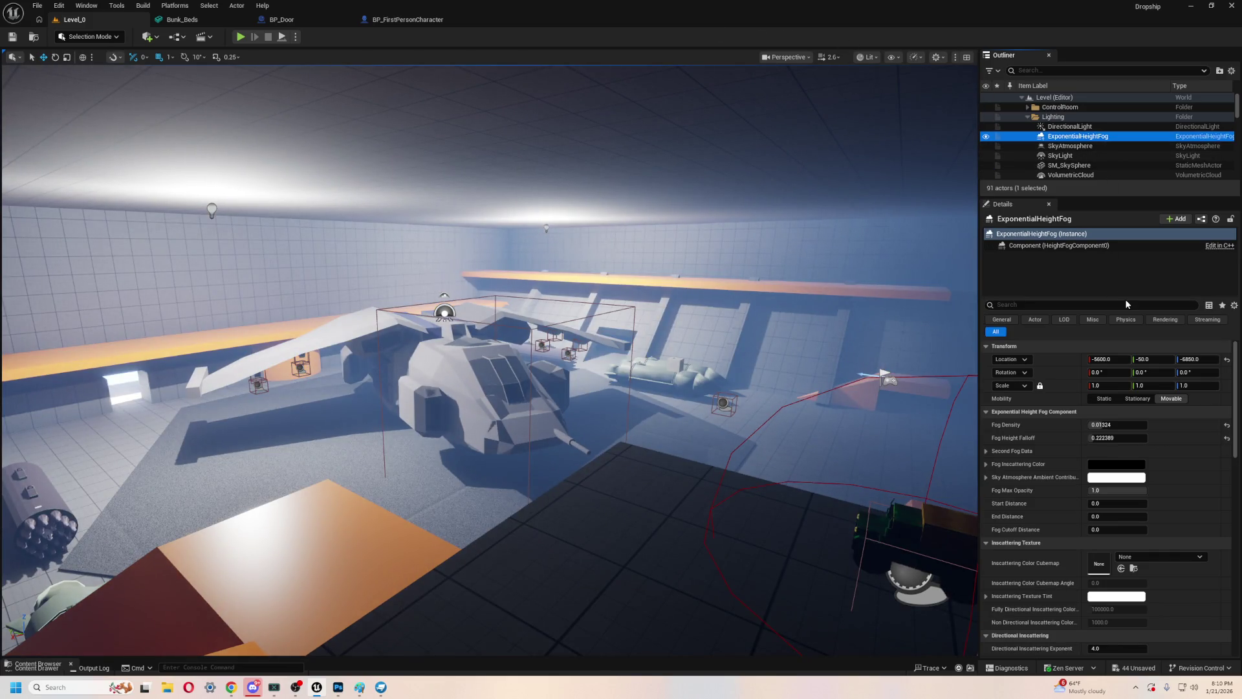
- Set Fog Density to 0.00448, raise Fog Height Falloff to about 0.2976, and start a play test
scroll(1137, 475, "down", 1)
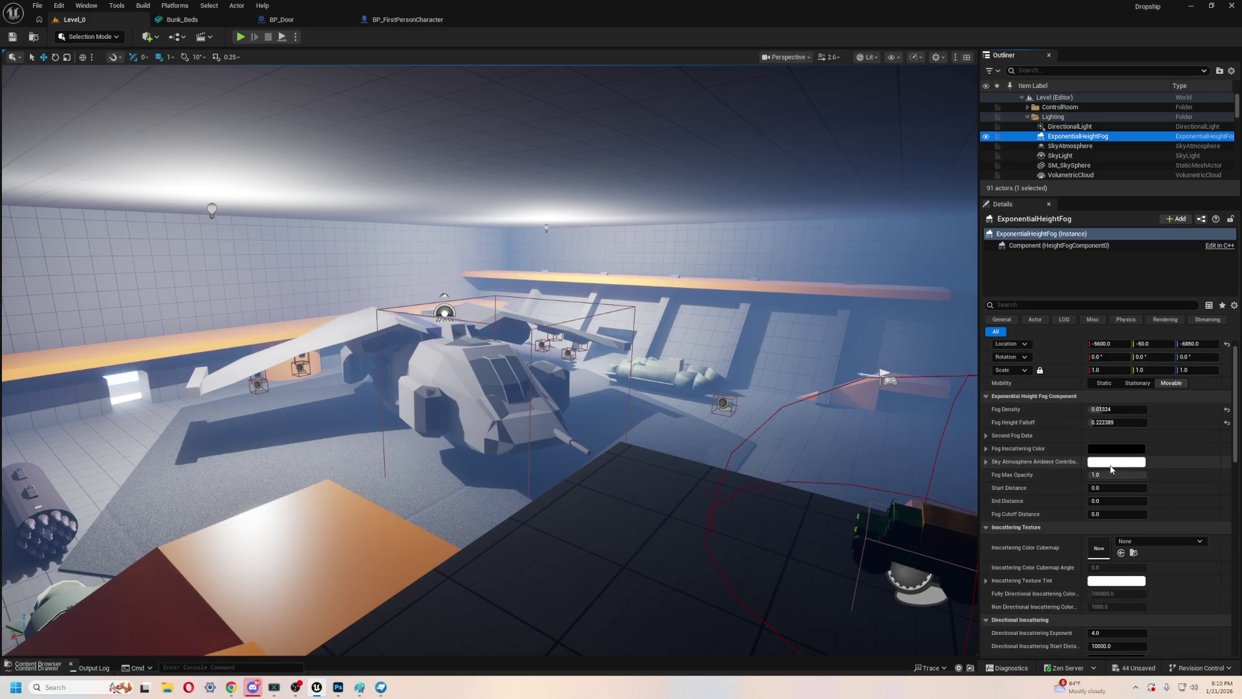
left_click(1100, 409)
type("0.00448")
key("Return")
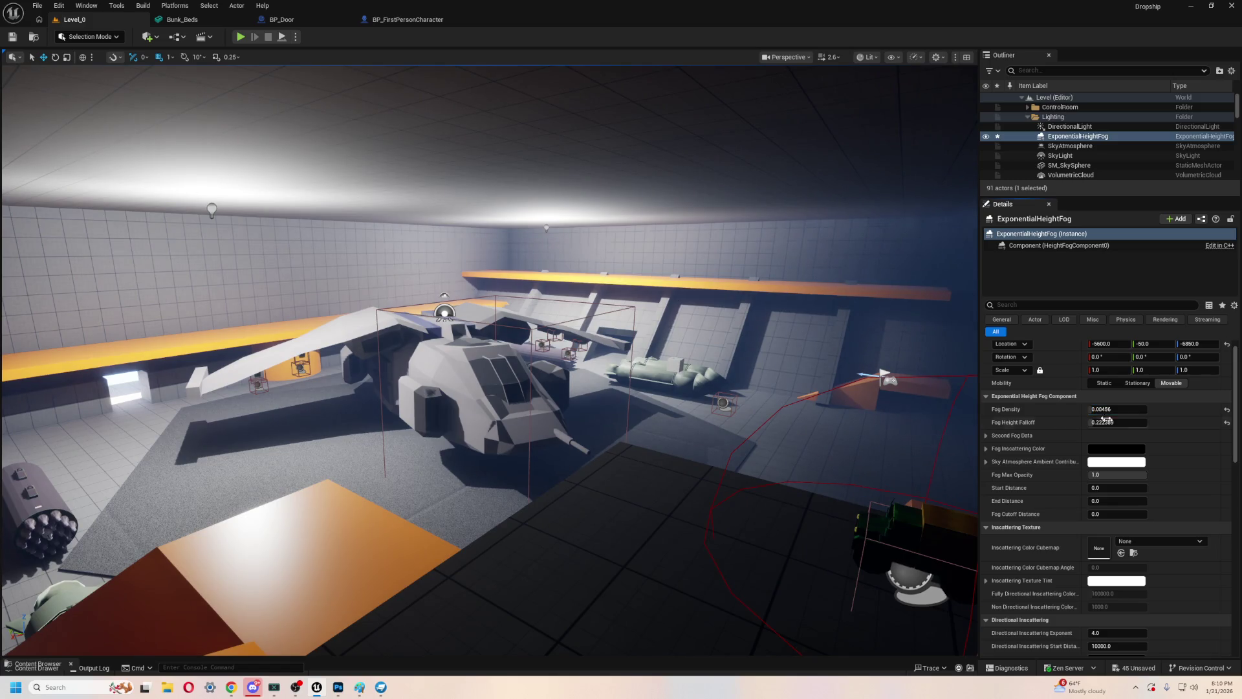
mouse_move(1118, 422)
left_mouse_down()
mouse_move(1149, 422)
mouse_move(1111, 422)
left_mouse_up()
scroll(1109, 459, "down", 1)
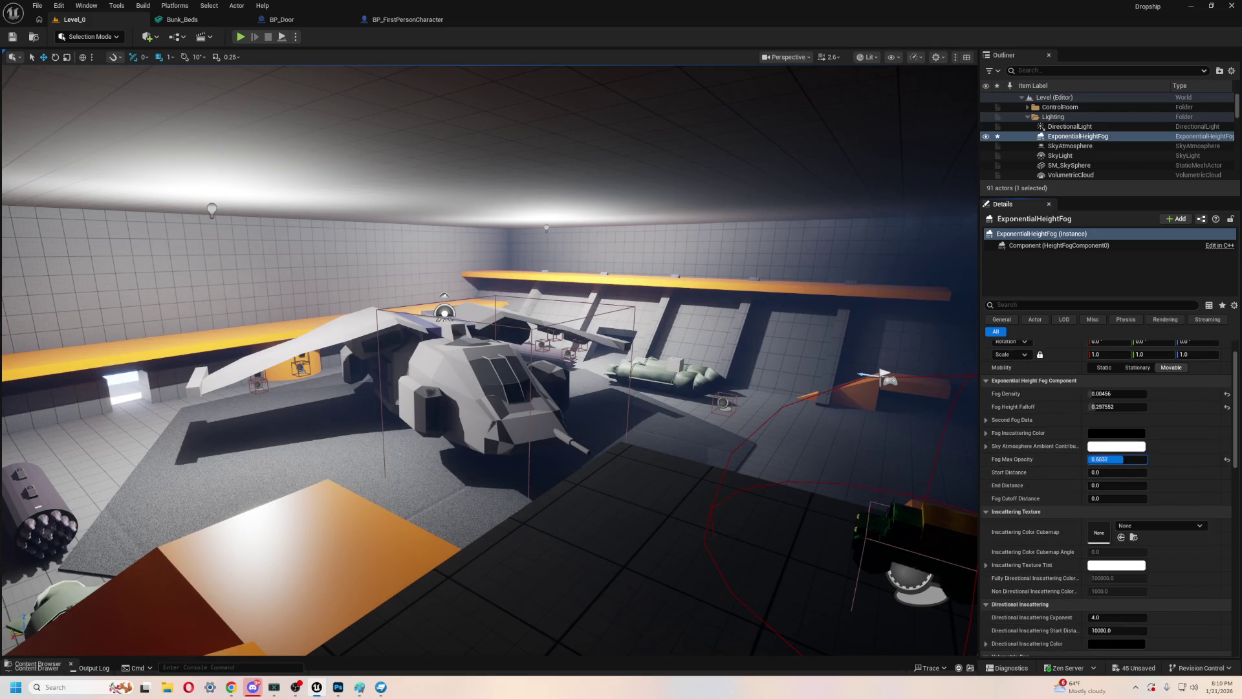
mouse_move(883, 375)
left_mouse_down()
mouse_move(857, 324)
mouse_move(801, 375)
left_mouse_up()
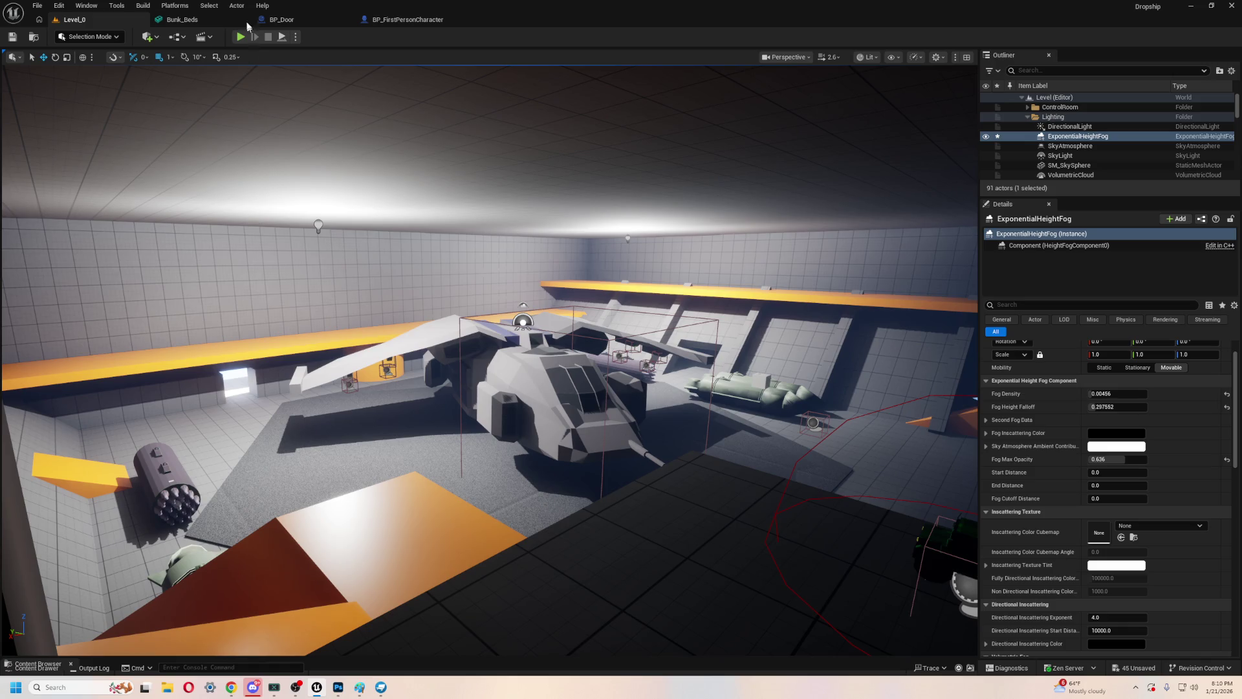
left_click(240, 37)
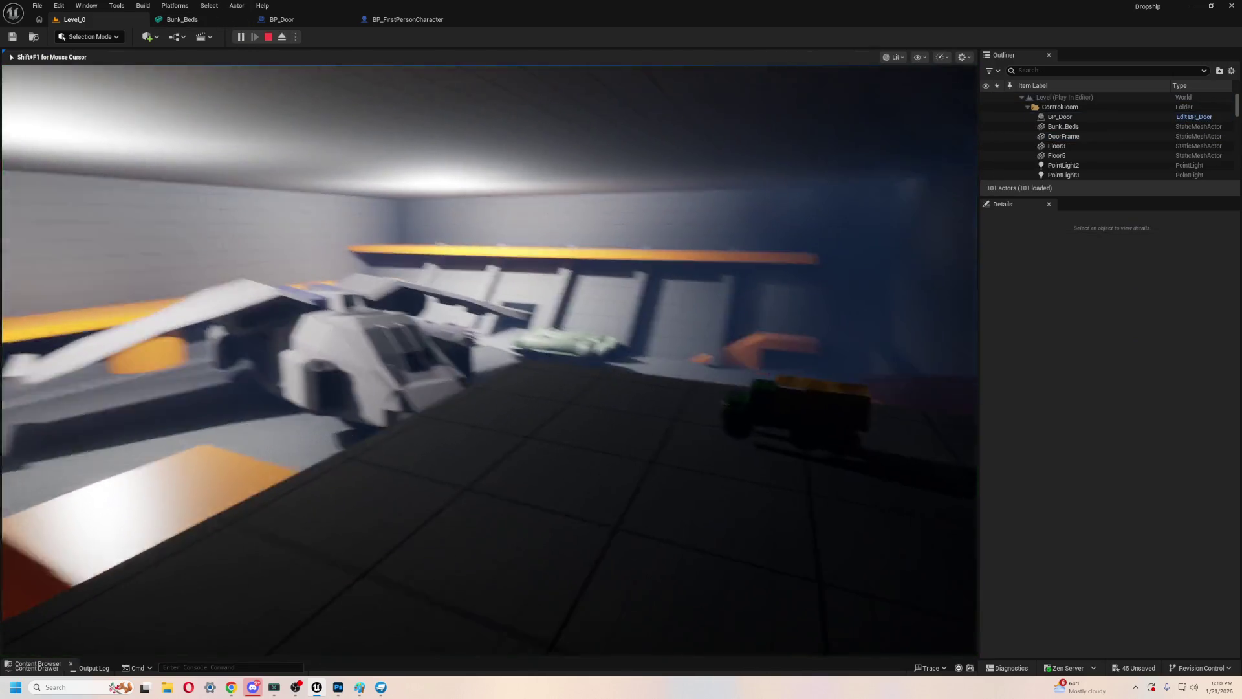
key("w")
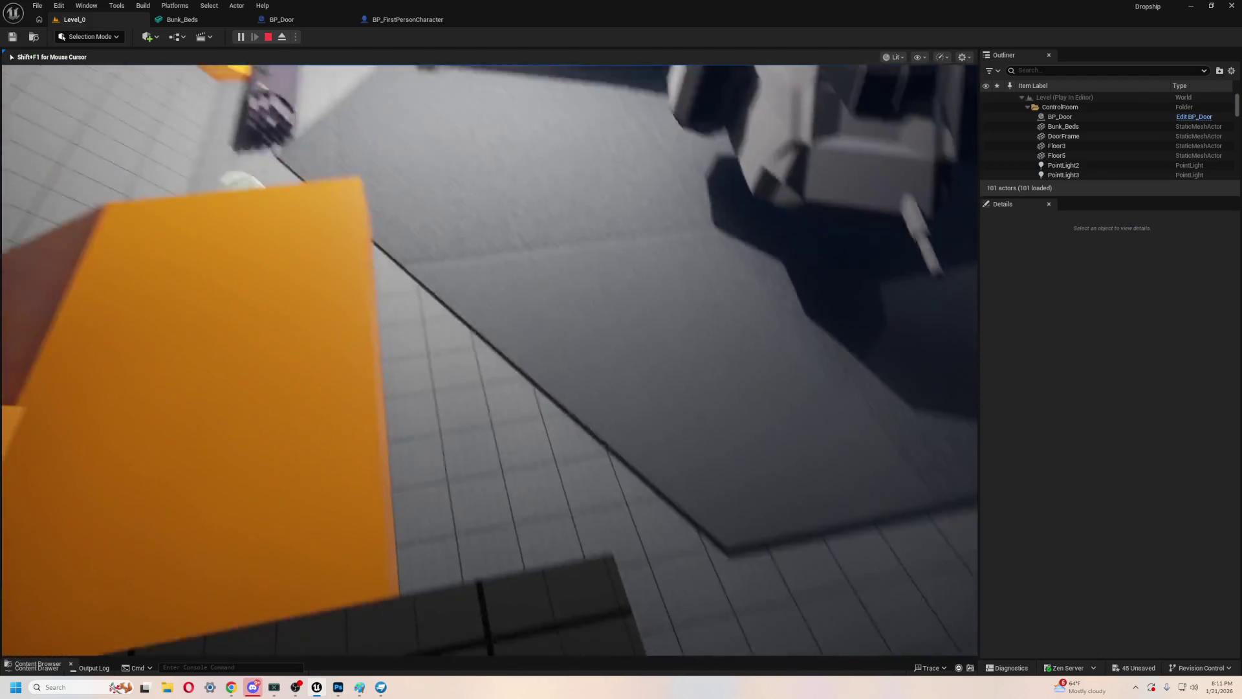
mouse_move(489, 359)
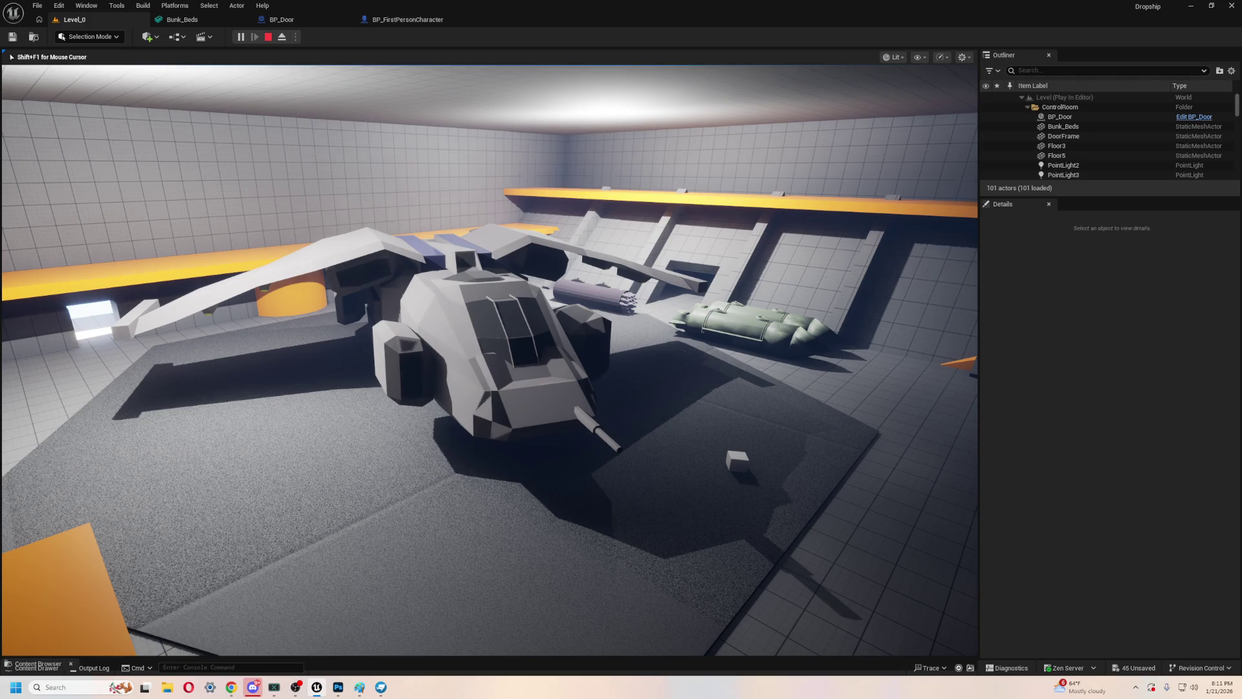
key("Escape")
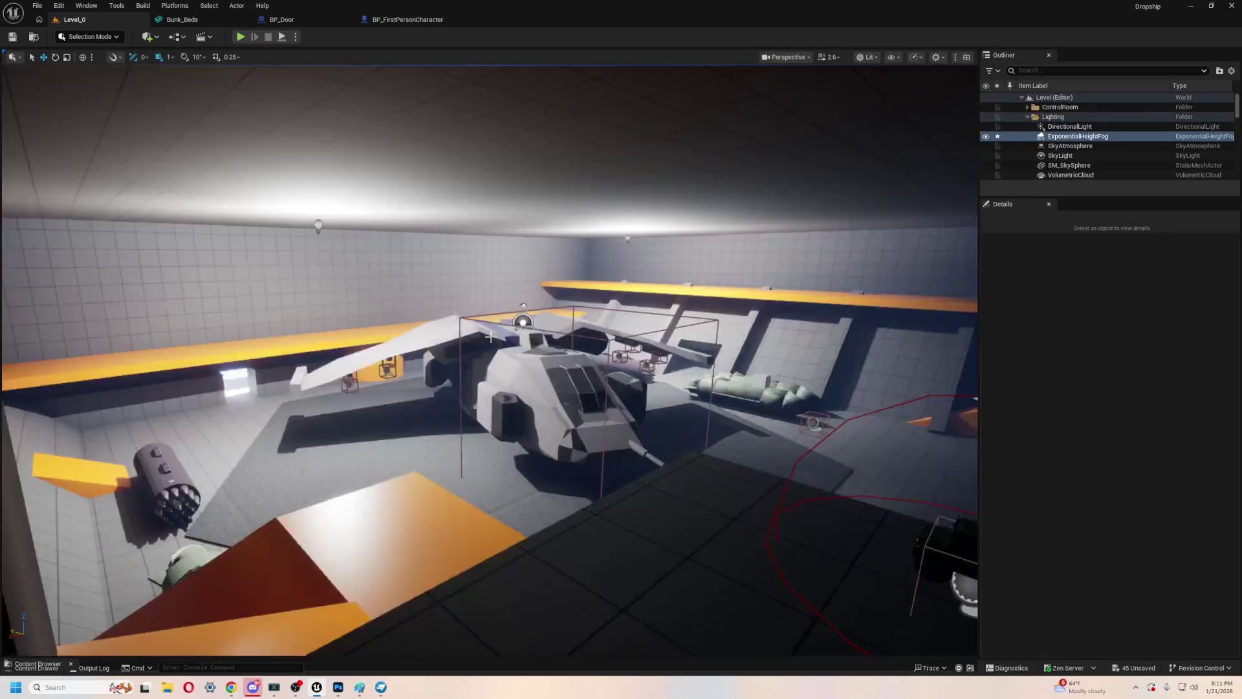
key("f")
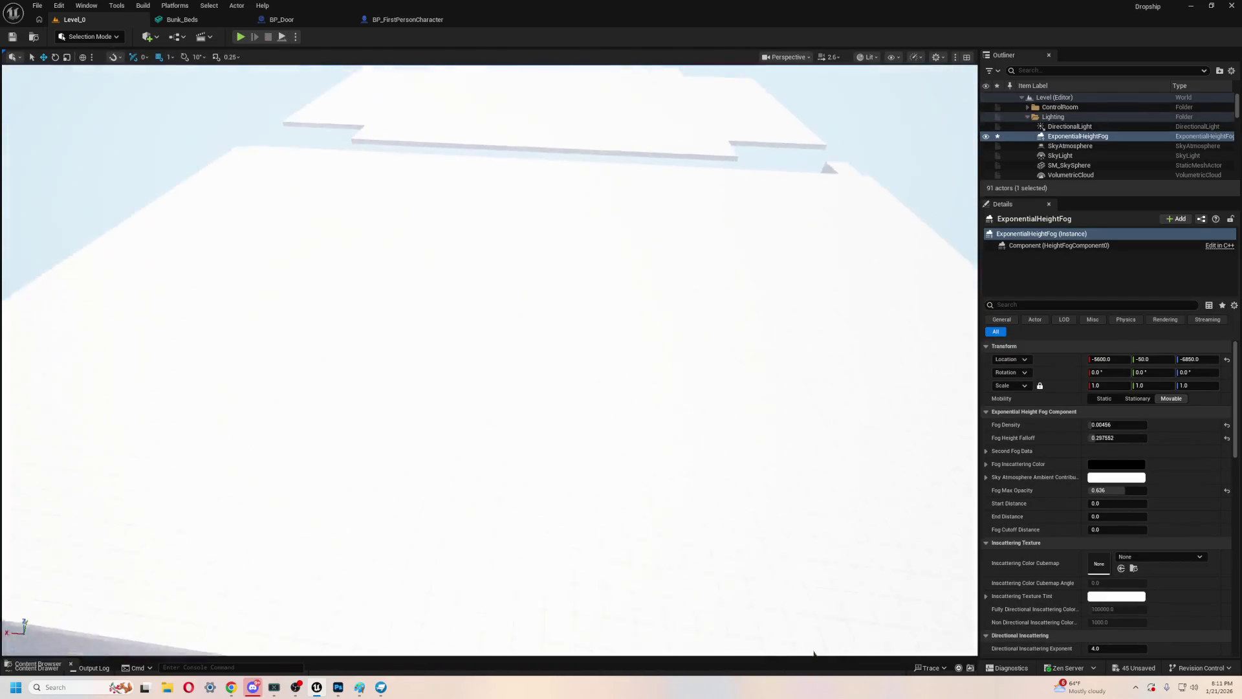
- Move the Floor7, Floor8 and Floor6 slabs aside to expose the hangar interior
scroll(457, 306, "down", 10)
left_click(457, 307)
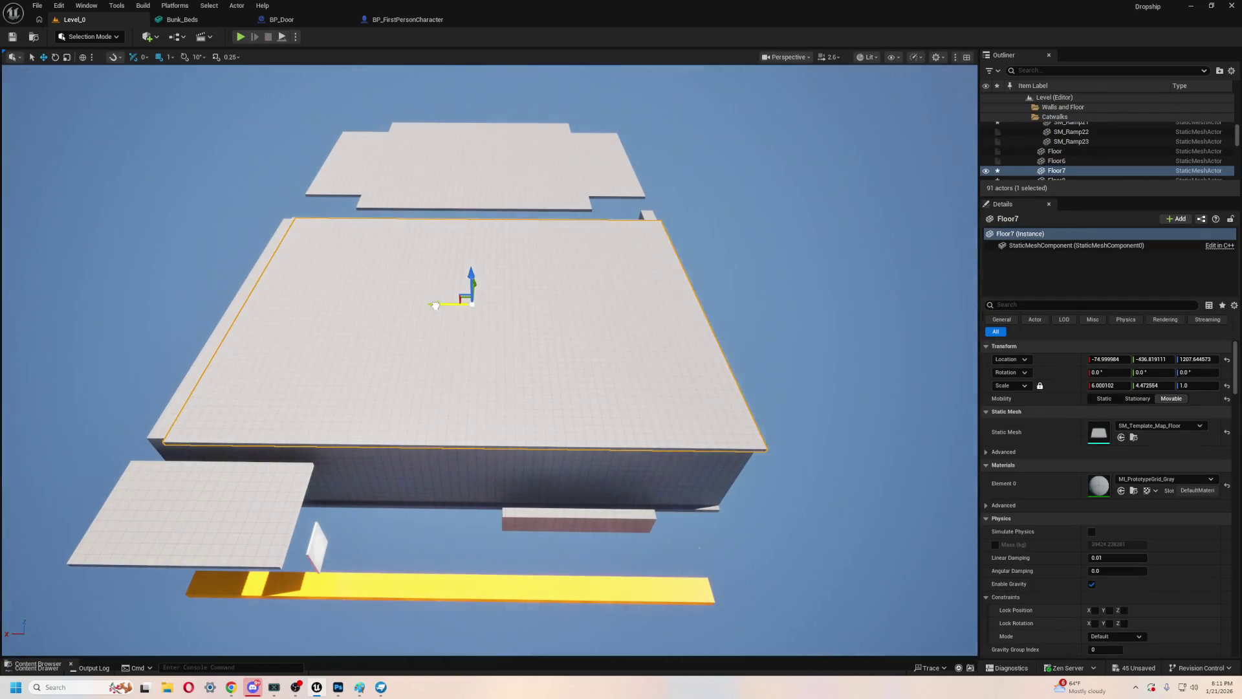
left_click_drag(435, 305, 194, 311)
scroll(489, 360, "down", 3)
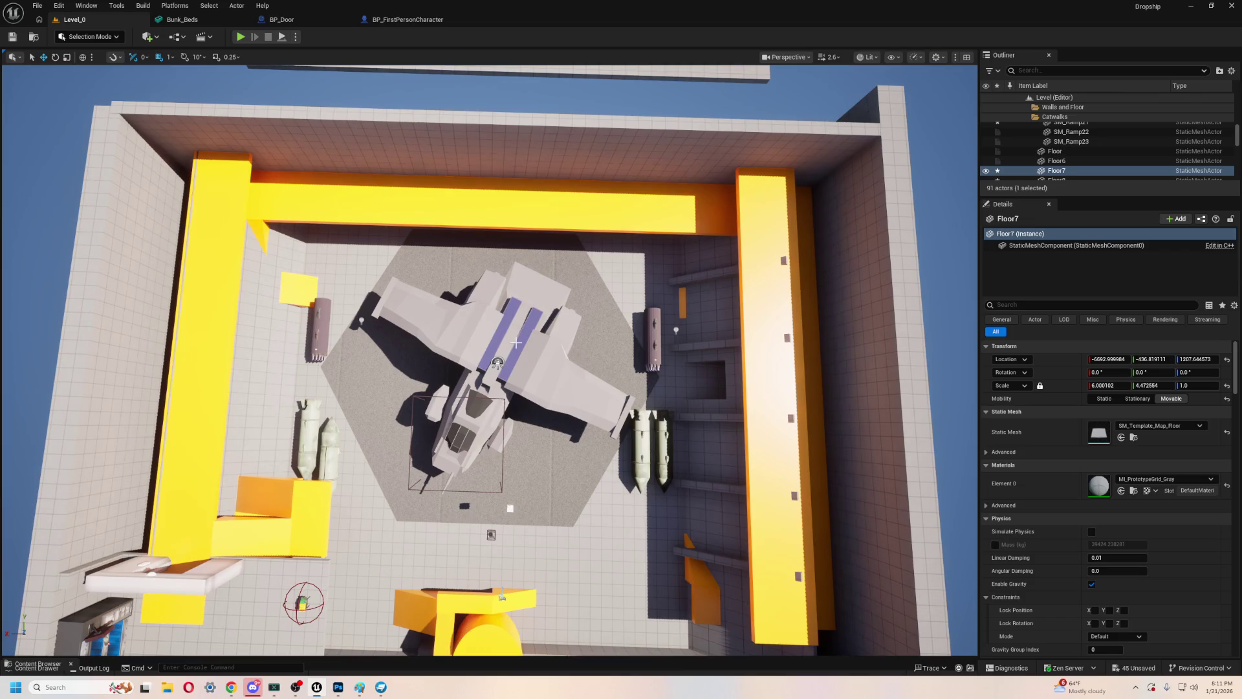
left_click(563, 483)
scroll(654, 275, "down", 5)
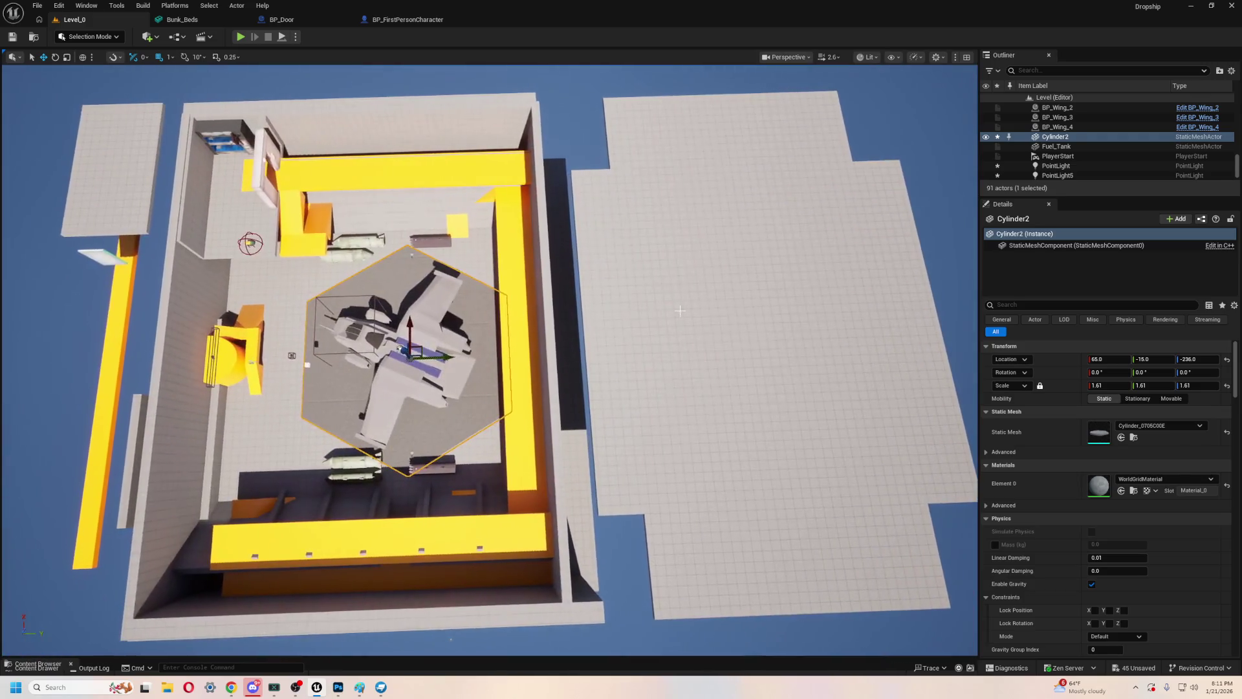
left_click(644, 359)
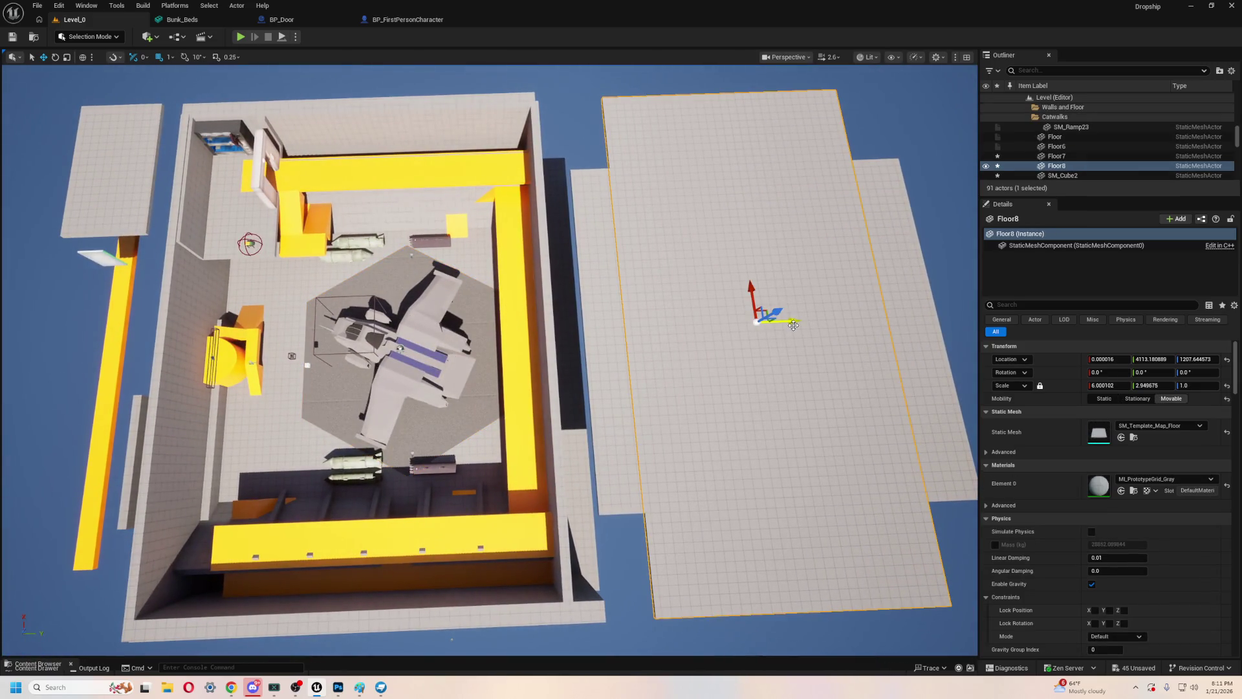
left_click_drag(793, 323, 869, 298)
left_click(751, 311)
left_click_drag(794, 320, 962, 313)
- Move the right yellow wall and its thin outer wall piece outward to the right
left_click(531, 373)
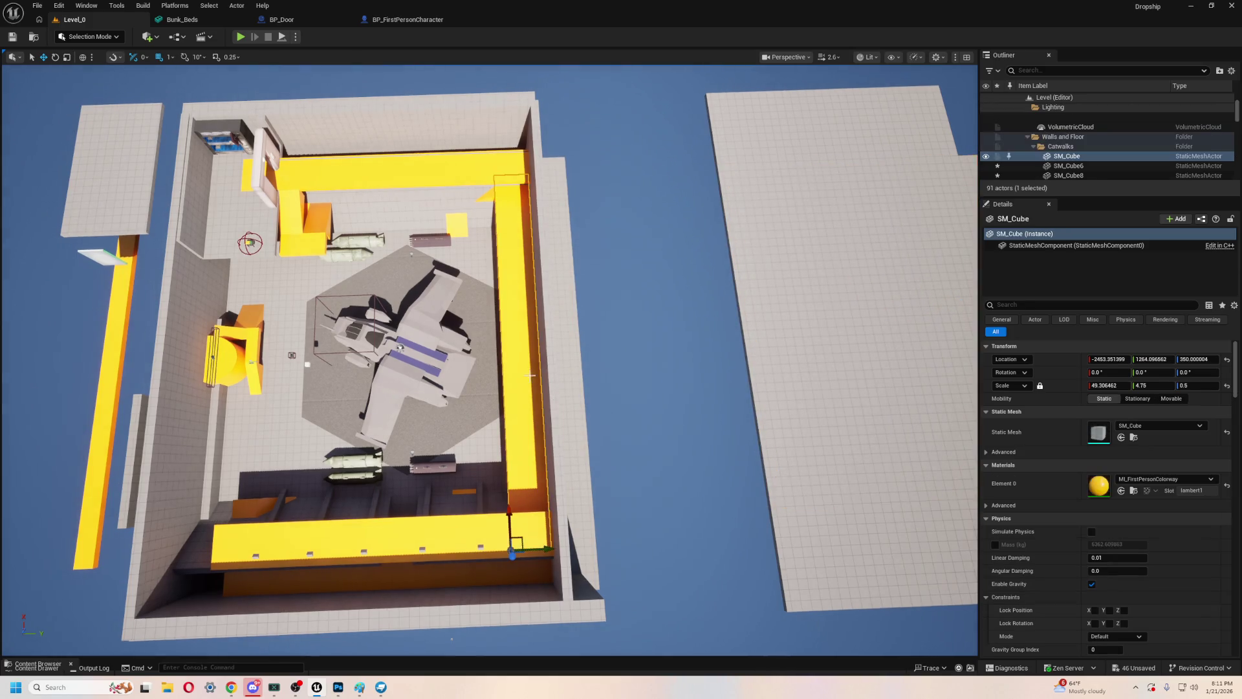
scroll(530, 373, "up", 5)
left_click_drag(611, 593, 647, 594)
key("ctrl+z")
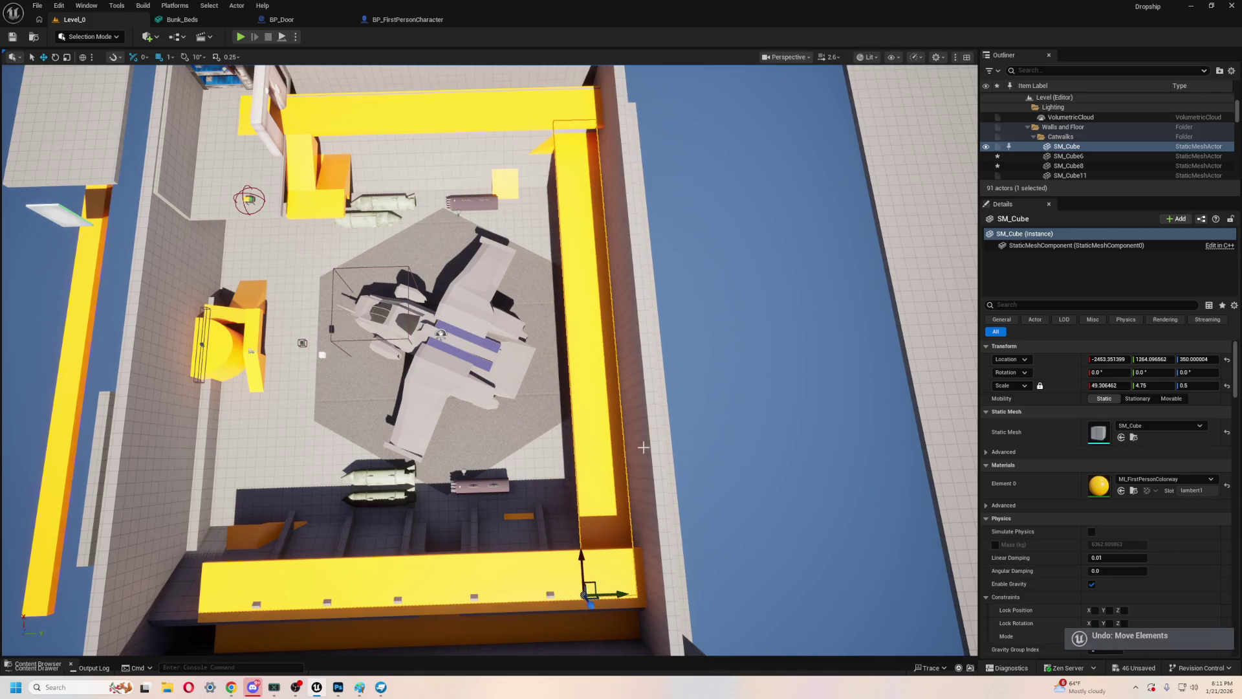
left_click(644, 432, "ctrl")
mouse_move(674, 646)
left_mouse_down()
mouse_move(776, 646)
mouse_move(744, 645)
left_mouse_up()
- Scale the hexagonal Cylinder2 floor uniformly to about 1.80
left_click(554, 405)
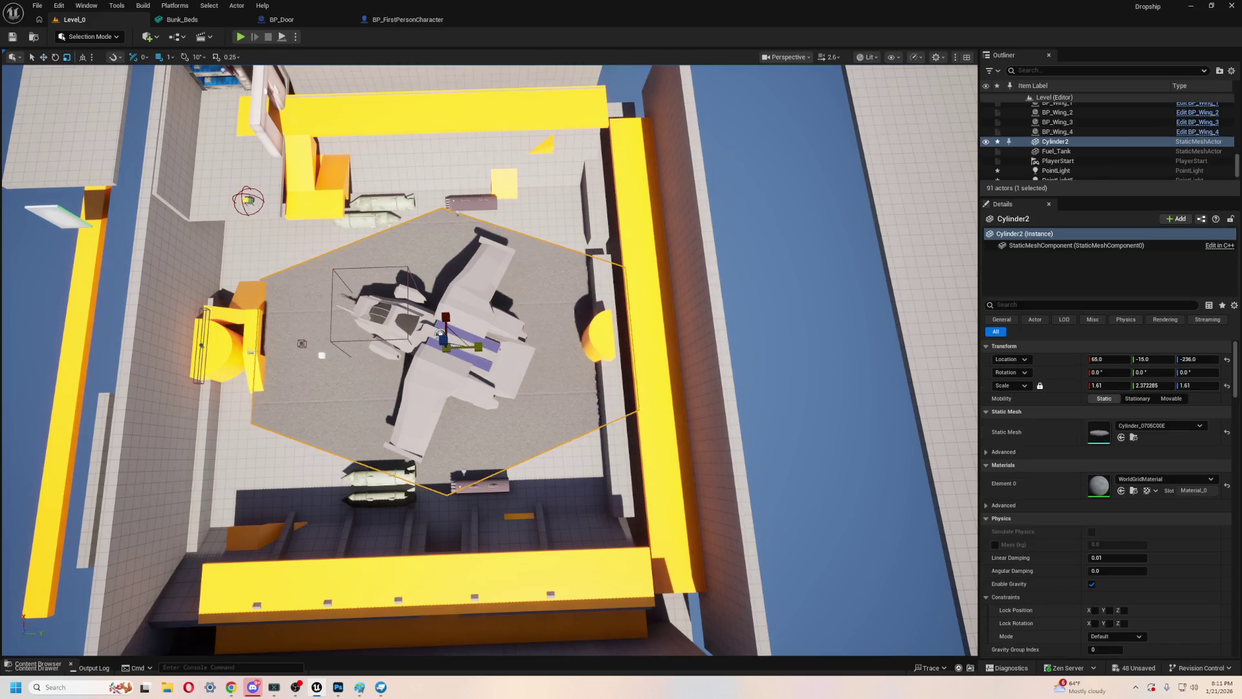
key("ctrl+z")
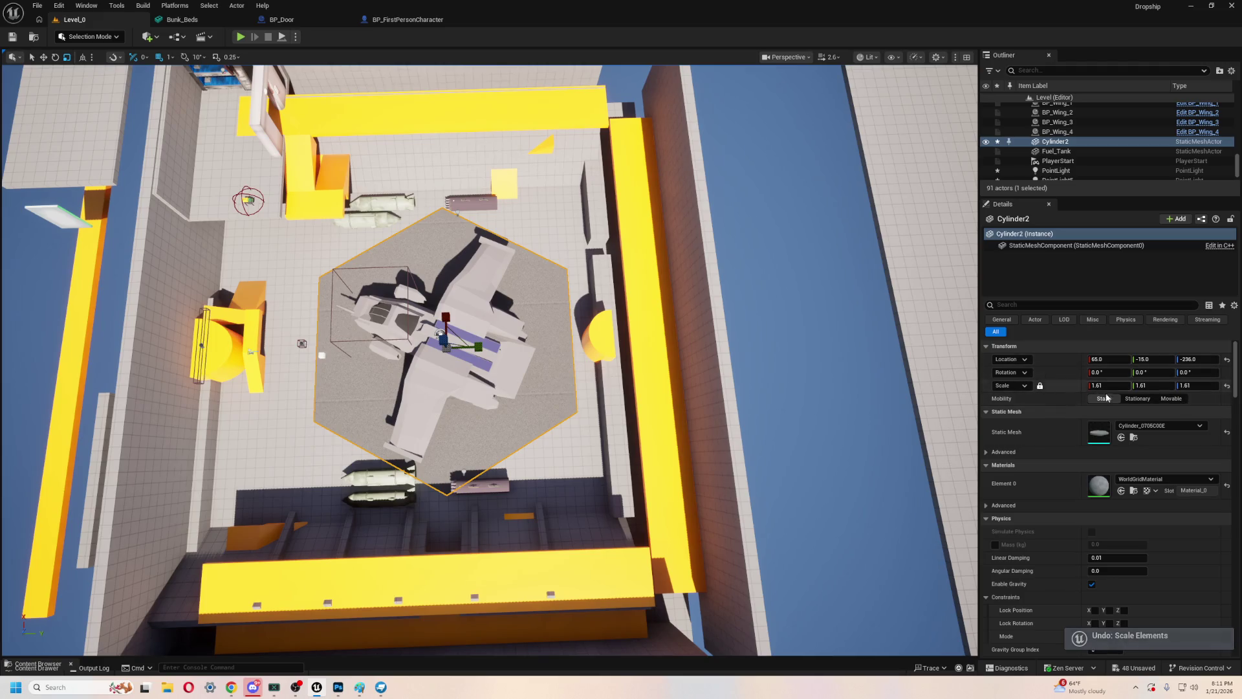
mouse_move(1108, 385)
left_mouse_down()
mouse_move(1139, 385)
mouse_move(1118, 385)
left_mouse_up()
- Move BP_FuelTank2 and BP_FuelTank down side by side near the bottom wall
mouse_move(585, 463)
left_mouse_down()
mouse_move(621, 440)
mouse_move(584, 463)
left_mouse_up()
left_click(621, 304)
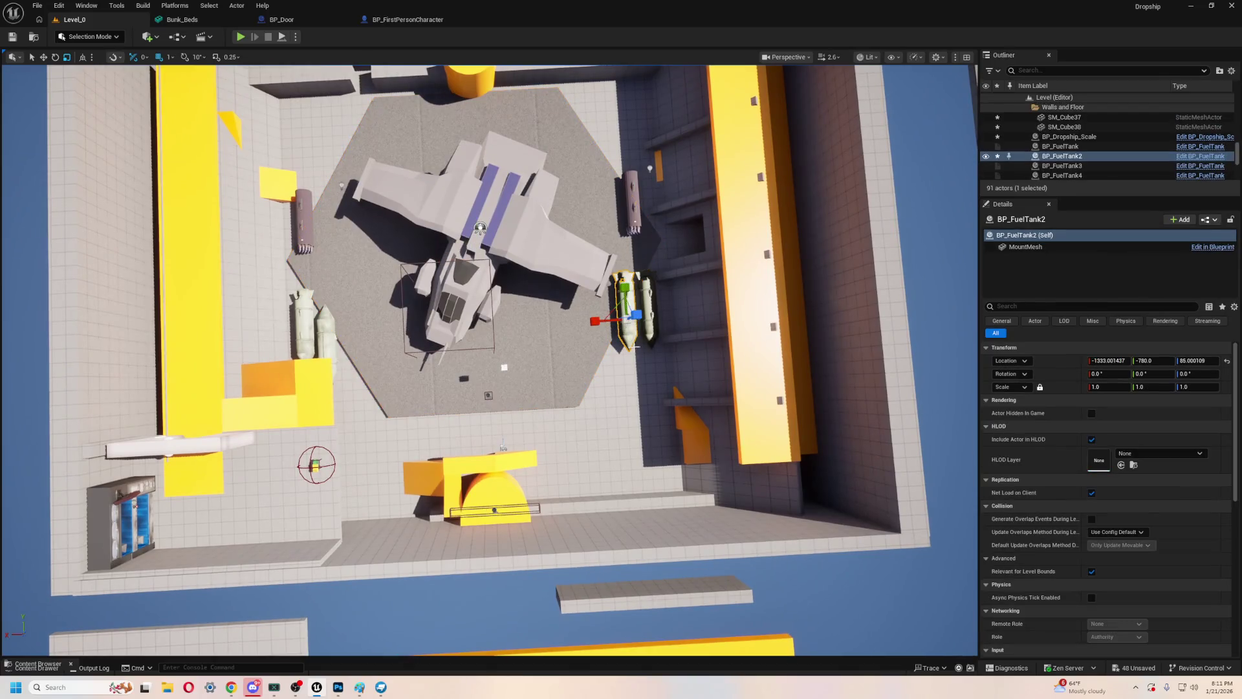
key("e")
key("w")
mouse_move(621, 304)
left_mouse_down()
mouse_move(636, 398)
mouse_move(585, 449)
left_mouse_up()
left_click(644, 305)
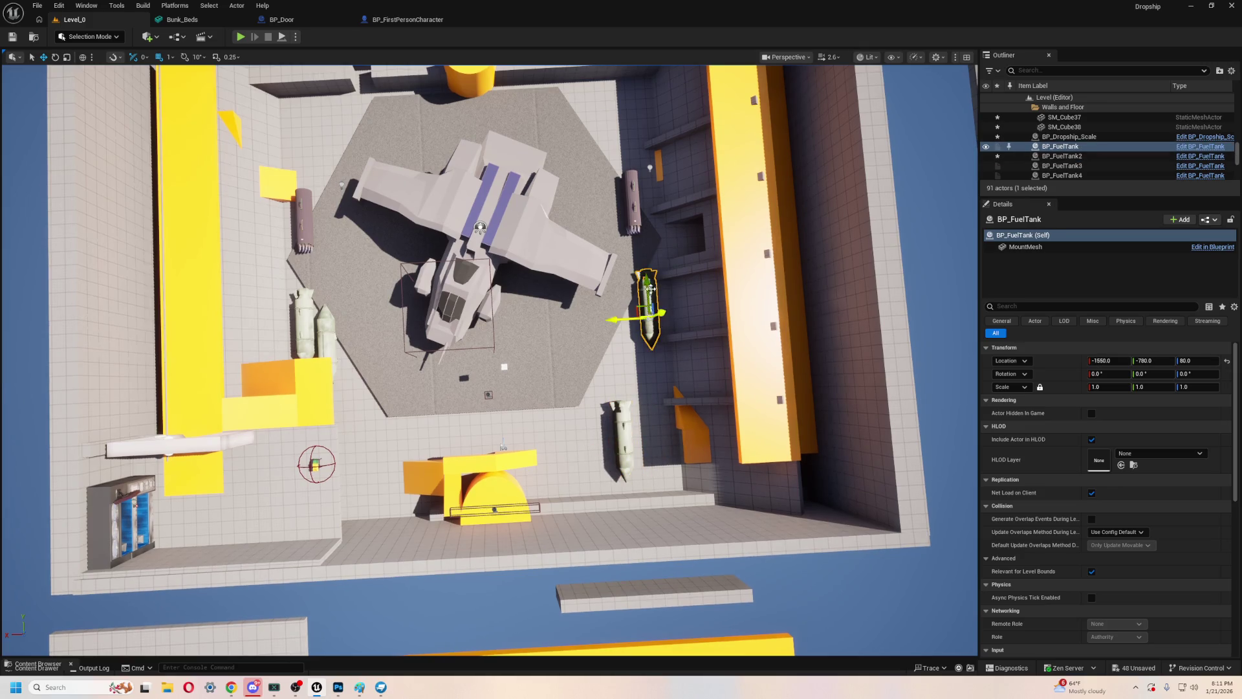
left_click_drag(649, 279, 650, 403)
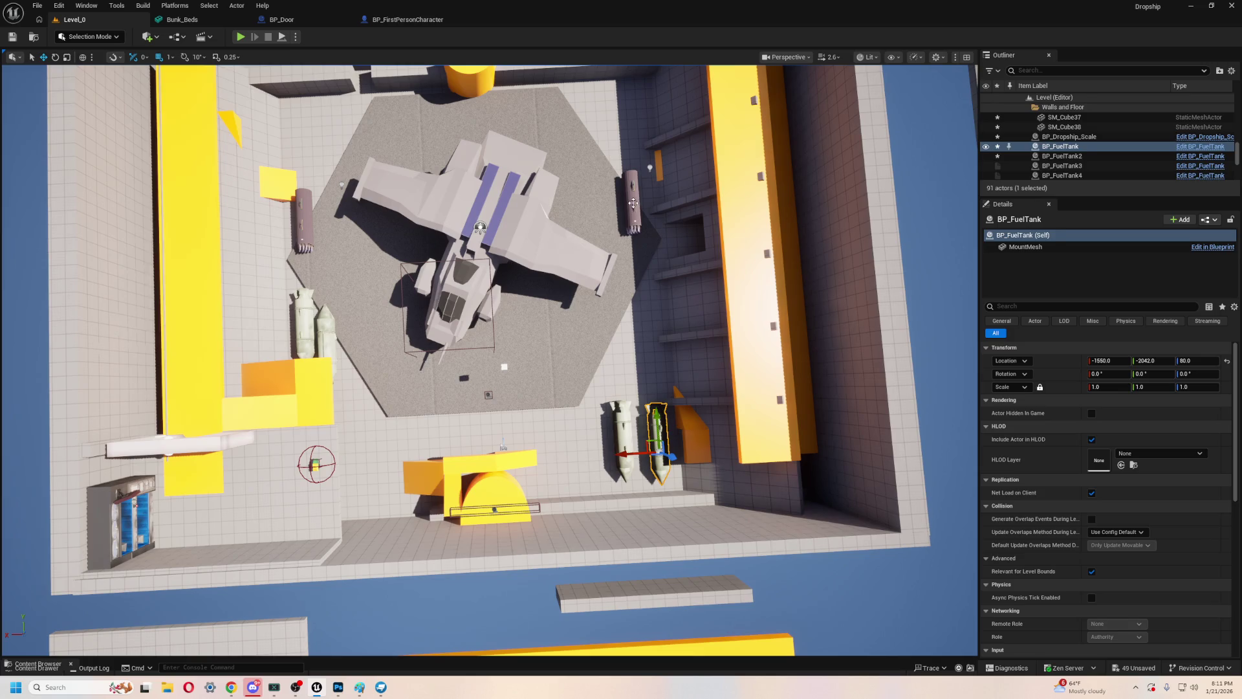
- Move BP_RocketPod2 and BP_RocketPod up toward the top of the hangar
left_click(632, 227)
left_click_drag(629, 176, 624, 104)
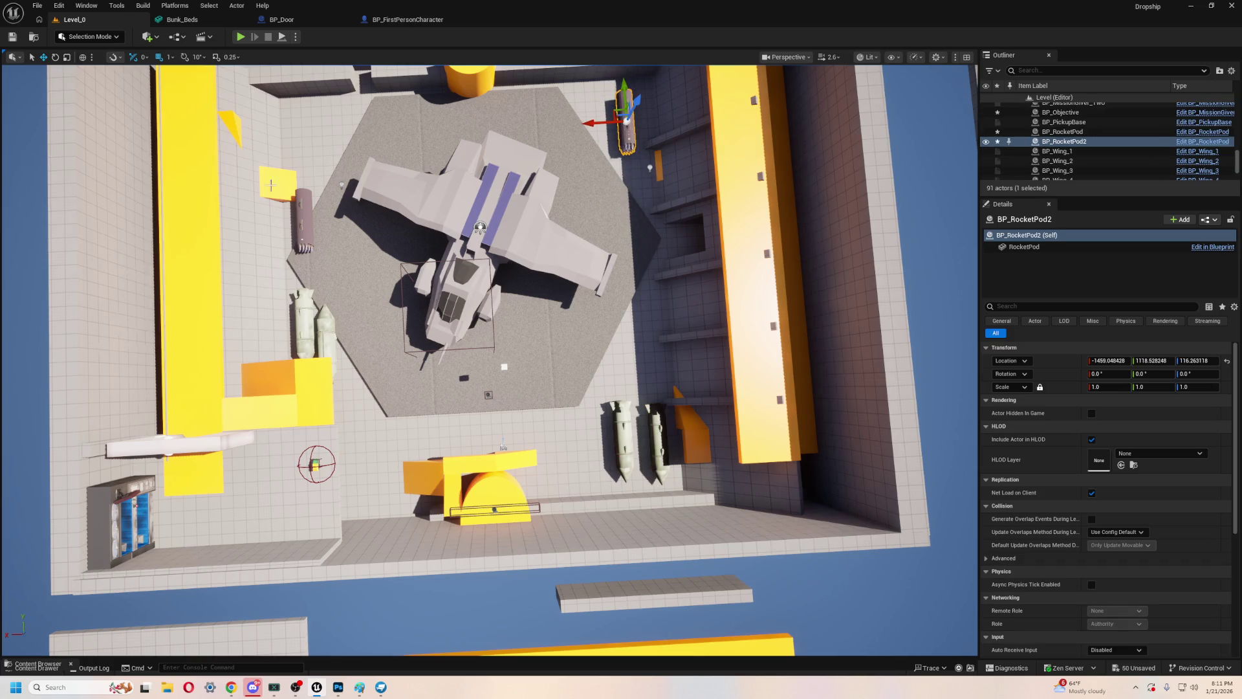
left_click(305, 205)
mouse_move(304, 205)
left_mouse_down()
mouse_move(303, 90)
mouse_move(302, 104)
left_mouse_up()
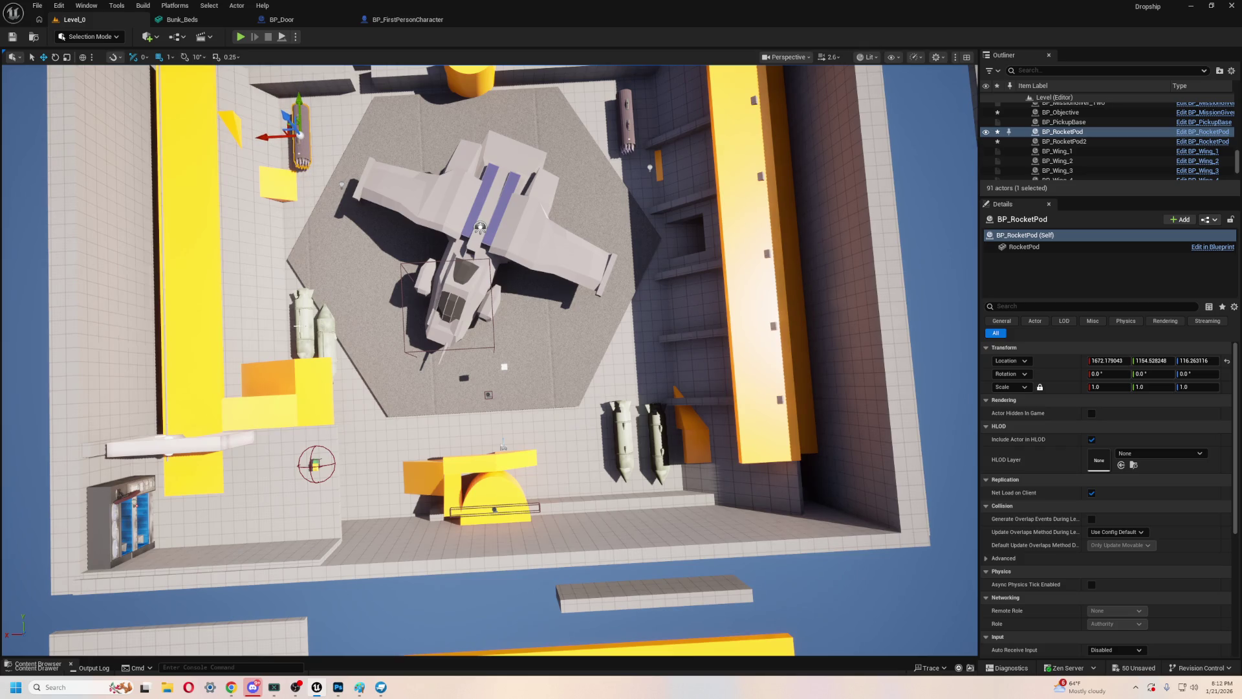
- Move BP_FuelTank3 down to the lower left beside the other tanks
left_click(325, 324)
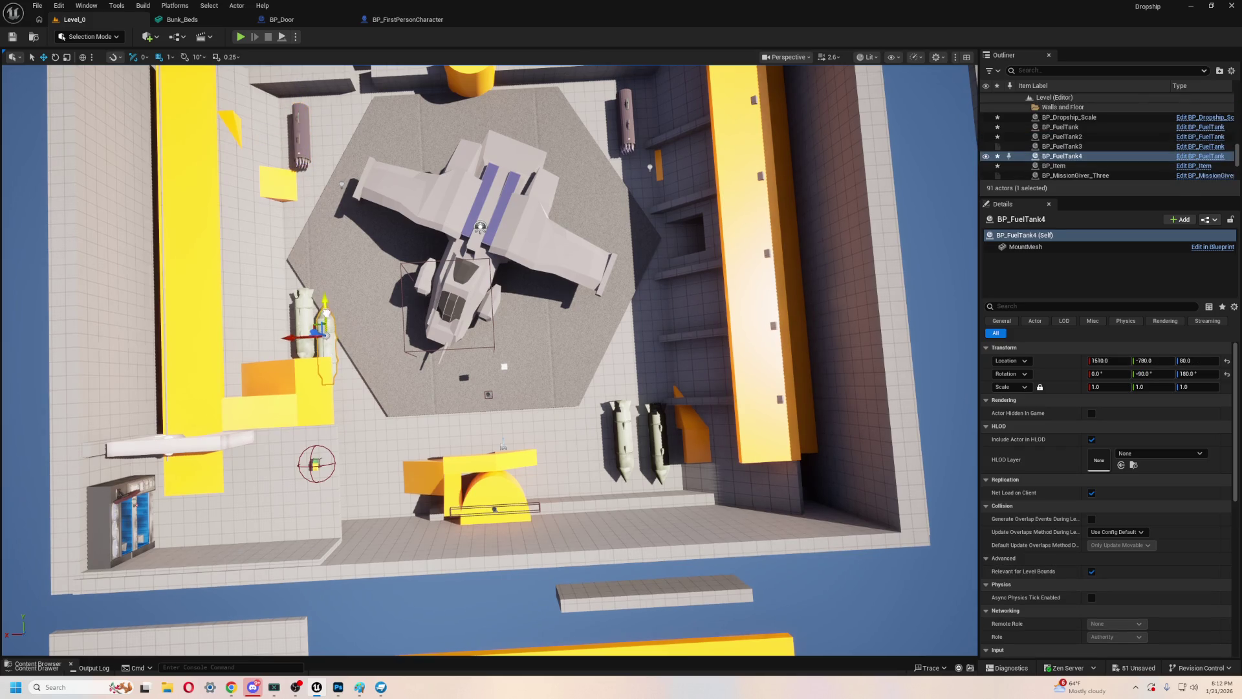
left_click(303, 327)
mouse_move(275, 337)
left_mouse_down()
mouse_move(321, 338)
mouse_move(327, 395)
mouse_move(372, 447)
left_mouse_up()
scroll(556, 484, "up", 3)
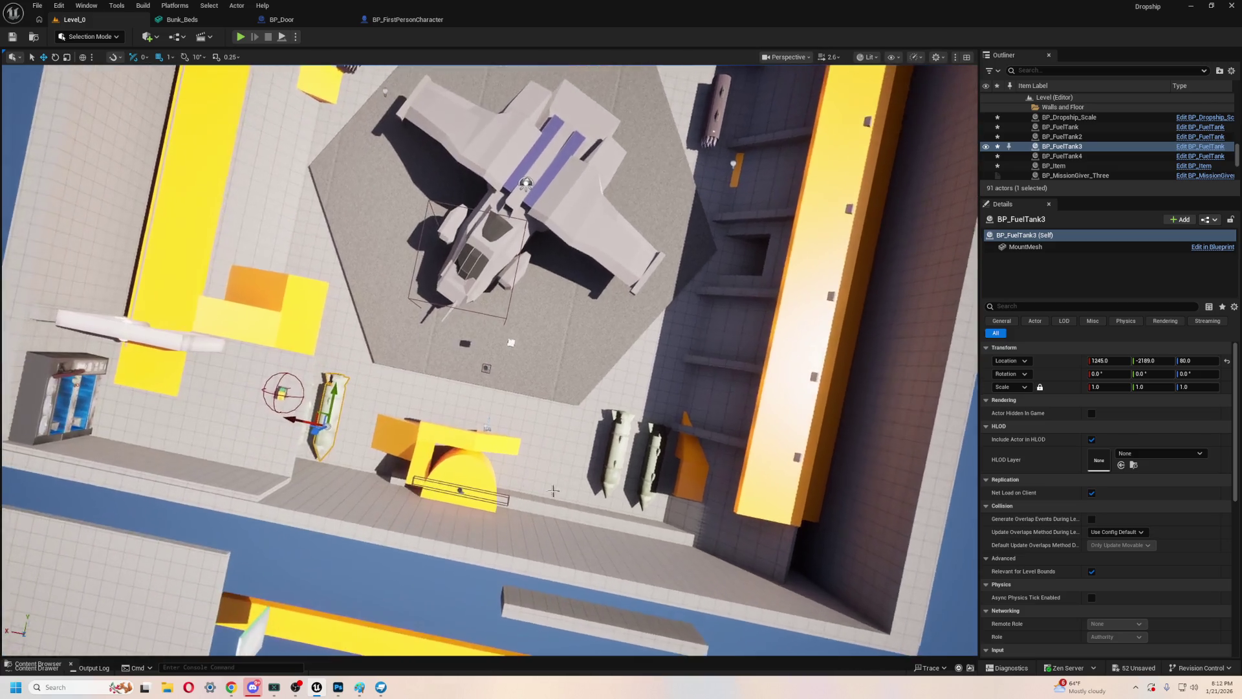
scroll(557, 484, "down", 3)
left_click_drag(557, 484, 563, 388)
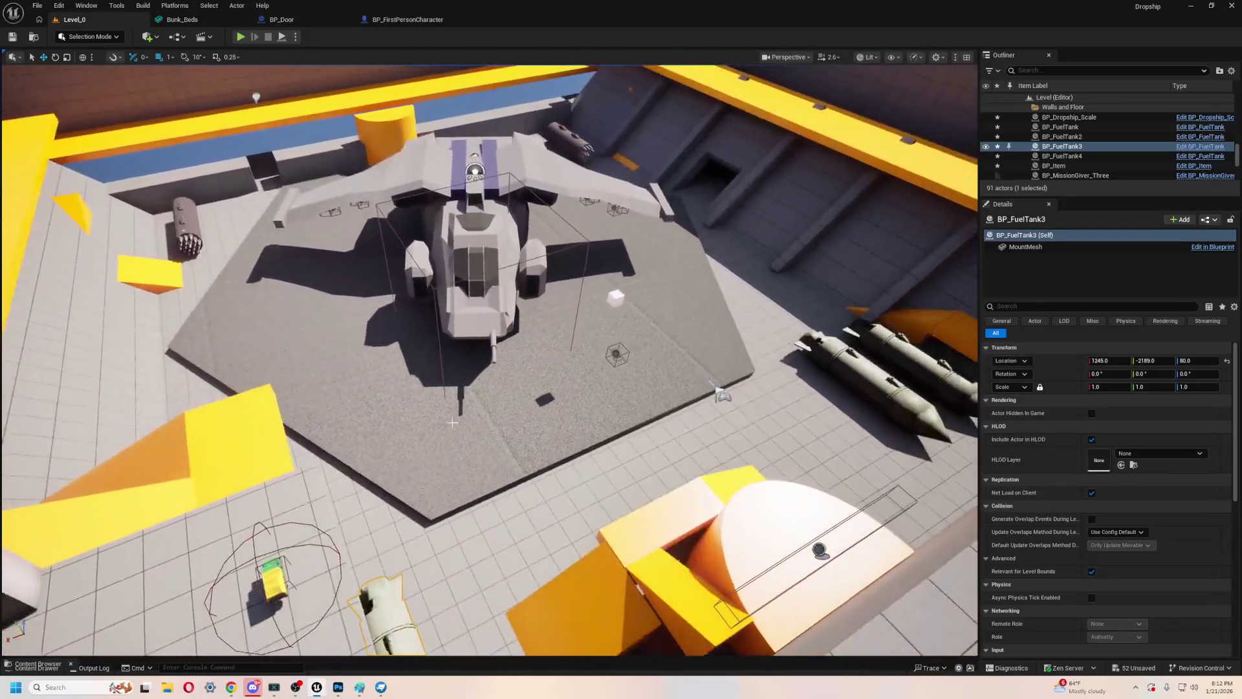
left_click(896, 354)
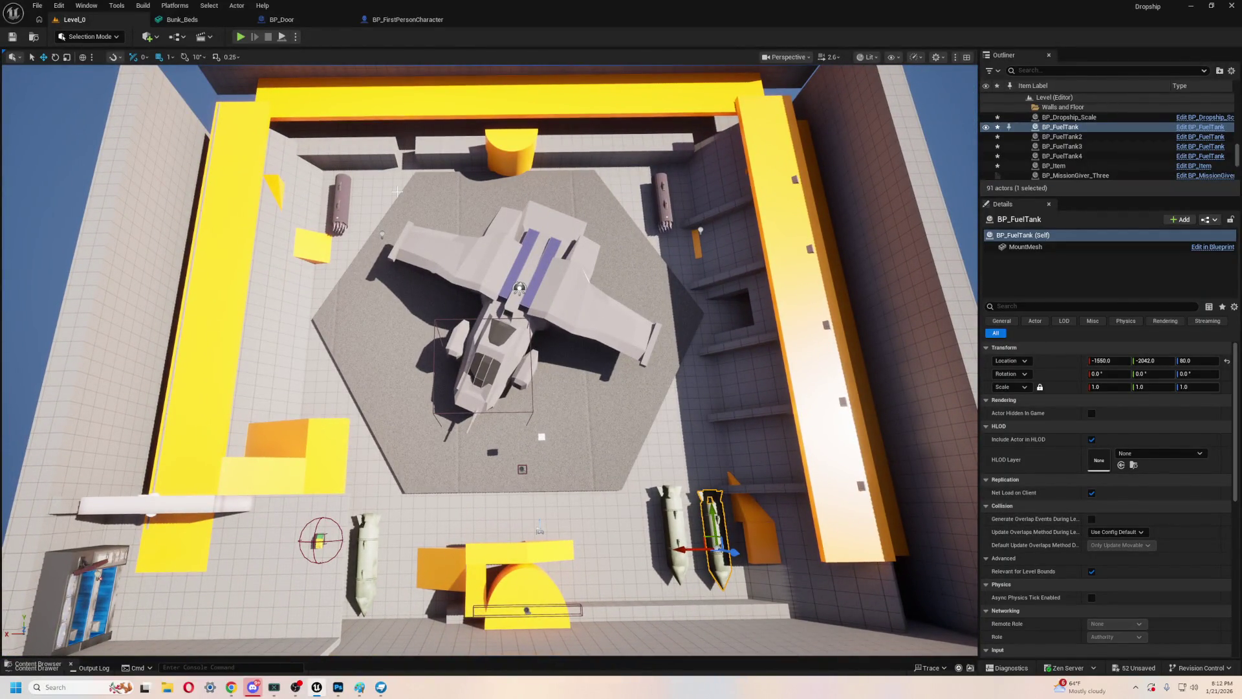
left_click(518, 139)
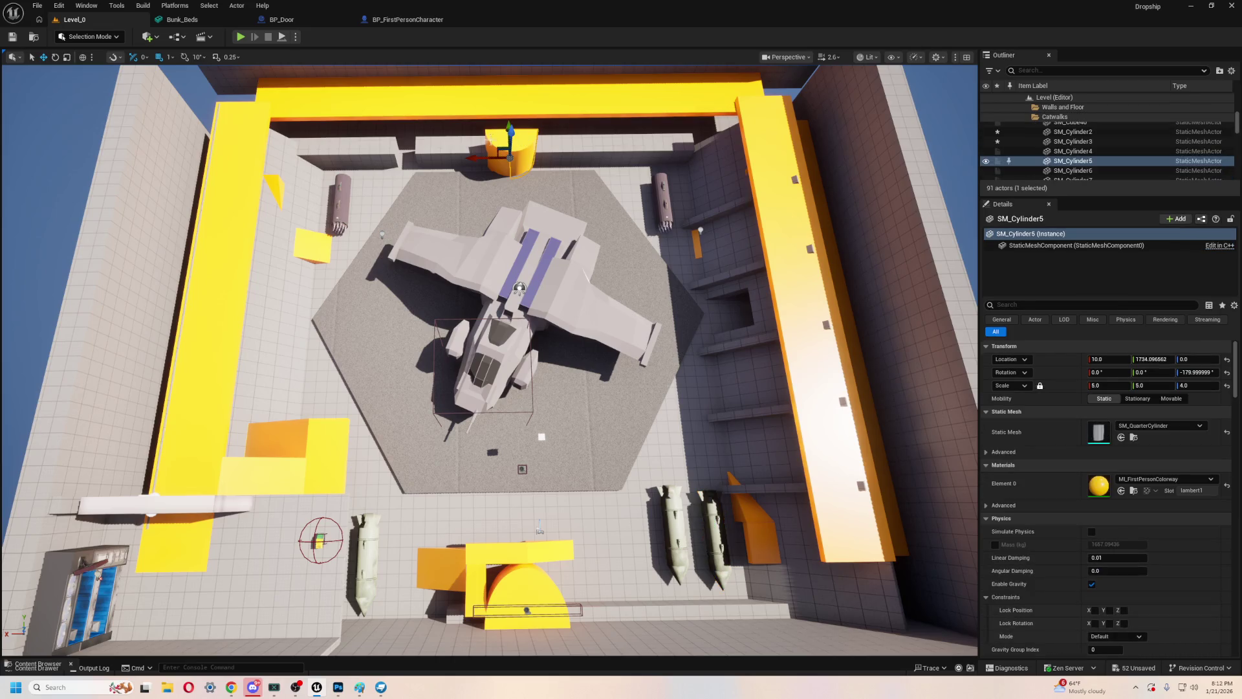
- Slide the SM_Cylinder5 quarter-cylinder along the catwalk on the Y axis, then select SM_Cylinder4
left_click_drag(500, 139, 450, 549)
left_click_drag(607, 277, 614, 265)
left_click(578, 271)
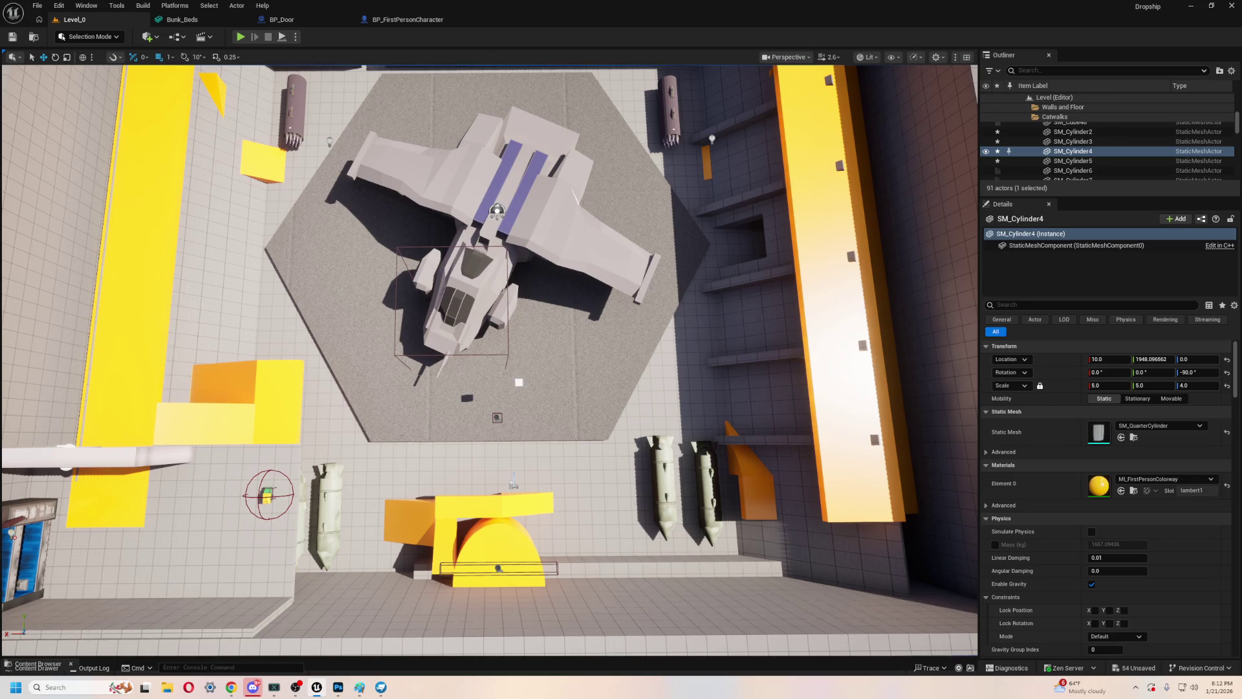
key("1")
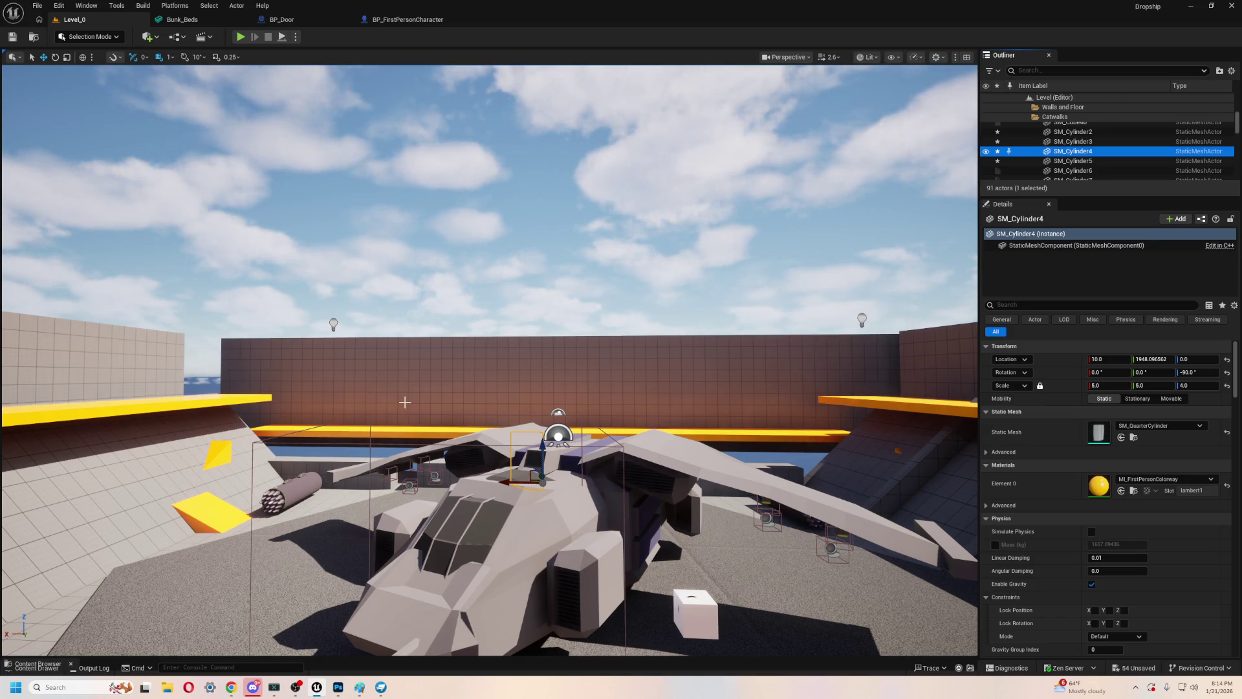
- Fly past the dropship to the yellow catwalk, then switch to the DropDoor project in Blockbench
mouse_move(492, 281)
left_mouse_down()
mouse_move(336, 291)
mouse_move(337, 336)
mouse_move(336, 311)
left_mouse_up()
mouse_move(472, 325)
left_mouse_down()
mouse_move(472, 310)
mouse_move(472, 325)
left_mouse_up()
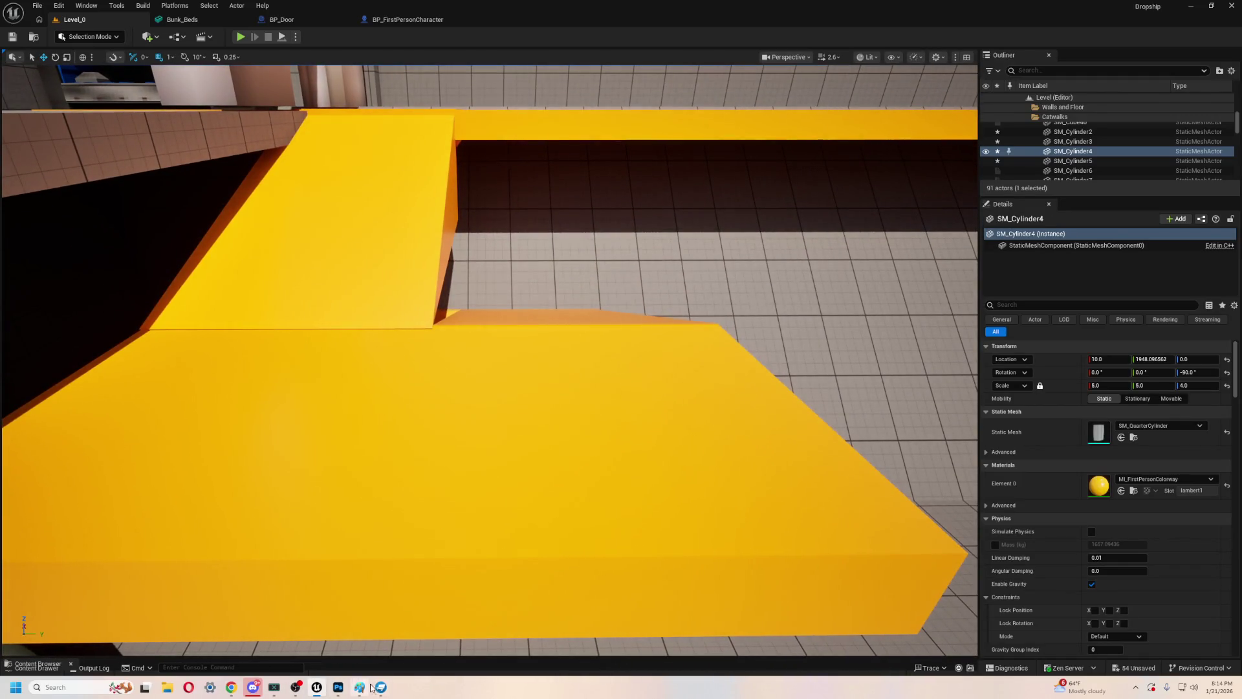
left_click(381, 687)
mouse_move(565, 275)
left_mouse_down()
mouse_move(607, 298)
mouse_move(543, 274)
mouse_move(607, 295)
mouse_move(716, 239)
mouse_move(707, 233)
left_mouse_up()
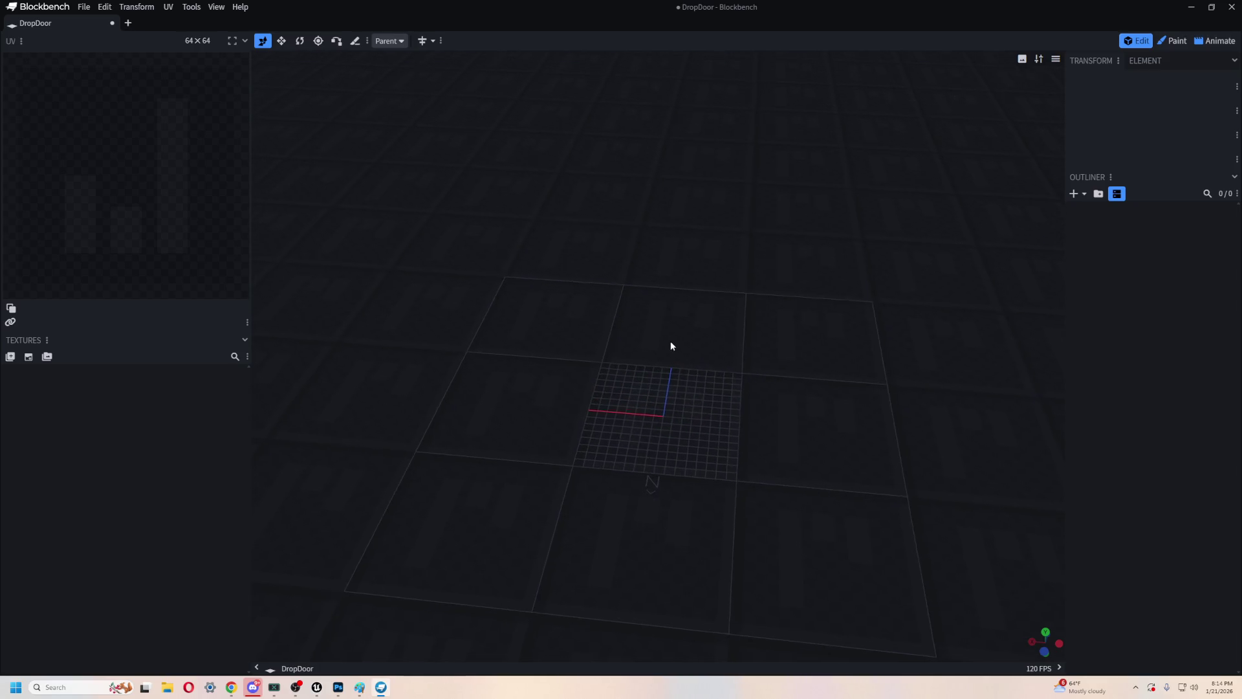
- Open Add Mesh for the empty DropDoor model and leave the Shape set to Cuboid
key("s")
scroll(852, 375, "down", 3)
scroll(818, 297, "down", 2)
mouse_move(807, 308)
left_mouse_down()
mouse_move(813, 361)
mouse_move(776, 385)
mouse_move(782, 439)
mouse_move(766, 410)
mouse_move(727, 416)
mouse_move(724, 402)
mouse_move(757, 418)
mouse_move(709, 391)
left_mouse_up()
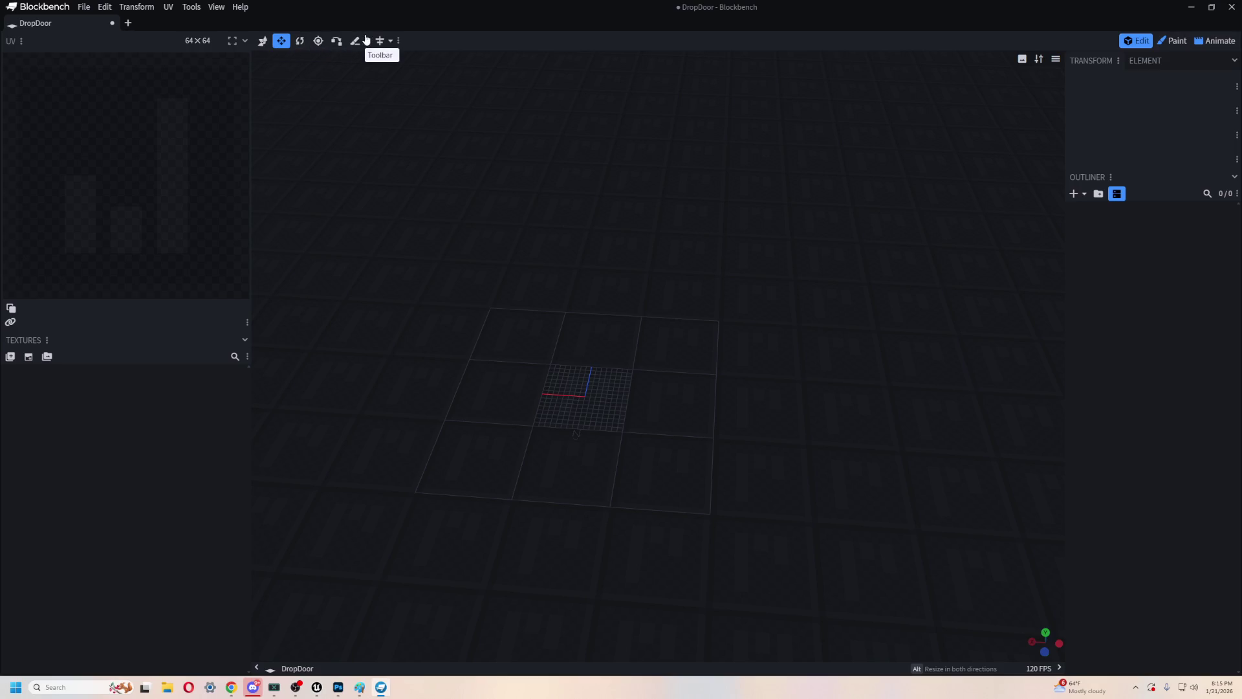
mouse_move(627, 542)
left_mouse_down()
mouse_move(710, 391)
mouse_move(699, 406)
left_mouse_up()
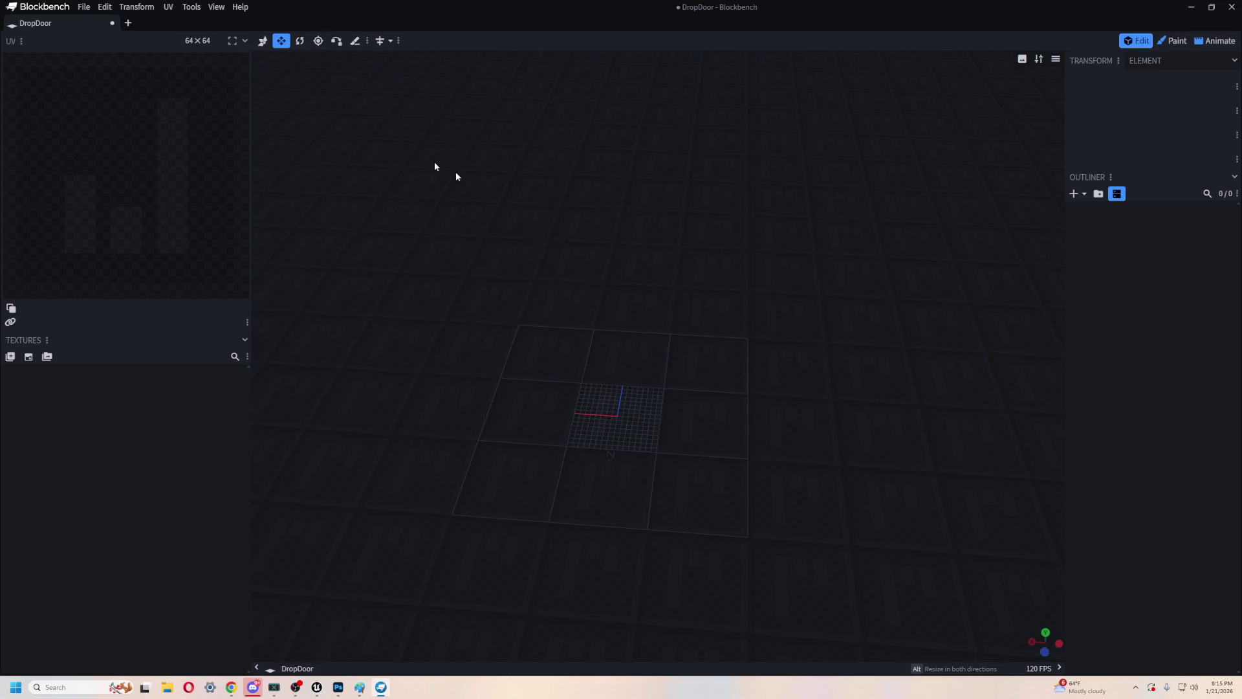
left_click(1074, 195)
left_click(603, 83)
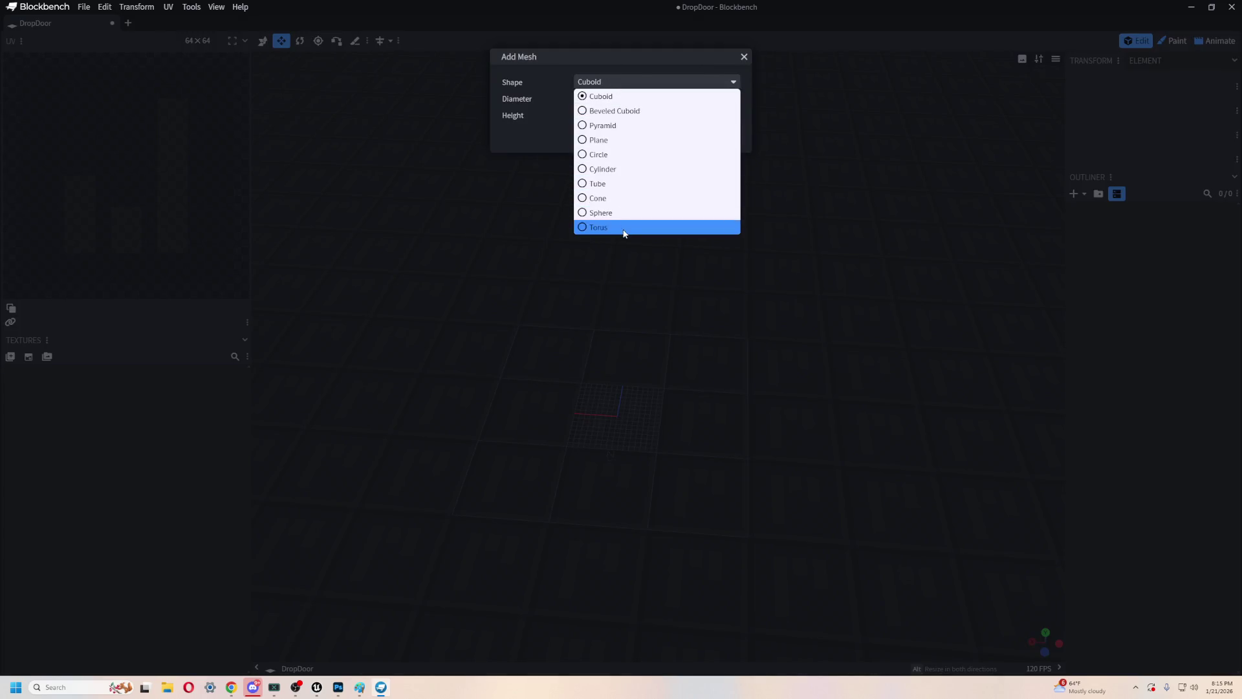
left_click(628, 97)
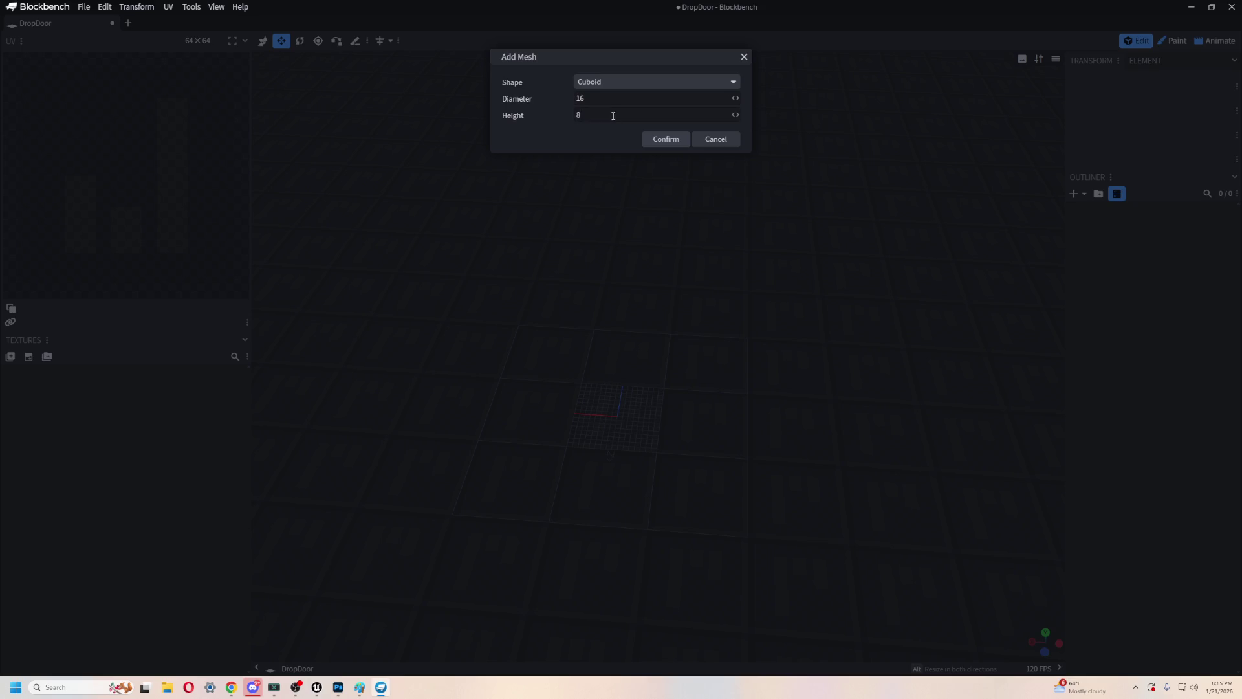
left_click(613, 83)
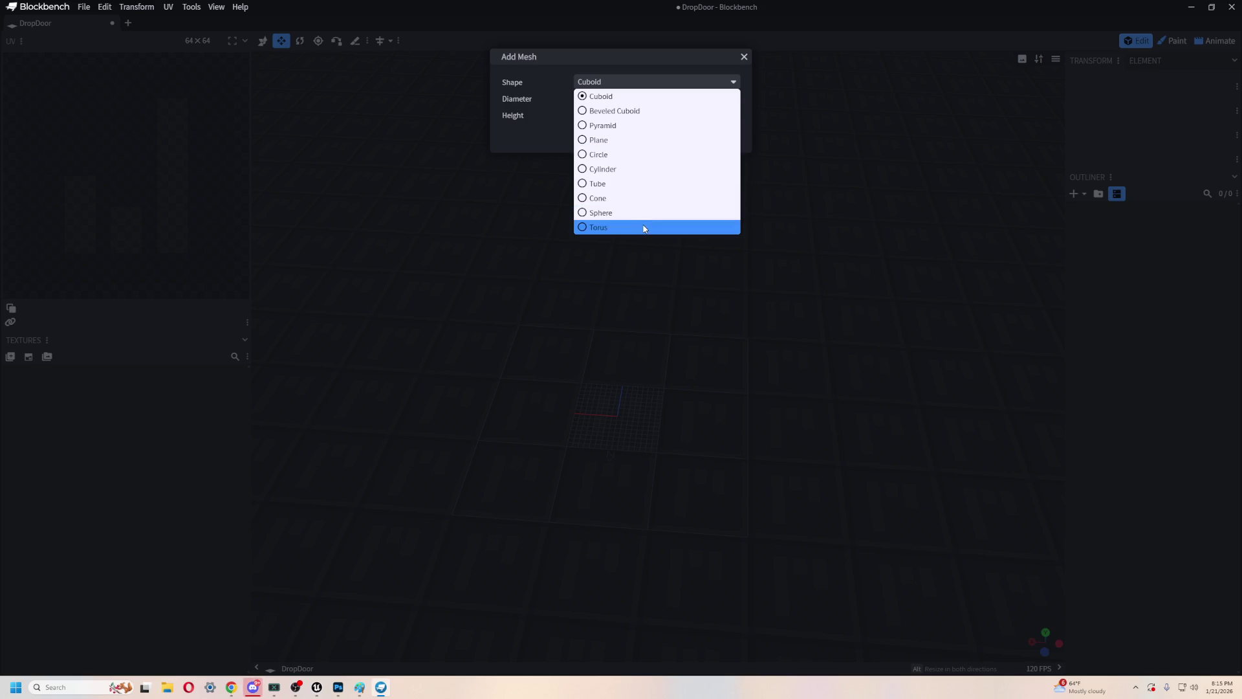
left_click(625, 97)
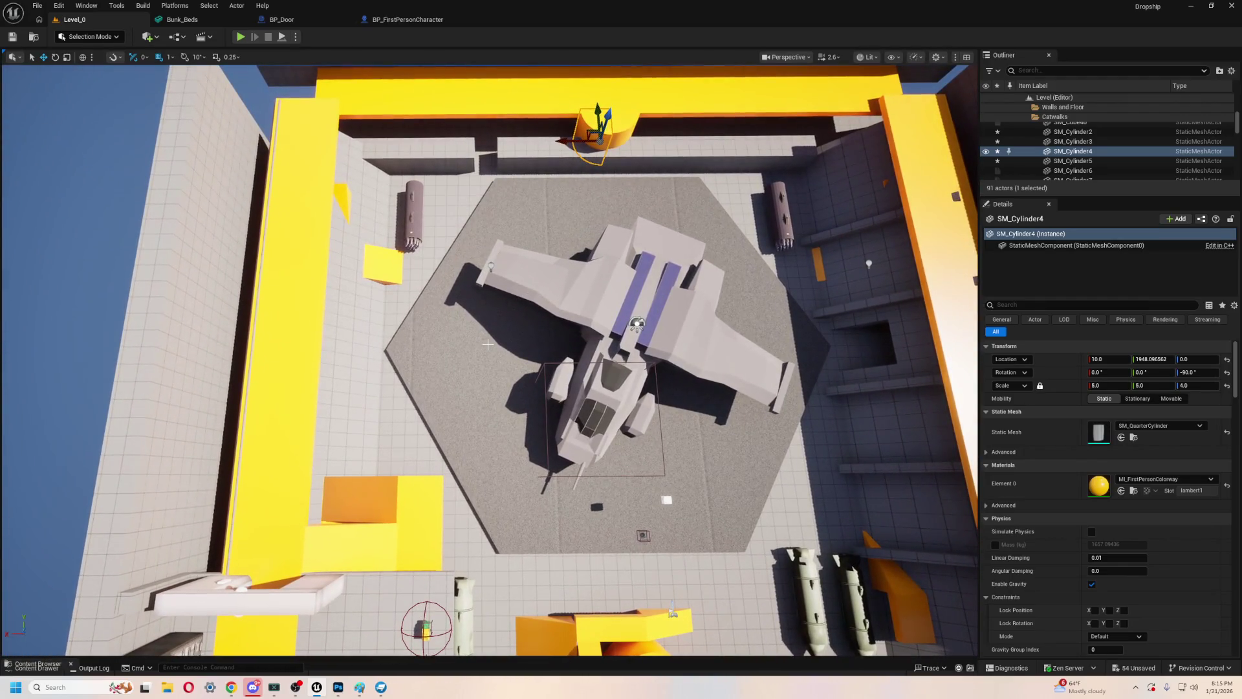
- Select the hexagonal floor piece Cylinder2 and compute 17 × 2 = 34 in Windows Calculator
left_click(489, 353)
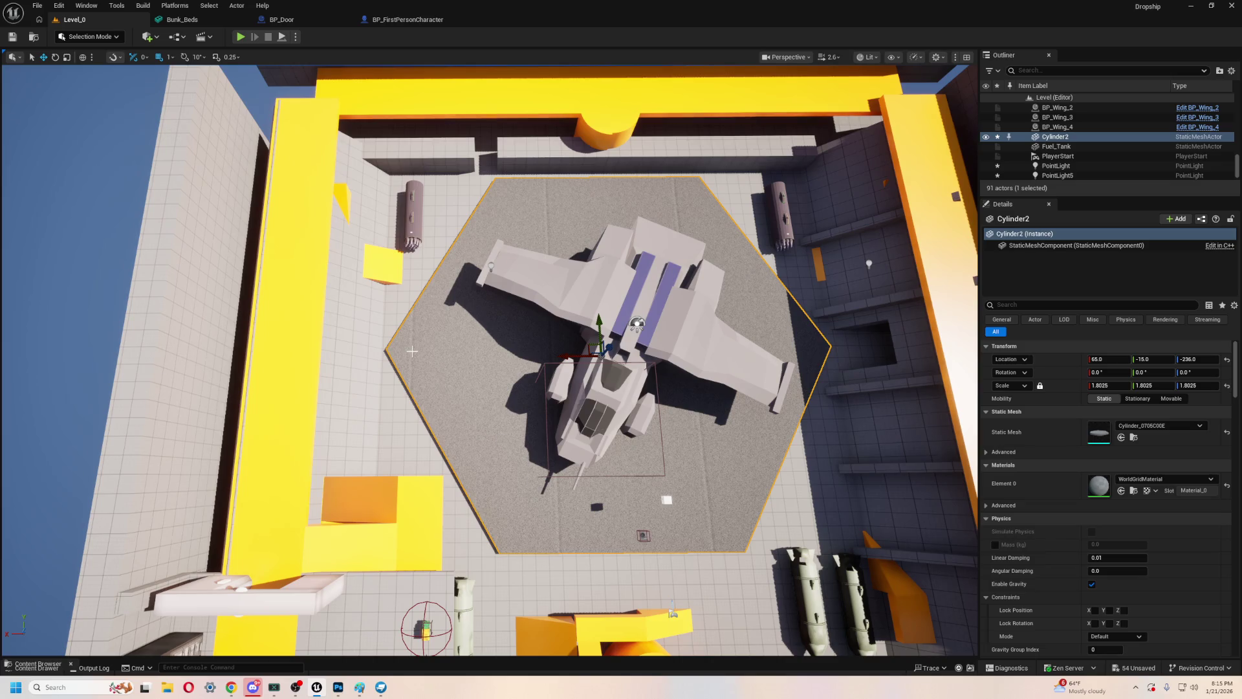
key("super")
type("calc")
key("Return")
type("17 × 2 =")
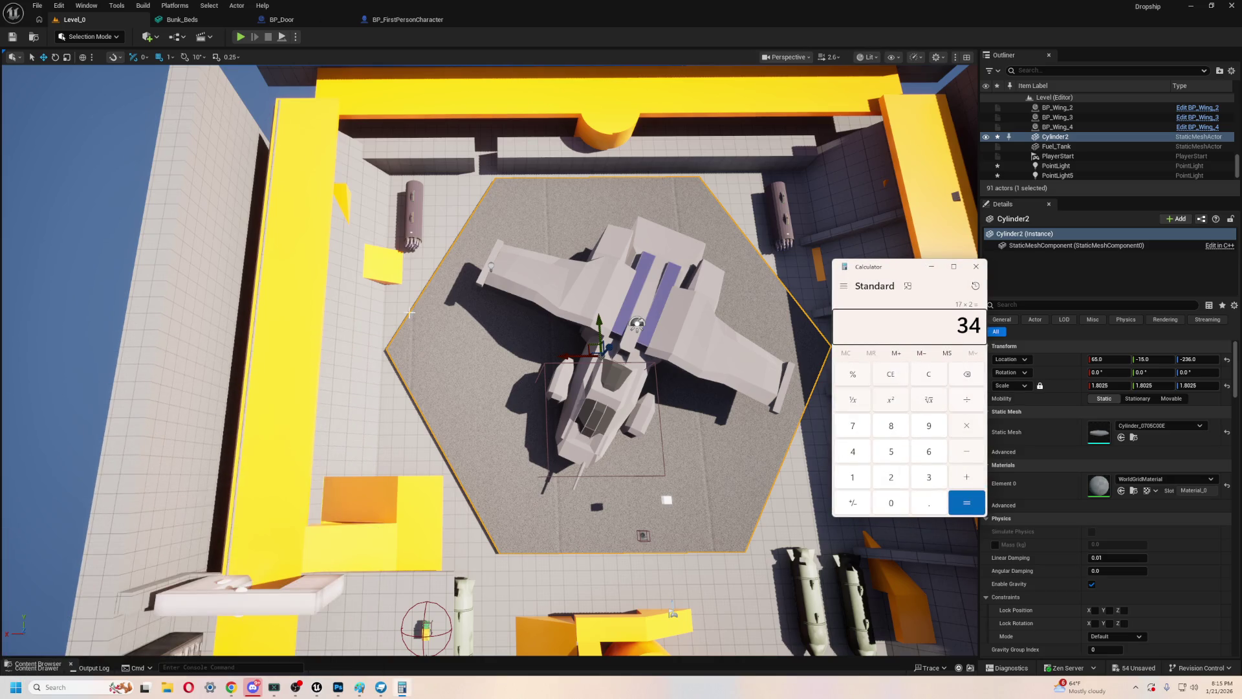
left_click(976, 265)
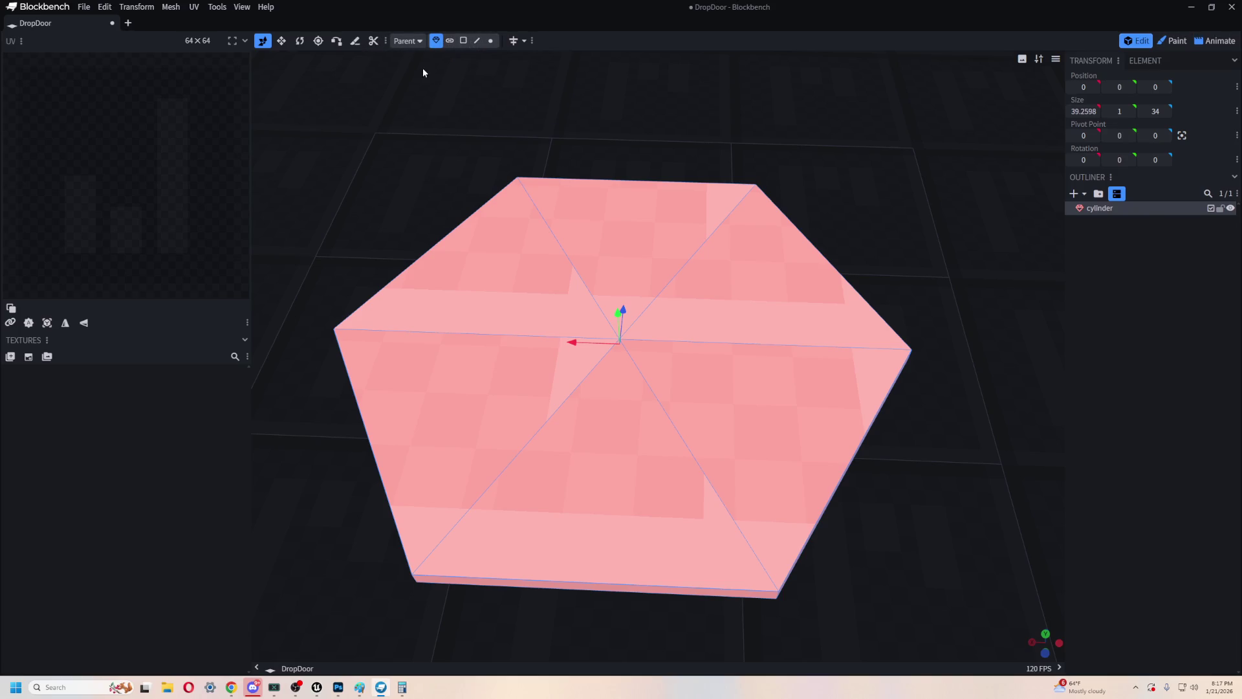
- Face-select the six top triangles of the hexagonal cylinder
left_click(463, 40)
left_click(575, 191)
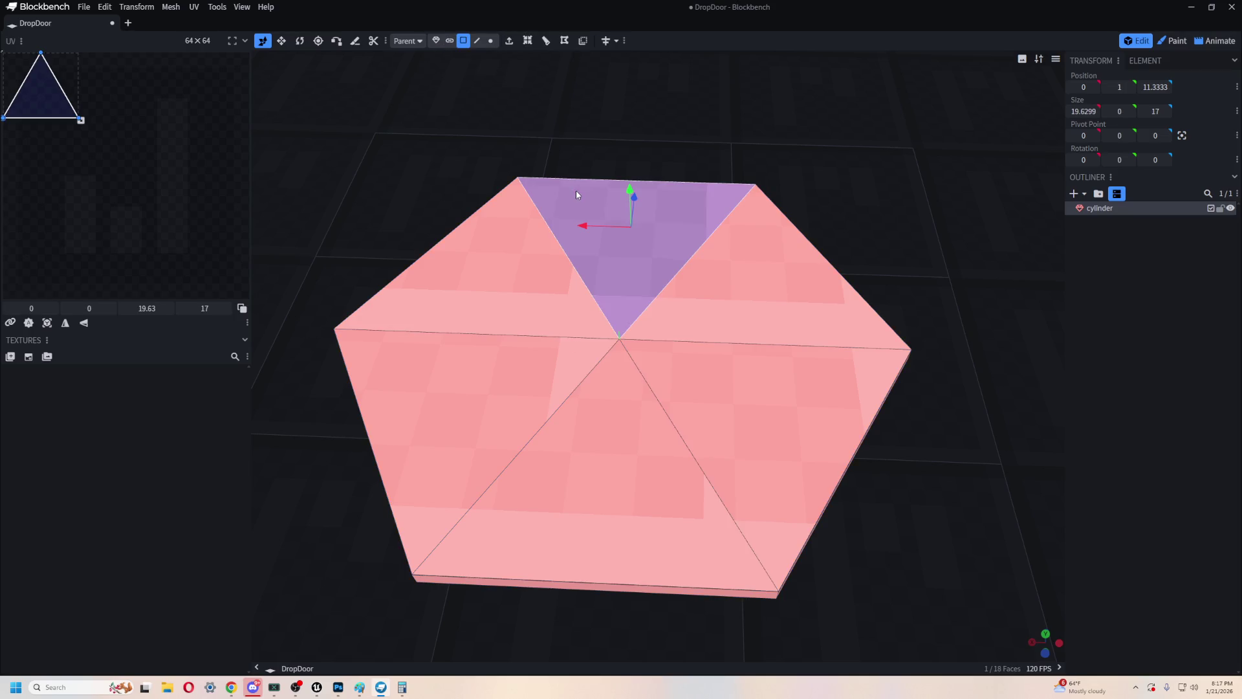
left_click(526, 252, "shift")
left_click(512, 402, "shift")
left_click(596, 492, "shift")
left_click(698, 388, "shift")
left_click(777, 271, "shift")
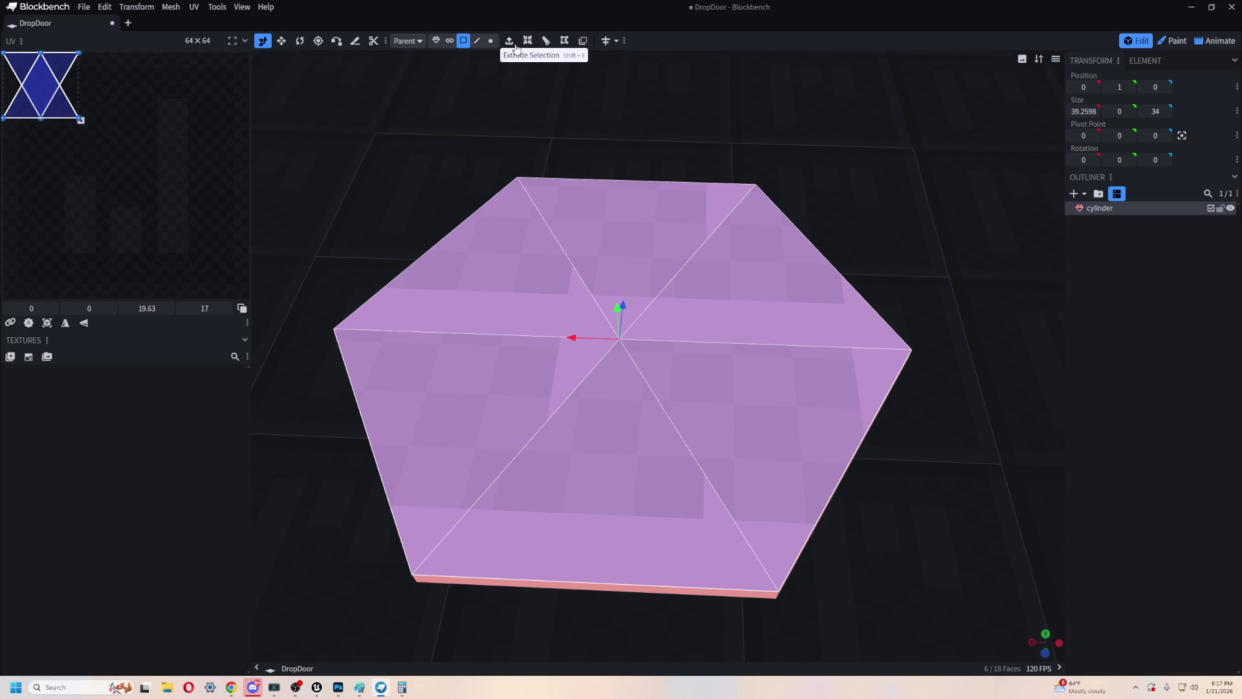
- Select the whole cylinder, raise it to height 11.5, and try Inset Selection
left_click(449, 40)
left_click(625, 214)
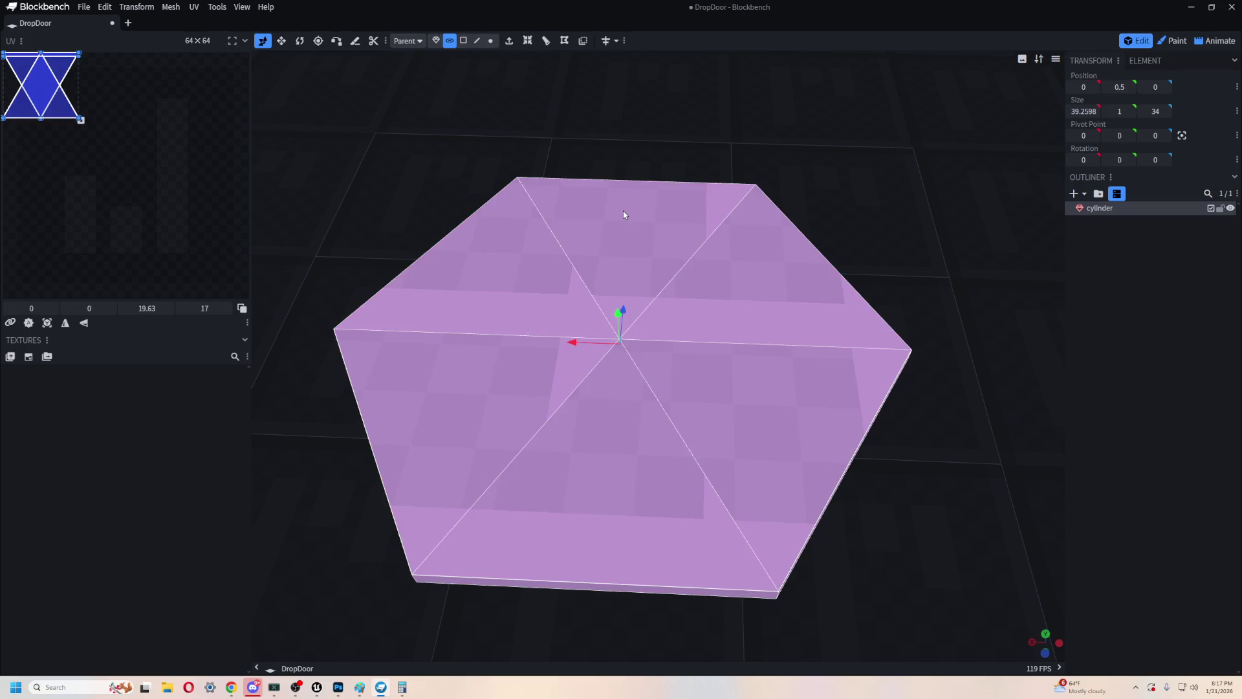
left_click_drag(699, 128, 699, 106)
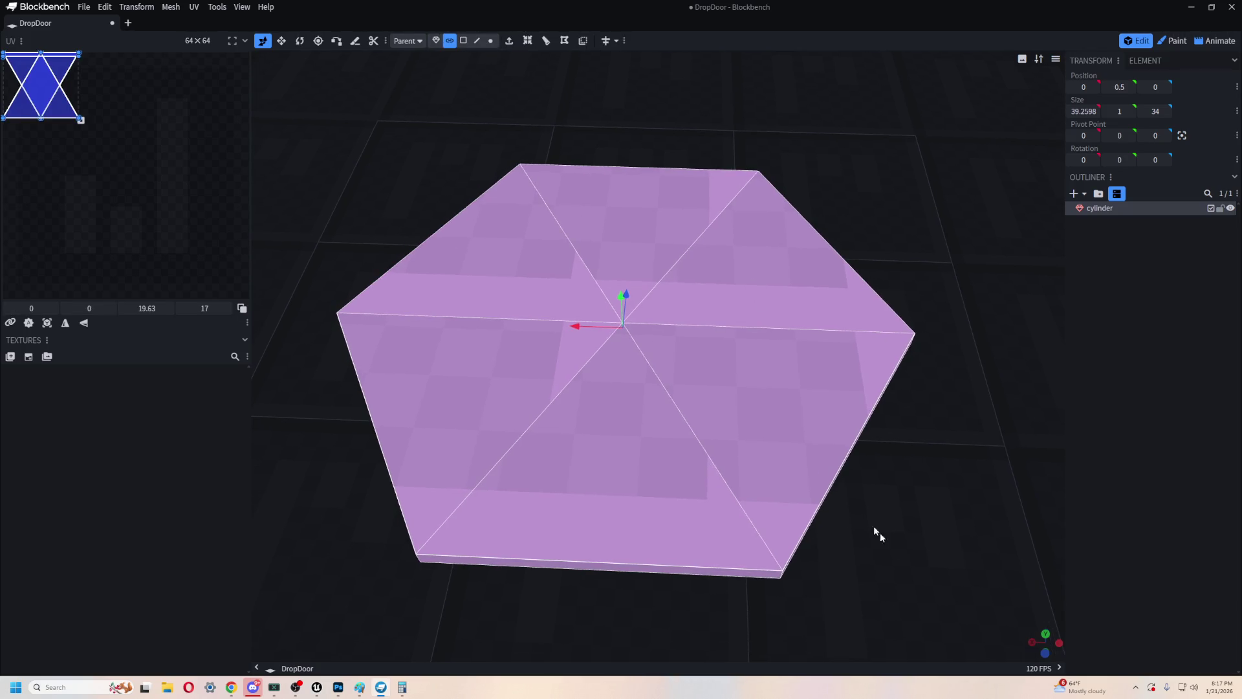
mouse_move(628, 278)
left_mouse_down()
mouse_move(657, 186)
mouse_move(849, 486)
mouse_move(823, 343)
mouse_move(837, 485)
mouse_move(643, 117)
left_mouse_up()
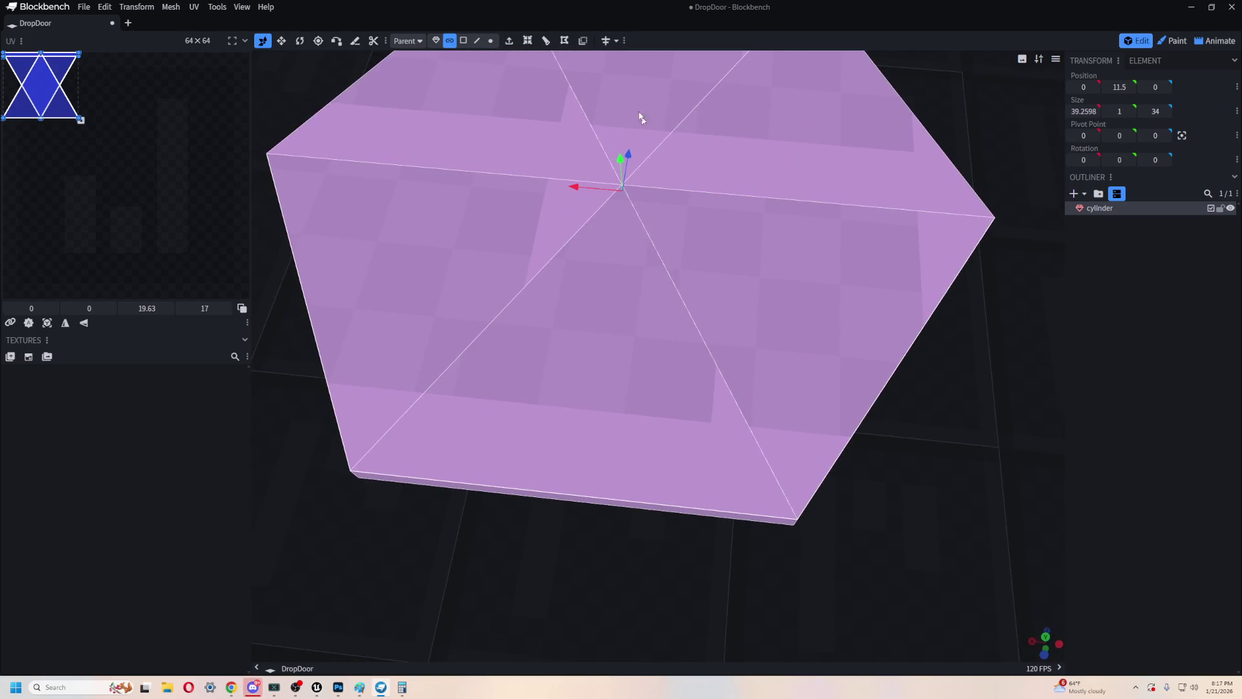
left_click(524, 42)
scroll(576, 194, "down", 3)
mouse_move(672, 333)
left_mouse_down()
mouse_move(849, 272)
mouse_move(810, 236)
mouse_move(674, 254)
mouse_move(838, 401)
mouse_move(815, 372)
mouse_move(815, 458)
left_mouse_up()
scroll(776, 324, "up", 3)
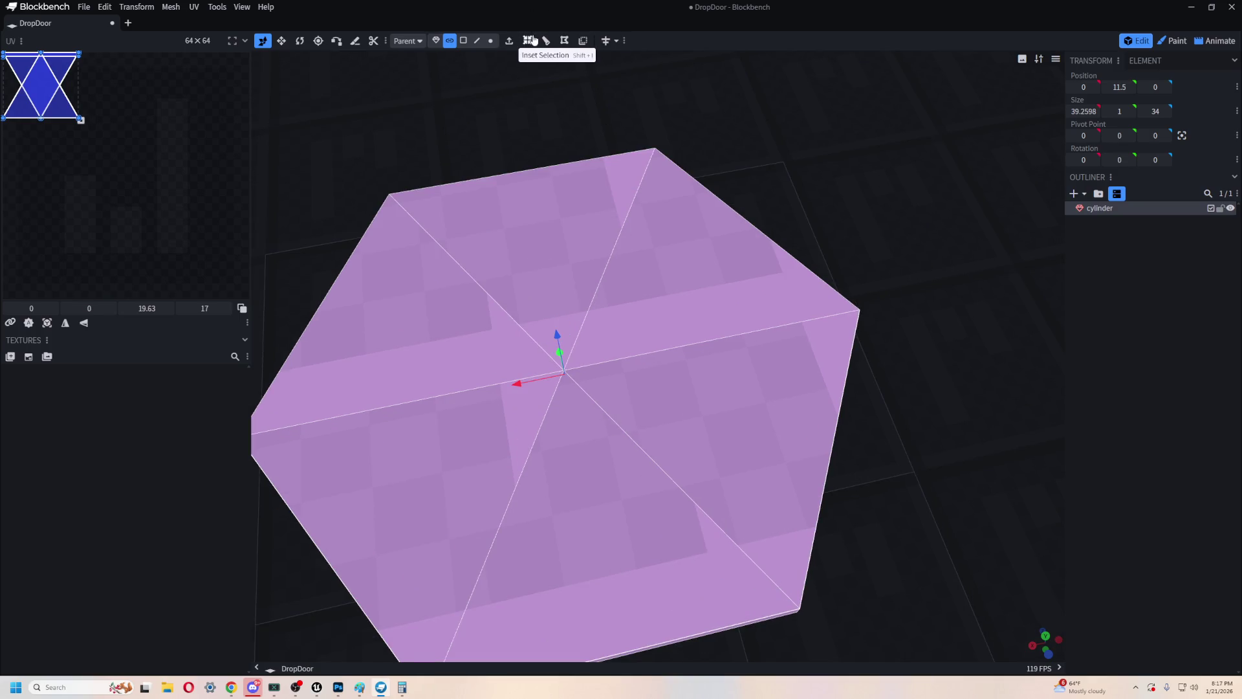
- Run the inset again, inspect the mesh, then delete the hexagonal cylinder
left_click(527, 41)
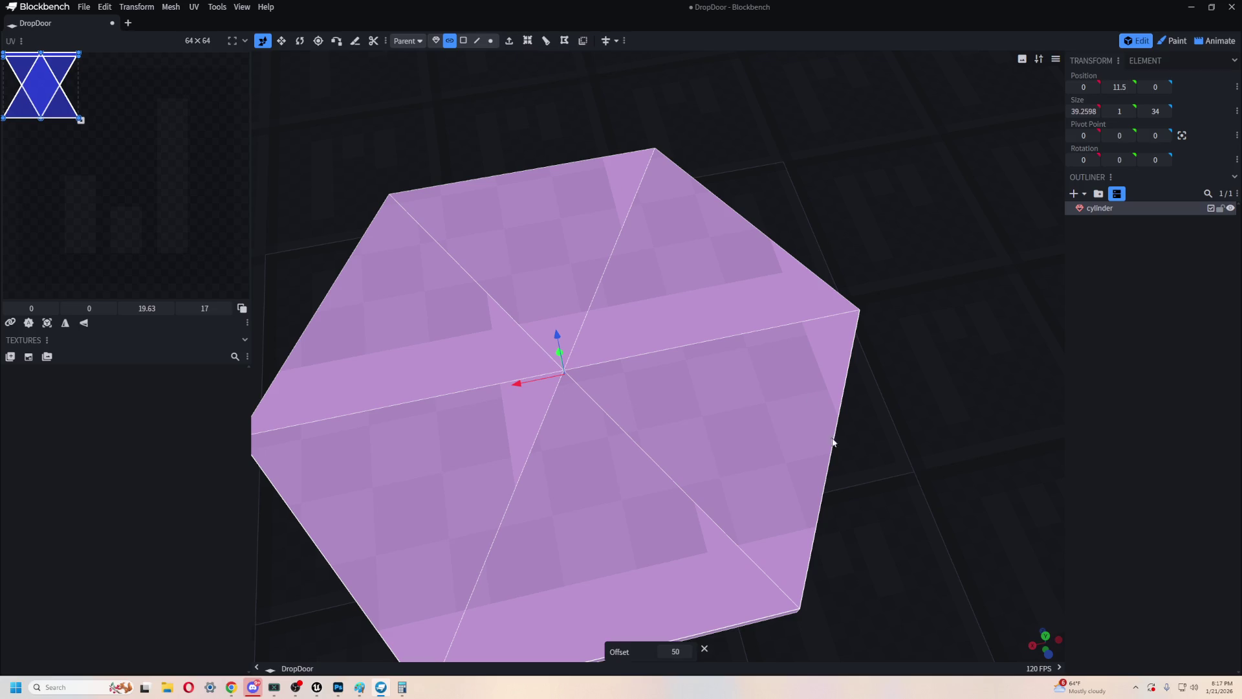
mouse_move(895, 471)
left_mouse_down()
mouse_move(758, 307)
mouse_move(755, 660)
left_mouse_up()
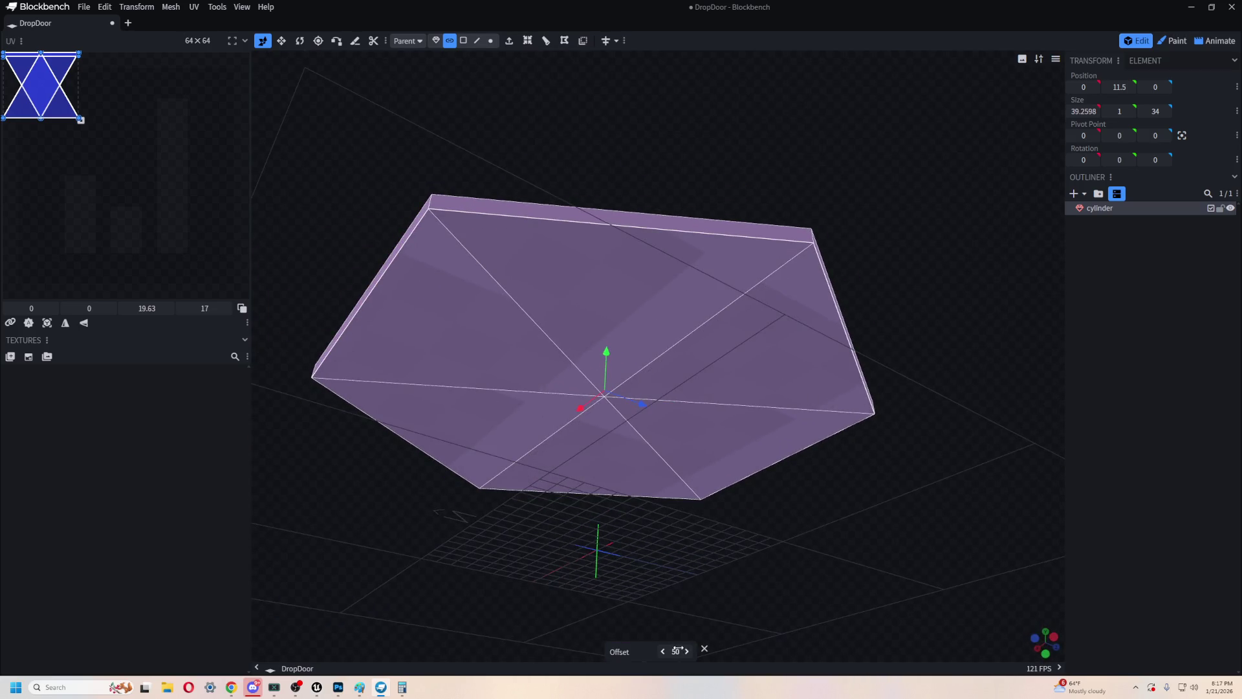
mouse_move(702, 645)
left_mouse_down()
mouse_move(826, 632)
mouse_move(846, 590)
mouse_move(840, 424)
left_mouse_up()
key("Delete")
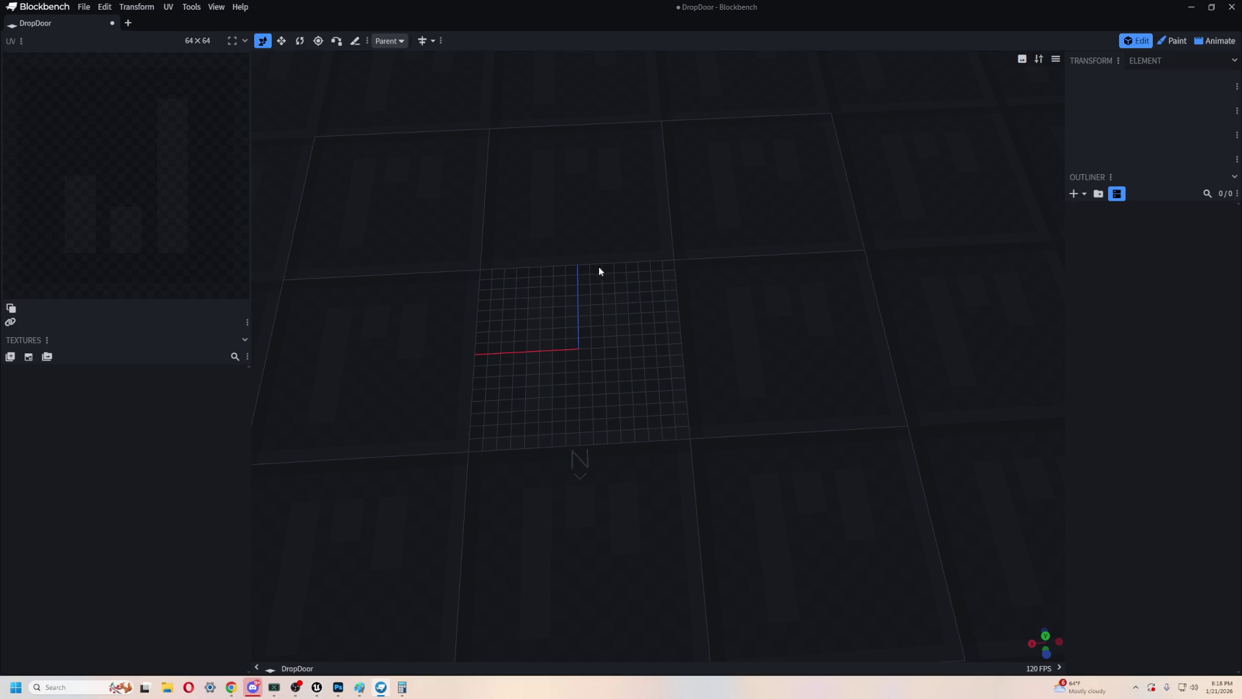
- Remove the leftover square mesh and add a 6-sided cylinder, diameter 34, height 1
key("ctrl+z")
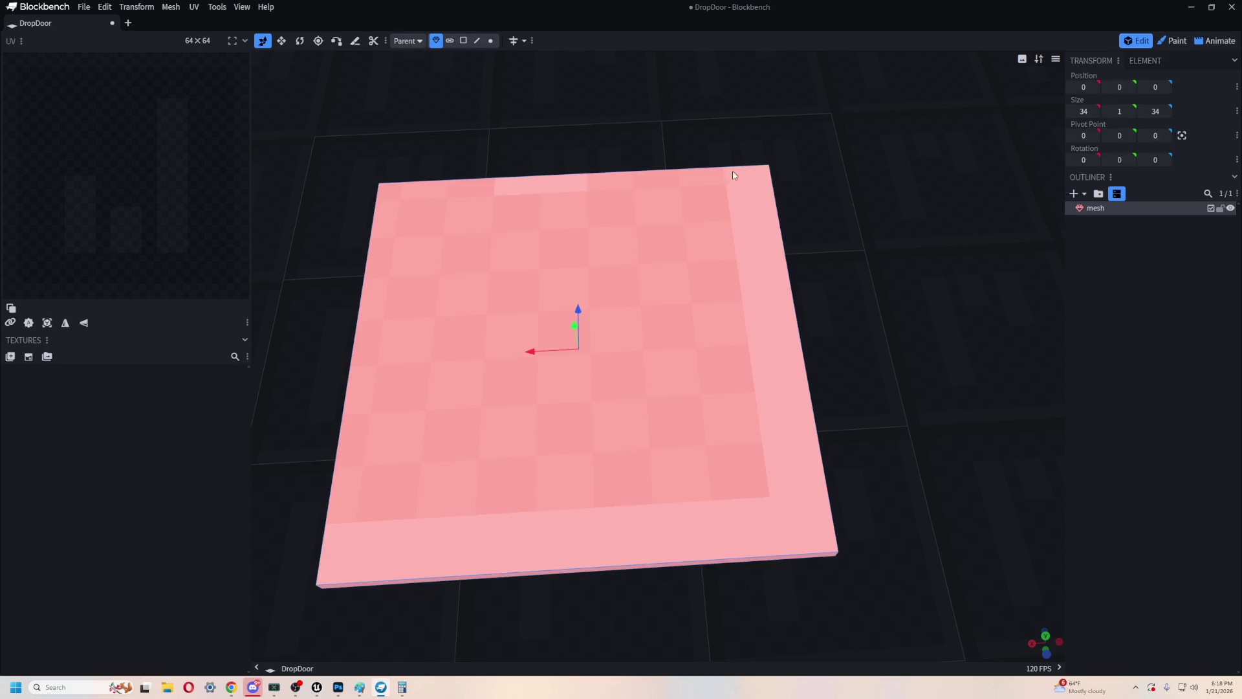
key("Delete")
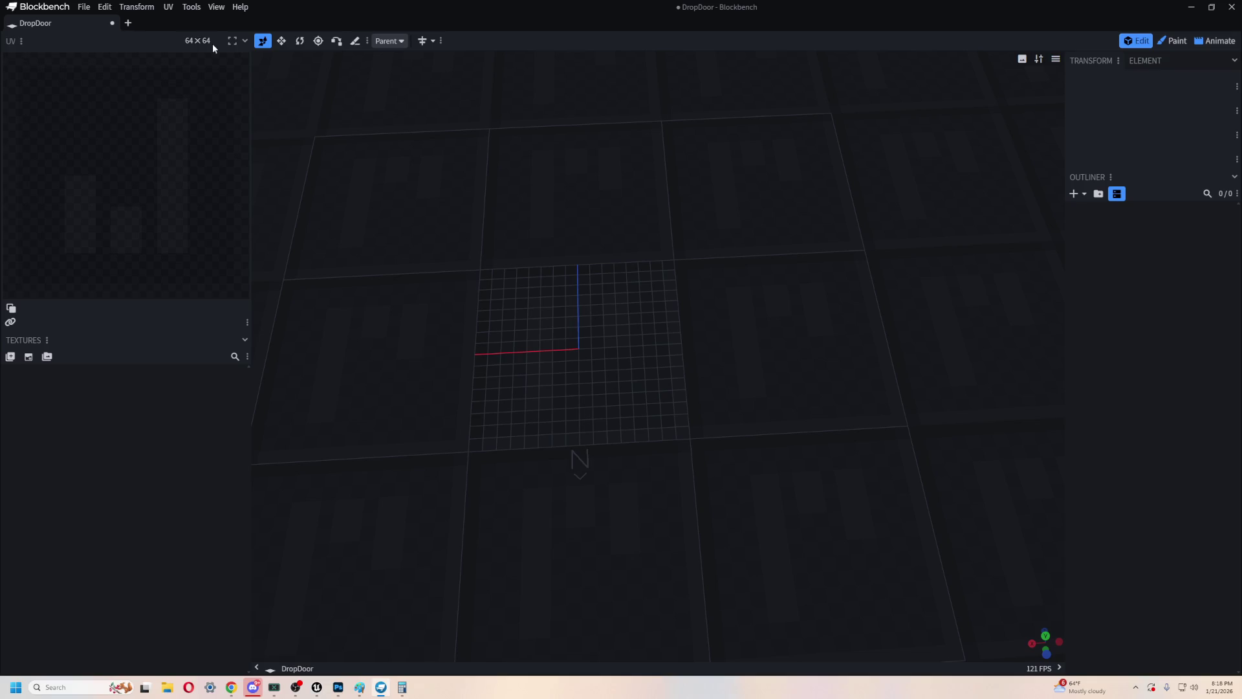
right_click(325, 88)
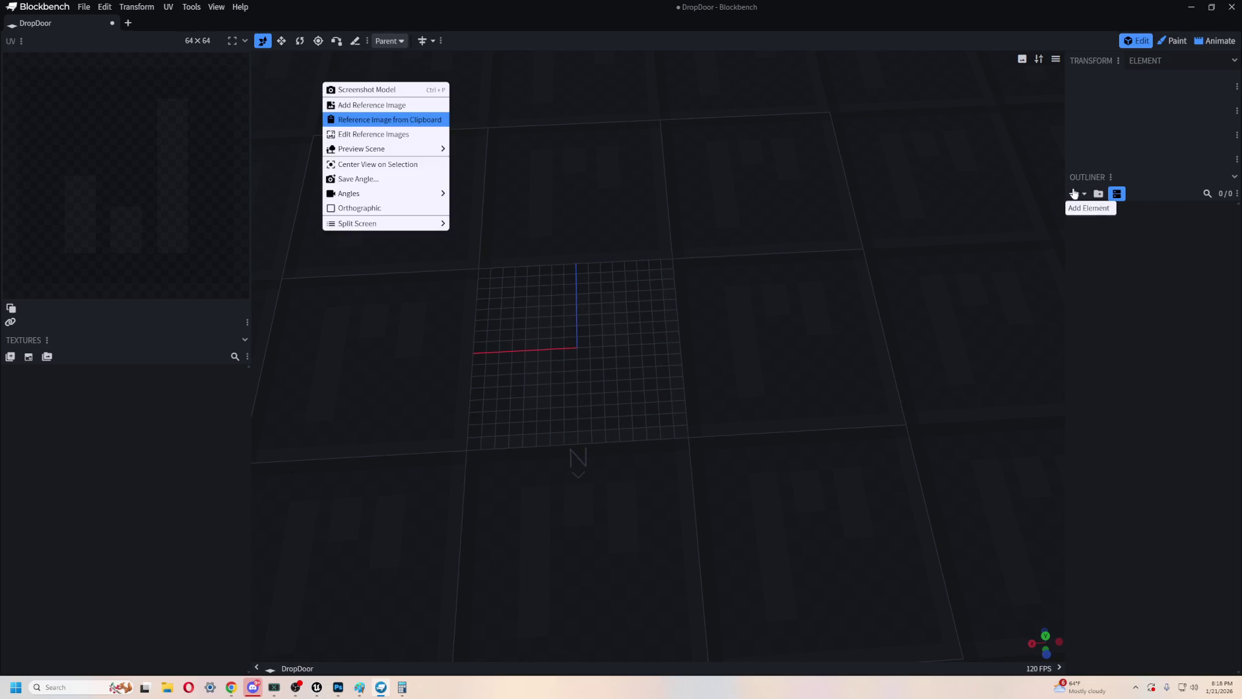
left_click(376, 120)
left_click(638, 83)
left_click(637, 85)
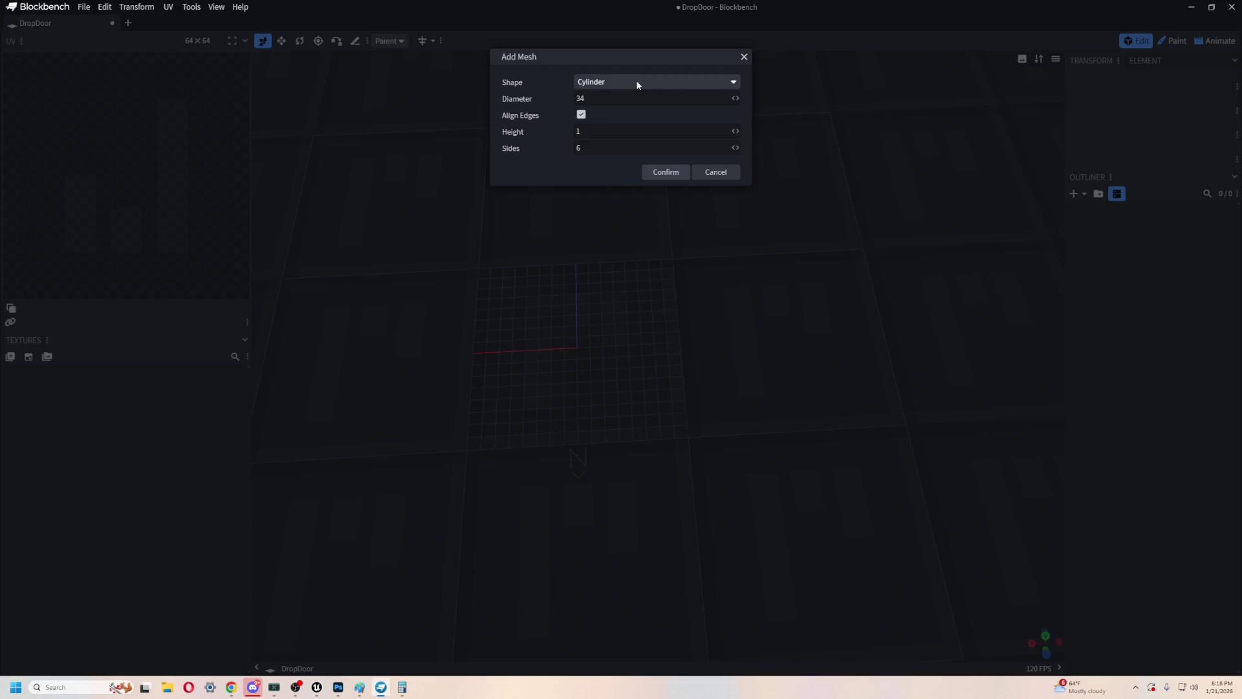
left_click(662, 173)
mouse_move(799, 285)
left_mouse_down()
mouse_move(932, 325)
mouse_move(885, 178)
left_mouse_up()
- Face-select all six top triangles of the new cylinder
left_click(462, 41)
left_click(719, 340)
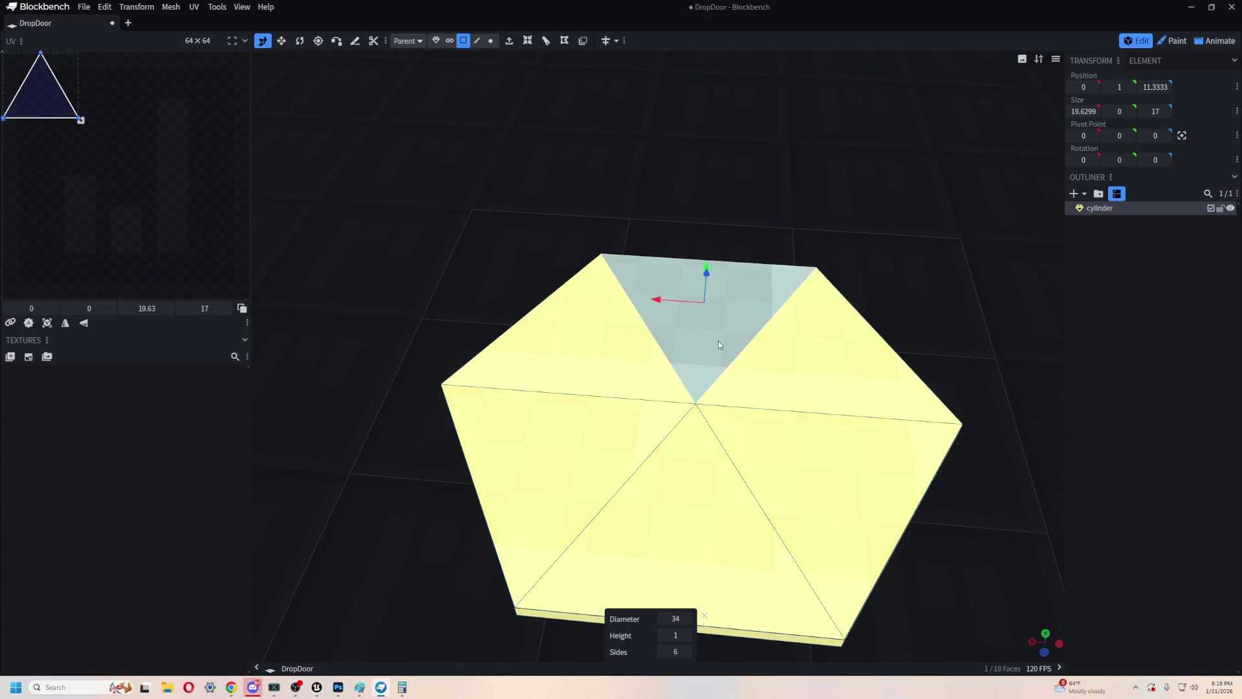
left_click(828, 363, "shift")
left_click(821, 493, "shift")
left_click(680, 569, "shift")
left_click(571, 456, "shift")
left_click(591, 362, "shift")
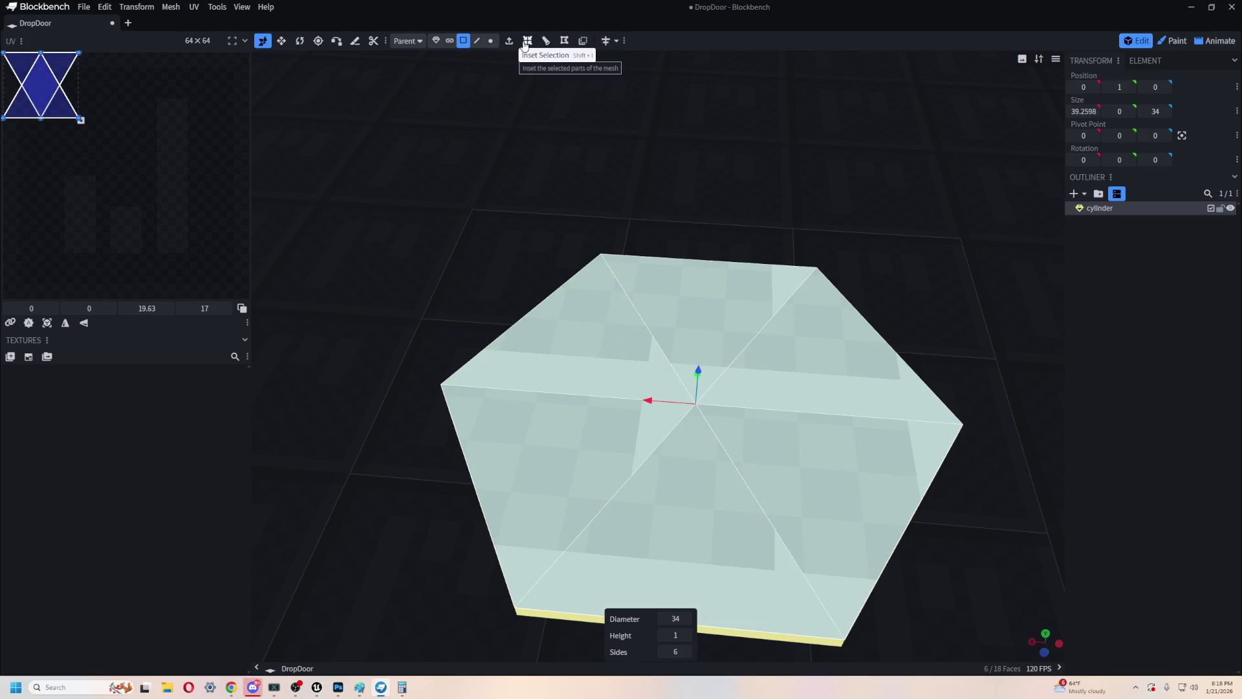
- Inset the six top faces and set the inner face's X size to 35
left_click(526, 41)
mouse_move(807, 202)
left_mouse_down()
mouse_move(815, 158)
mouse_move(802, 224)
mouse_move(785, 125)
left_mouse_up()
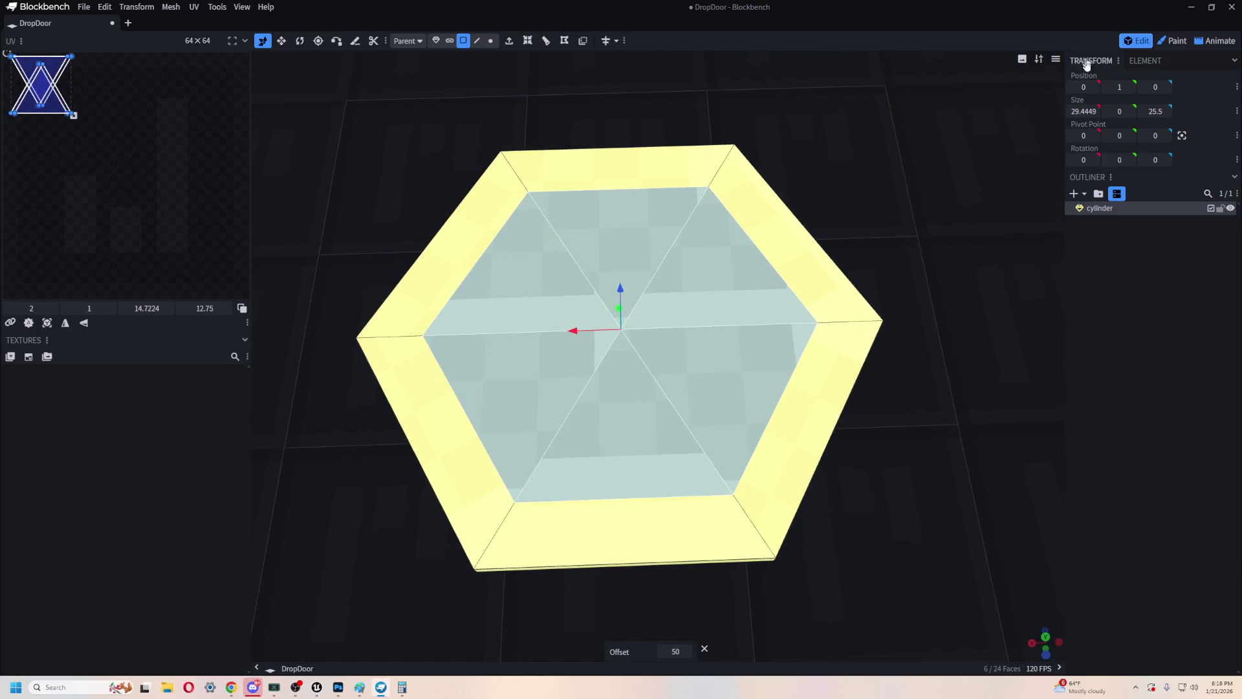
left_click_drag(1074, 112, 1074, 112)
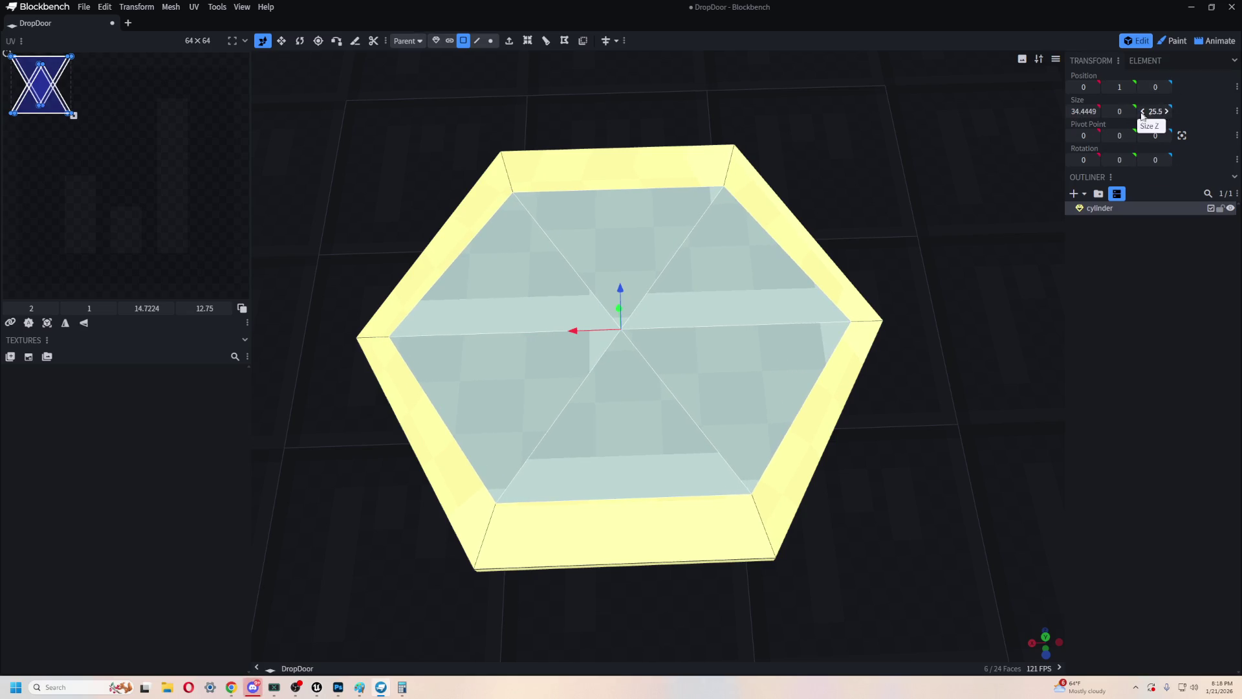
left_click(1081, 112)
type("35")
key("Return")
- Try a Z size of 36 for the inner face, then revert it to 26.5
left_click_drag(1154, 109, 1157, 110)
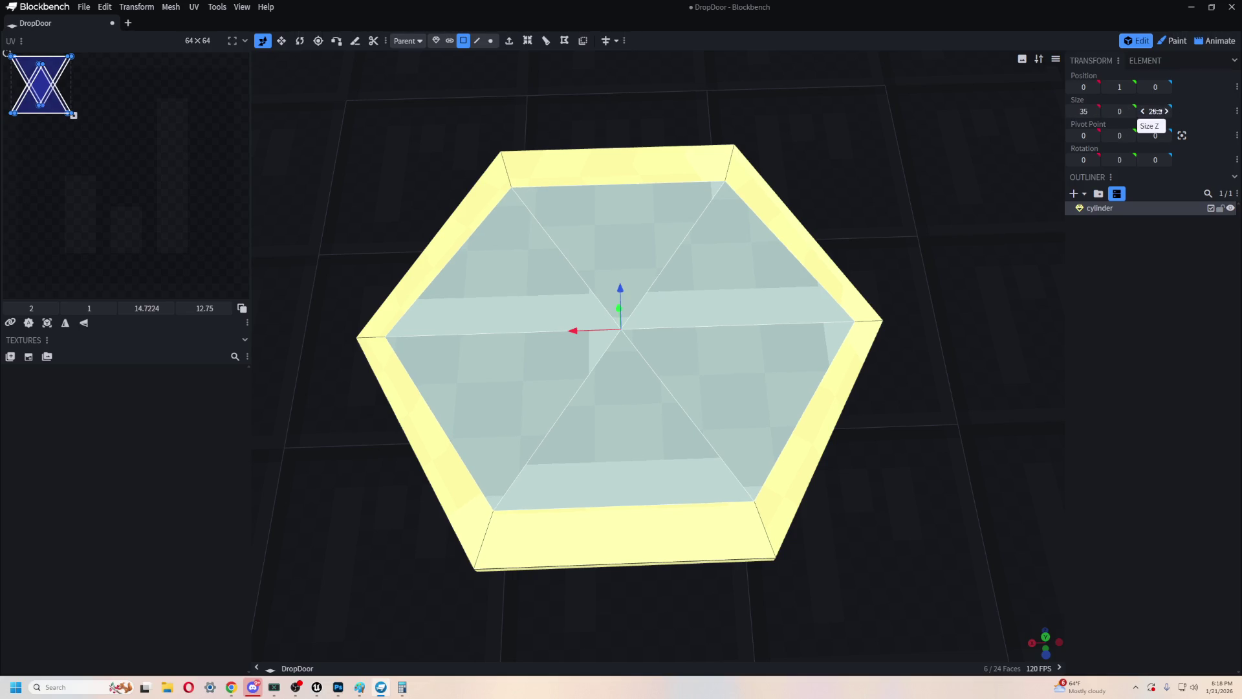
type("36")
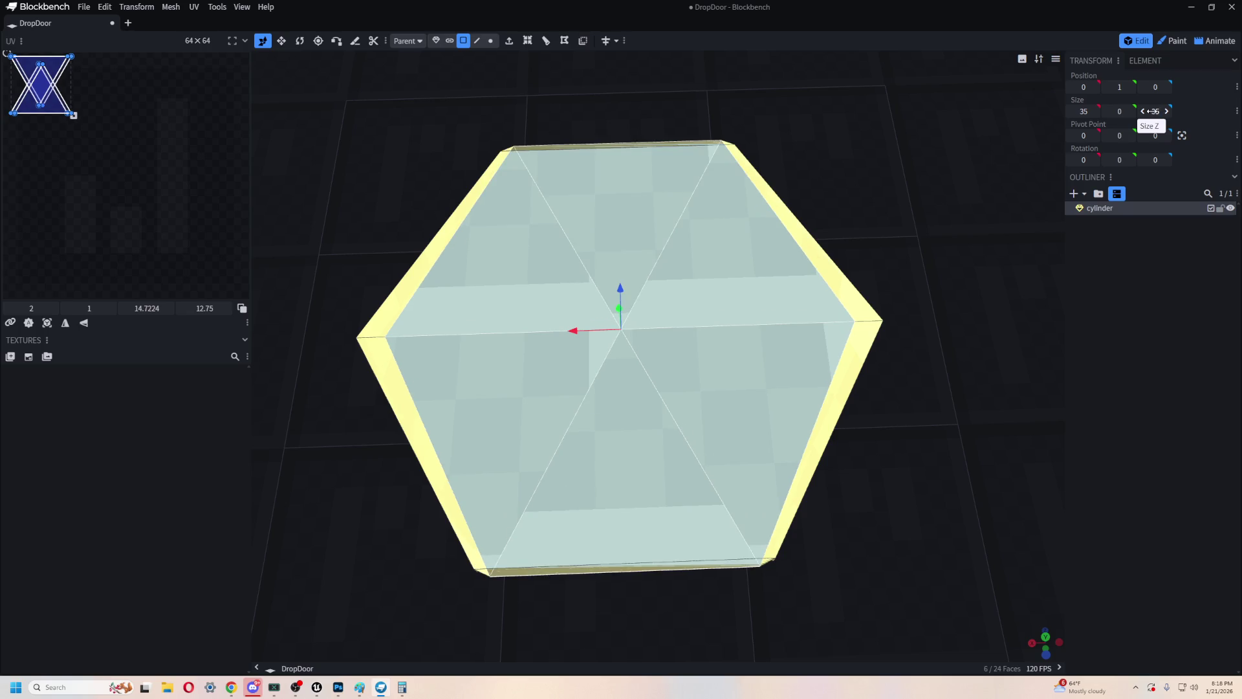
key("ctrl+z")
mouse_move(977, 150)
left_mouse_down()
mouse_move(824, 119)
mouse_move(946, 355)
mouse_move(893, 290)
mouse_move(882, 203)
mouse_move(899, 321)
mouse_move(882, 310)
left_mouse_up()
key("2")
key("1")
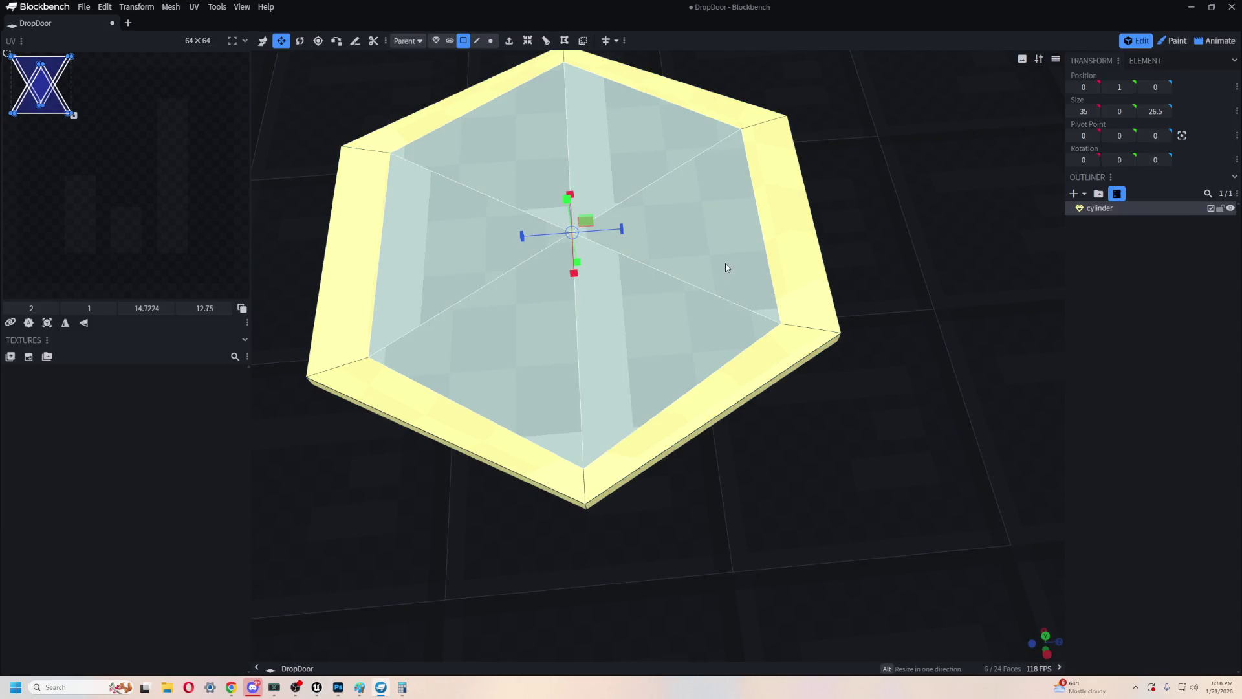
- Resize the inner face to Z 29.5 and view the hexagon from straight above
left_click_drag(619, 229, 662, 230)
mouse_move(727, 450)
left_mouse_down()
mouse_move(857, 298)
mouse_move(865, 459)
mouse_move(884, 312)
mouse_move(873, 337)
mouse_move(881, 323)
left_mouse_up()
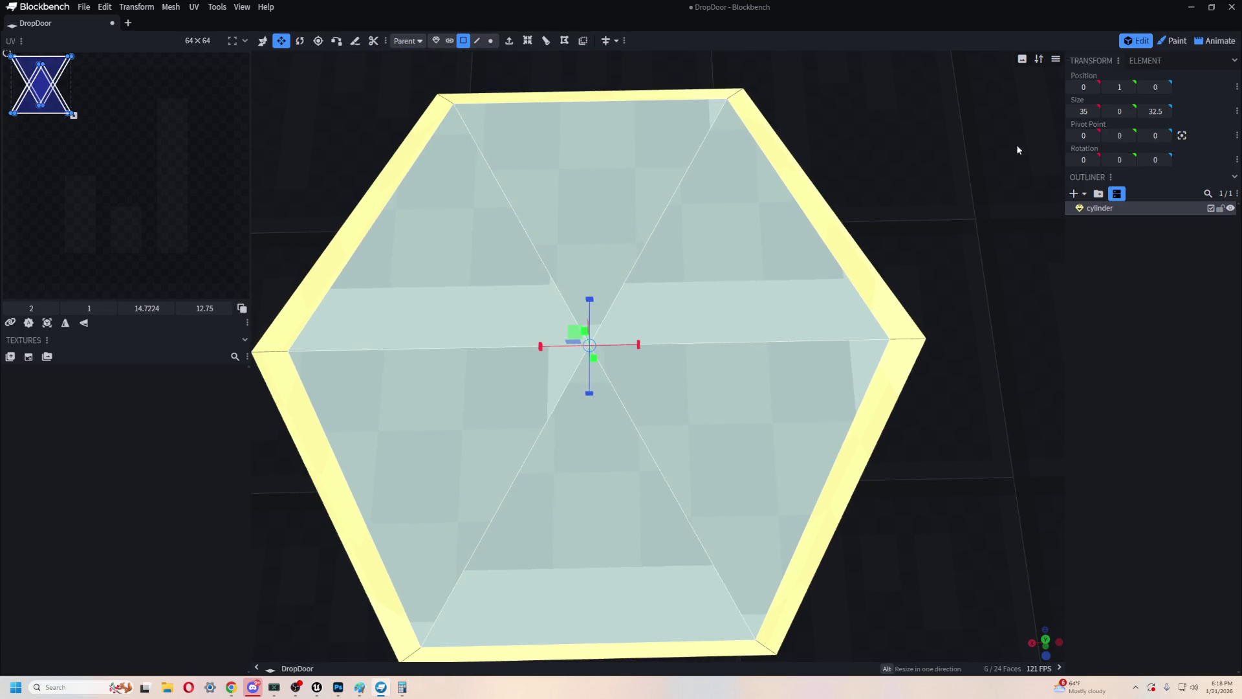
mouse_move(1156, 110)
left_mouse_down()
mouse_move(1130, 111)
mouse_move(1143, 110)
left_mouse_up()
mouse_move(893, 465)
left_mouse_down()
mouse_move(907, 344)
mouse_move(912, 436)
mouse_move(947, 297)
mouse_move(878, 367)
mouse_move(894, 335)
left_mouse_up()
scroll(918, 328, "down", 5)
mouse_move(839, 150)
left_mouse_down()
mouse_move(813, 200)
mouse_move(494, 56)
mouse_move(523, 76)
left_mouse_up()
scroll(622, 75, "up", 3)
mouse_move(621, 75)
left_mouse_down()
mouse_move(499, 83)
mouse_move(472, 116)
mouse_move(571, 133)
mouse_move(540, 155)
mouse_move(612, 98)
mouse_move(613, 117)
mouse_move(757, 125)
mouse_move(740, 102)
mouse_move(687, 110)
mouse_move(603, 86)
left_mouse_up()
scroll(729, 107, "up", 2)
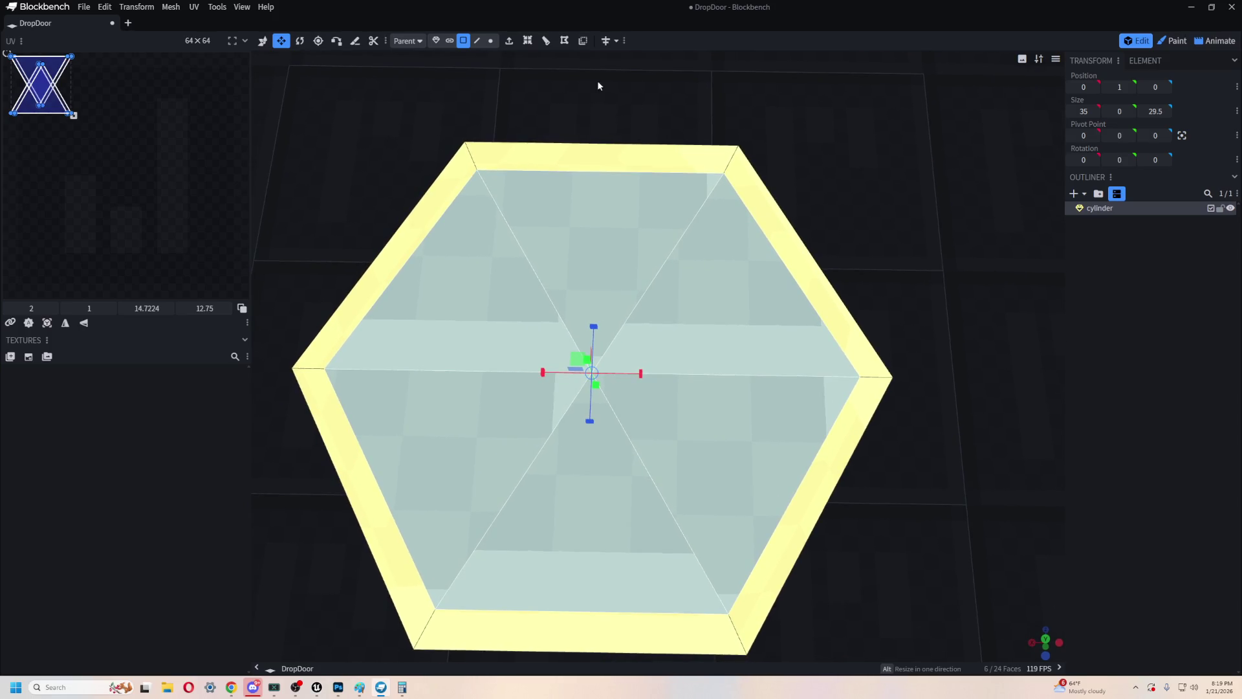